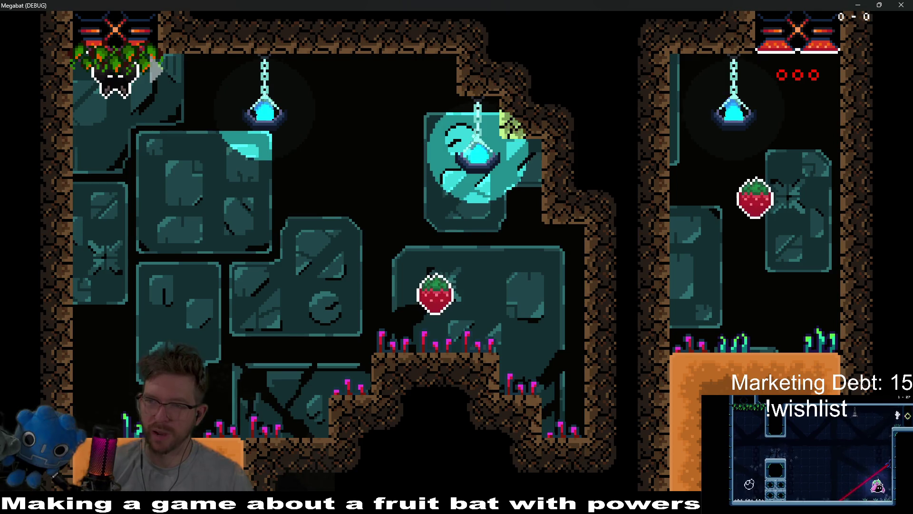
Fly the bat through the first rooms and burrow through dirt, collecting strawberries.
key("Right")
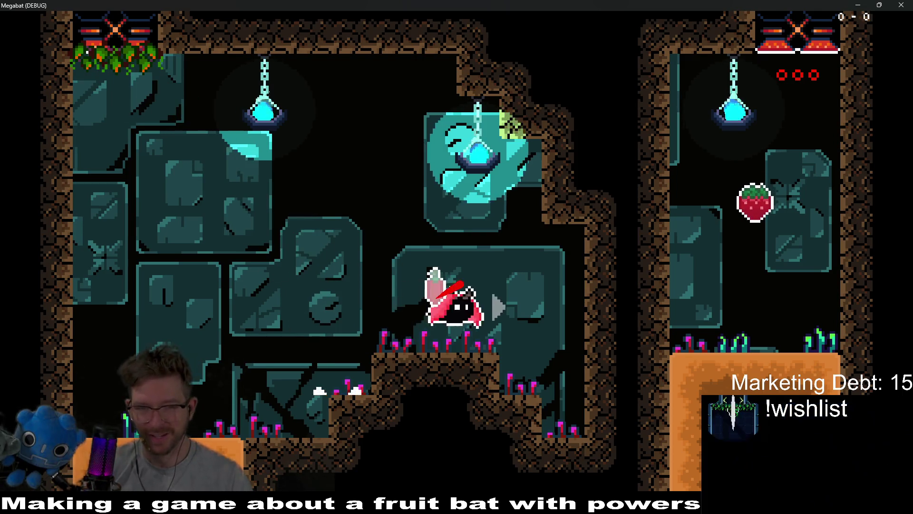
key("Left")
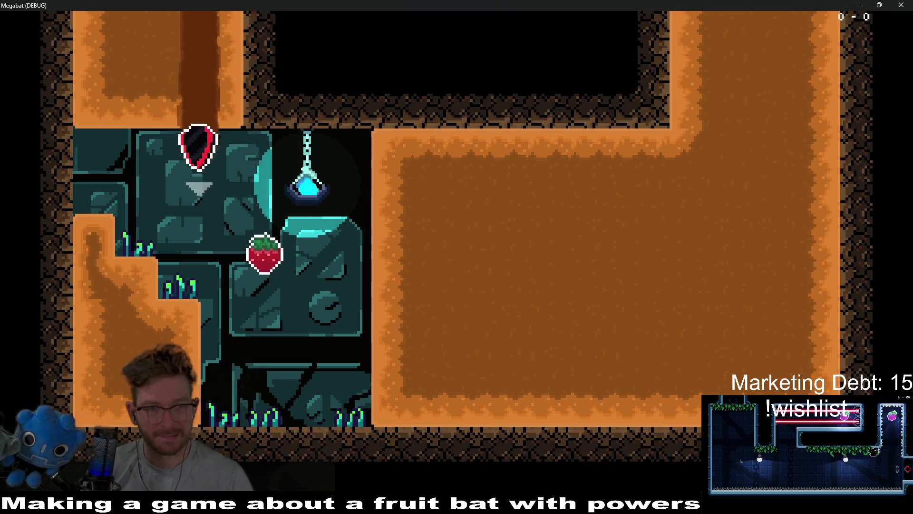
key("Right")
key("Up")
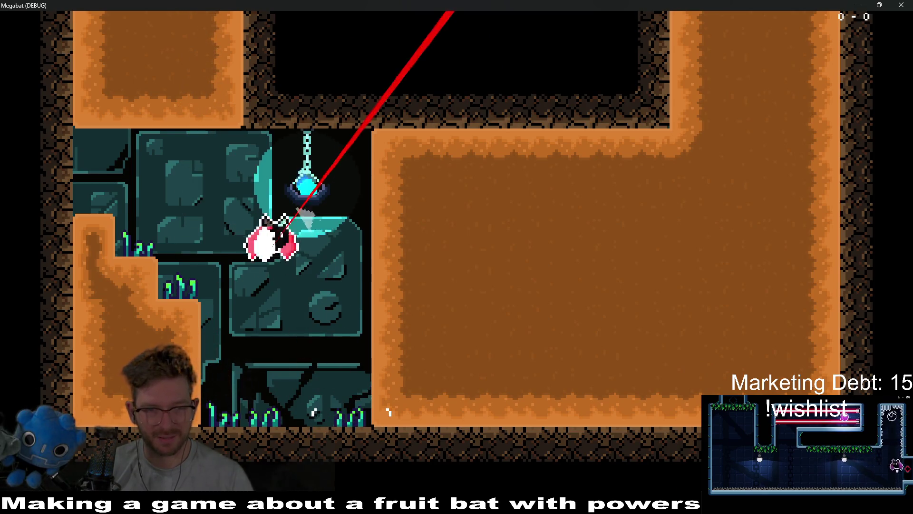
key("Right")
key("Up")
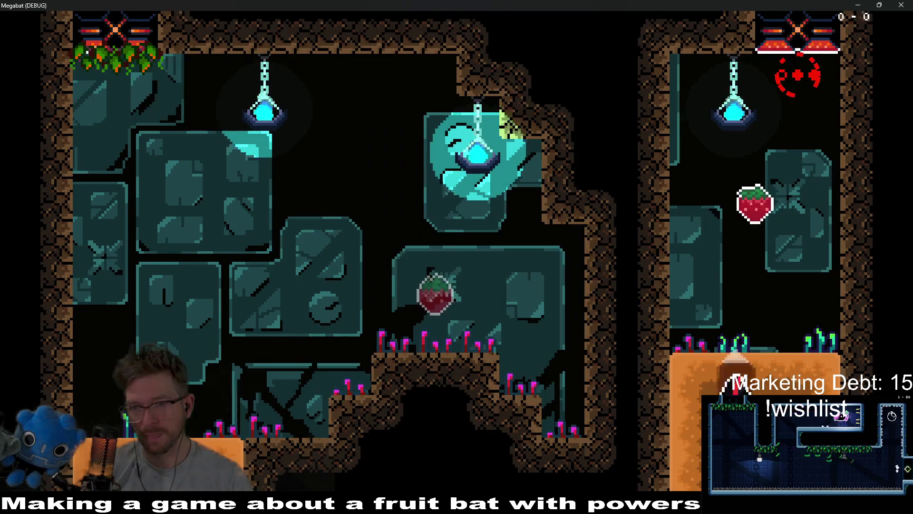
key("Right")
Dive through the orange dirt for another strawberry and land on the pink-grass ledge.
key("Down")
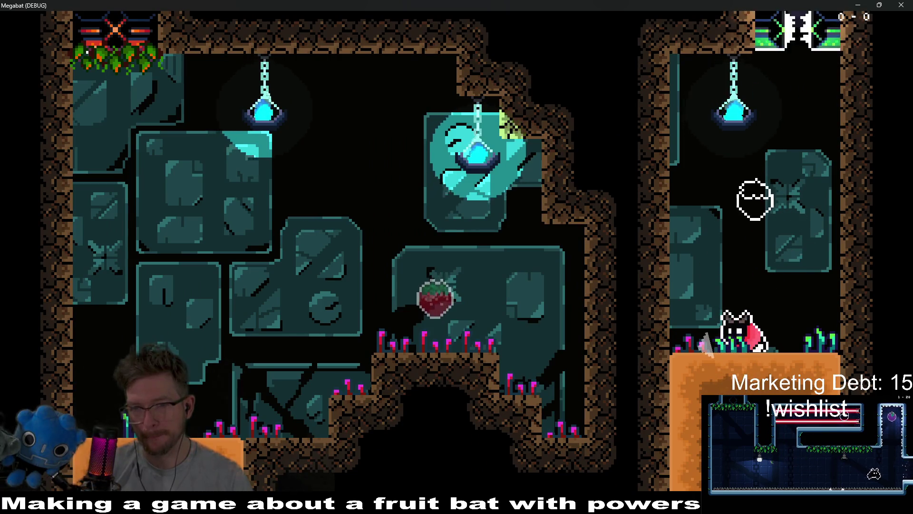
key("Left")
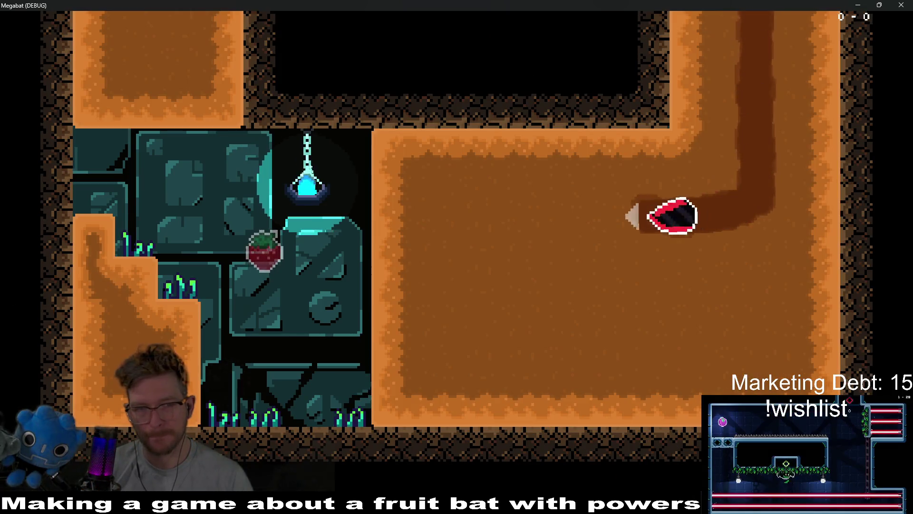
key("Up")
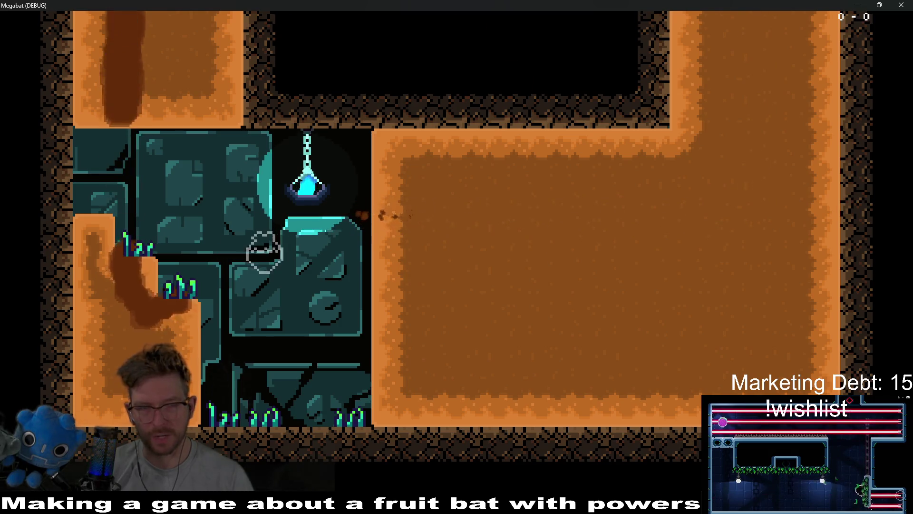
key("Right")
key("Down")
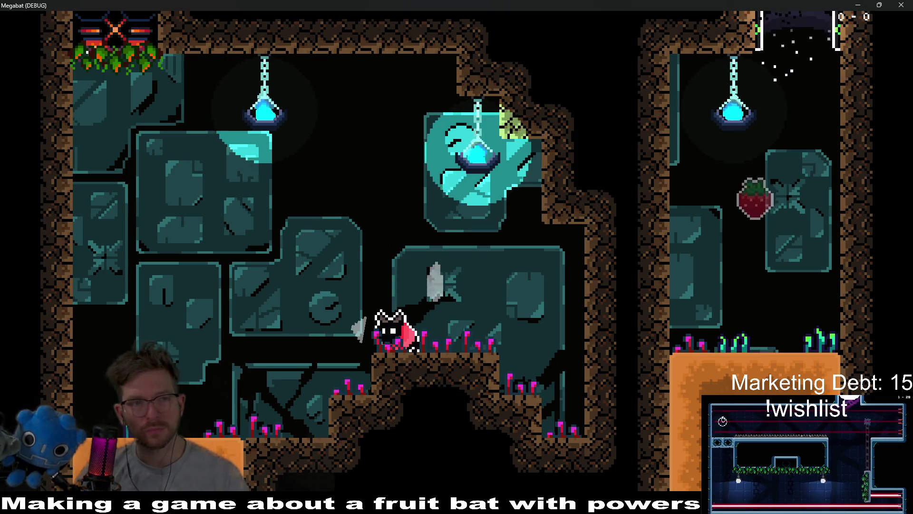
Quit Megabat from the pause menu and switch to the Aseprite background file.
key("Escape")
left_click(471, 313)
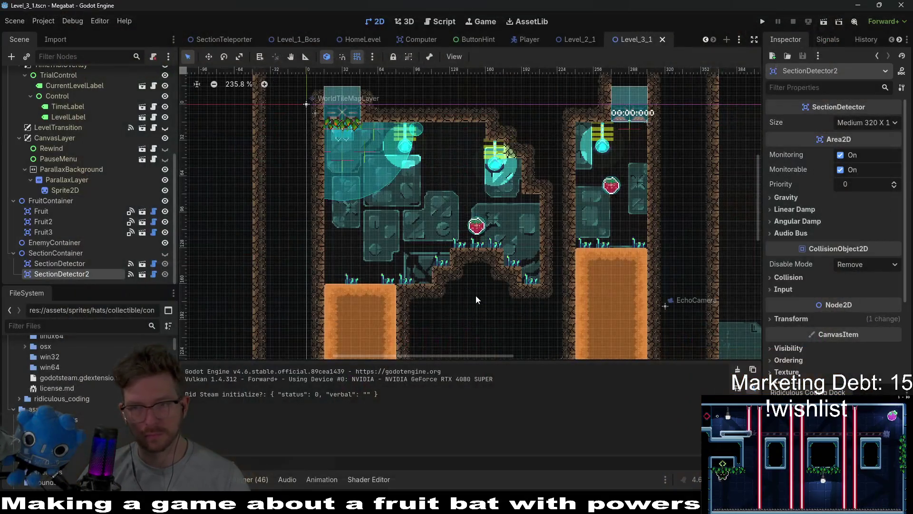
key("alt+Tab")
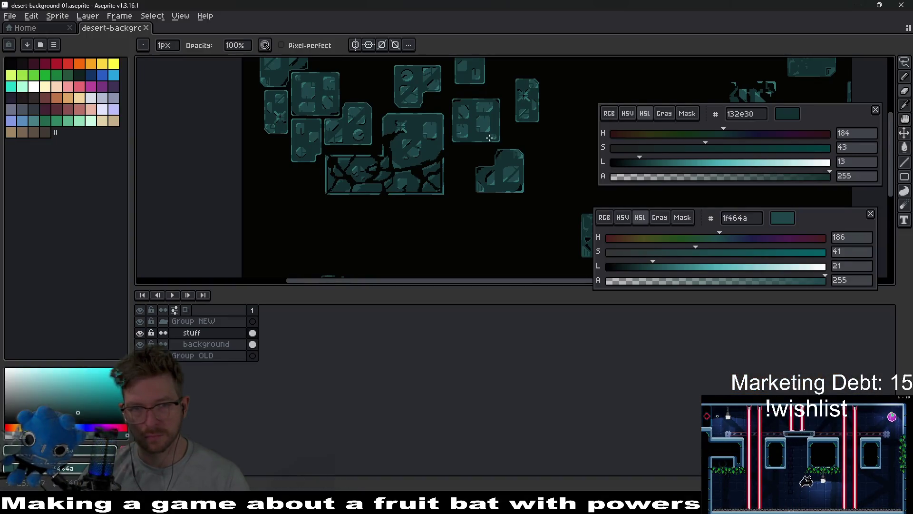
Confirm in Canvas Size that the canvas is 640×360 px, closing it unchanged.
scroll(443, 161, "right", 5)
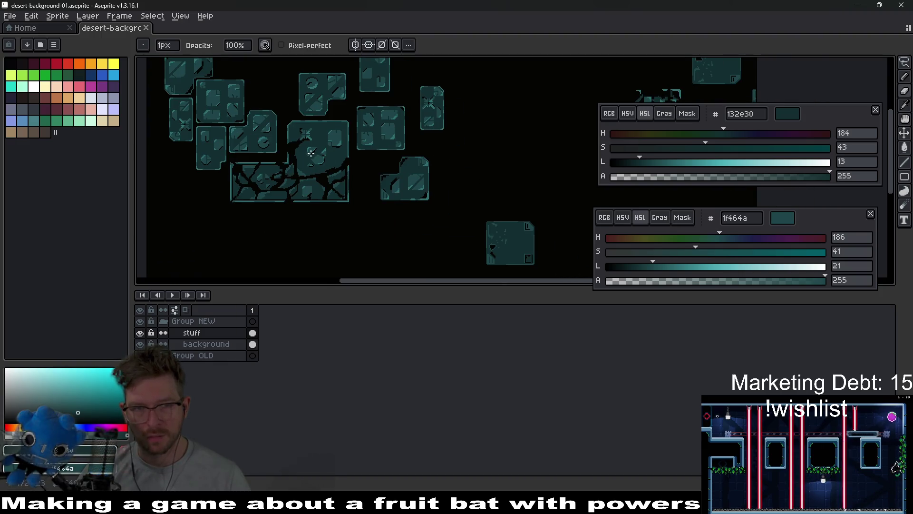
scroll(402, 147, "up", 3)
scroll(402, 147, "down", 3)
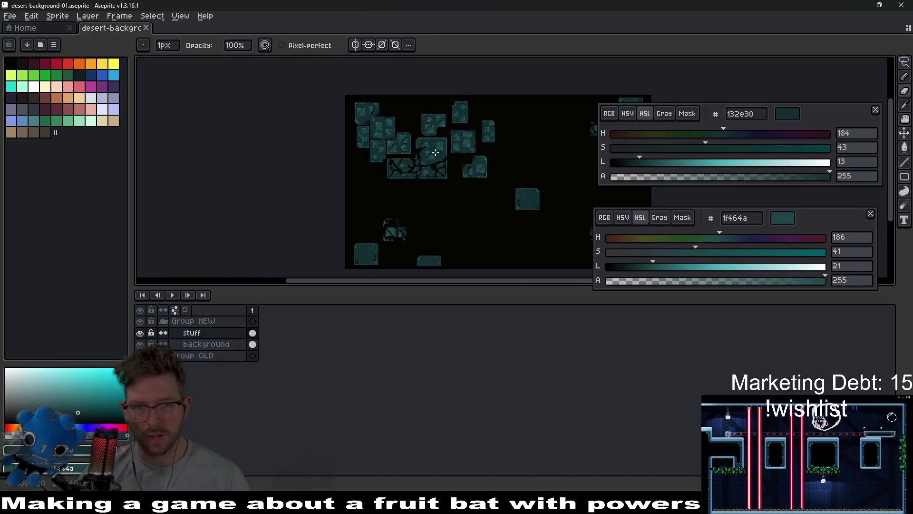
scroll(428, 157, "up", 1)
scroll(475, 171, "down", 2)
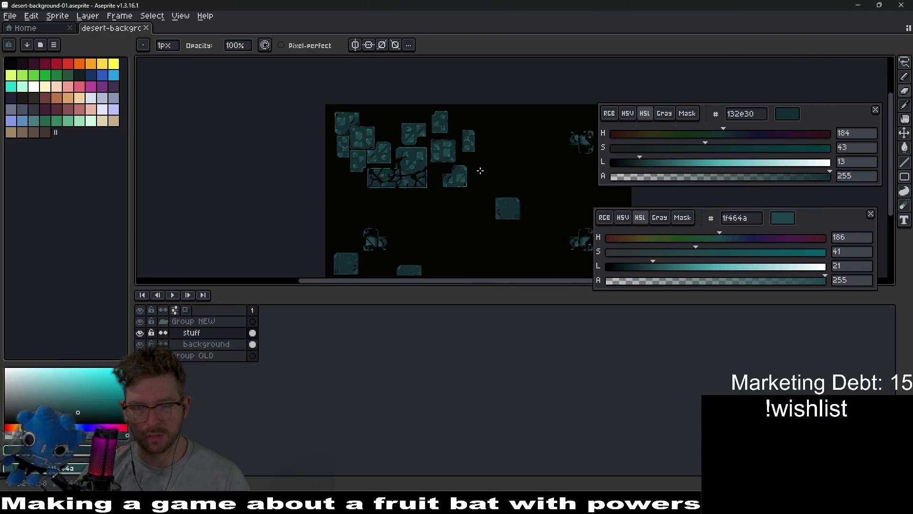
key("ctrl+alt+c")
left_click_drag(480, 200, 463, 179)
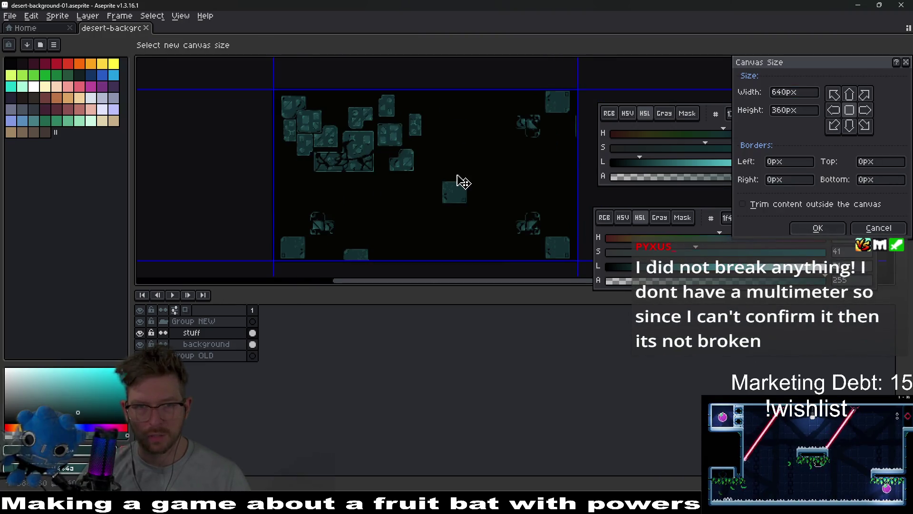
key("Escape")
Take the Pencil and turn on symmetry across both canvas axes.
key("v")
key("b")
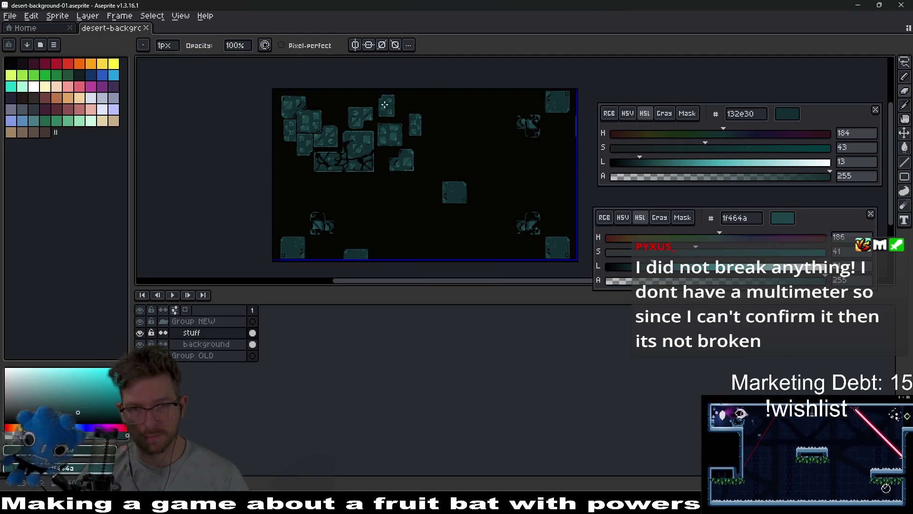
left_click(372, 45)
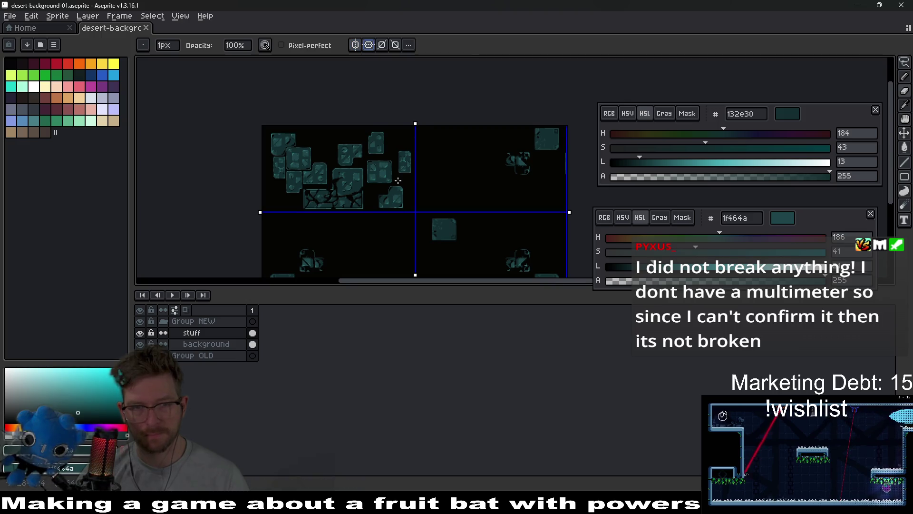
Zoom and pan over the stone-block clusters to inspect them, ending on the Rectangular Marquee.
scroll(409, 144, "up", 3)
scroll(409, 144, "down", 3)
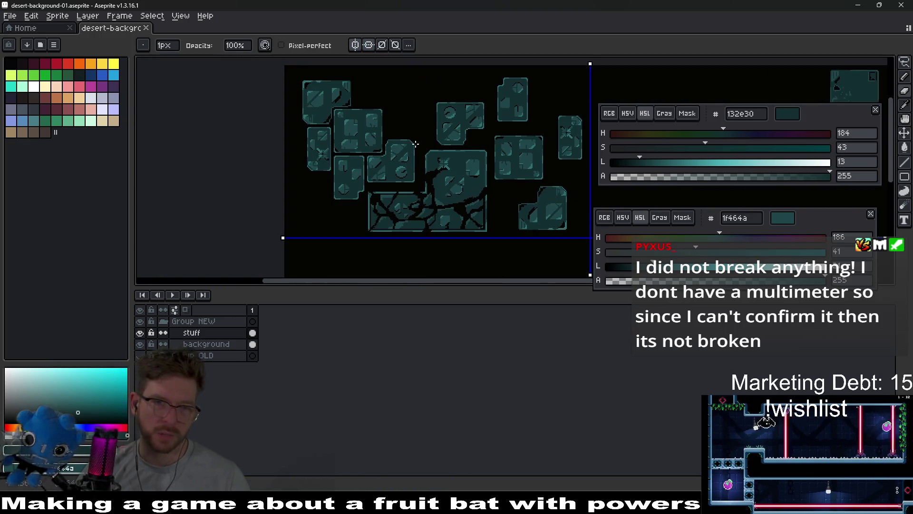
scroll(334, 150, "up", 2)
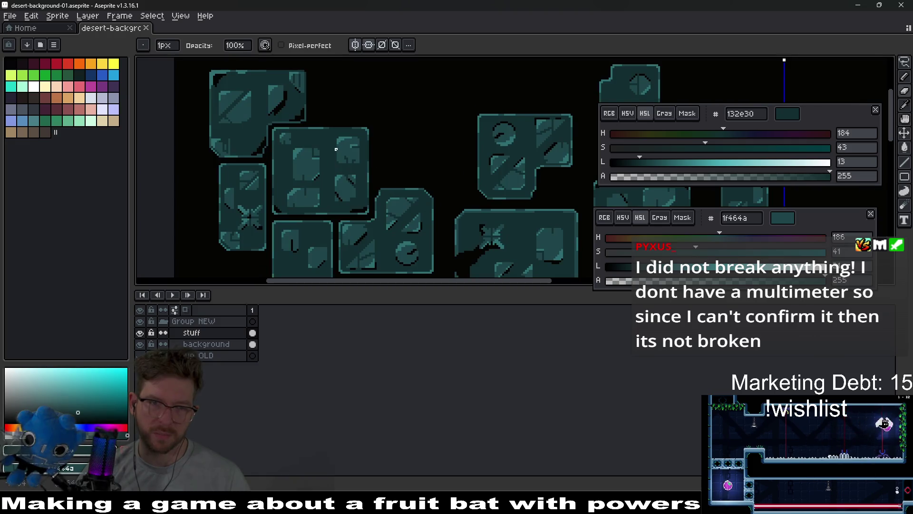
scroll(467, 182, "right", 3)
scroll(436, 191, "down", 3)
scroll(436, 191, "up", 1)
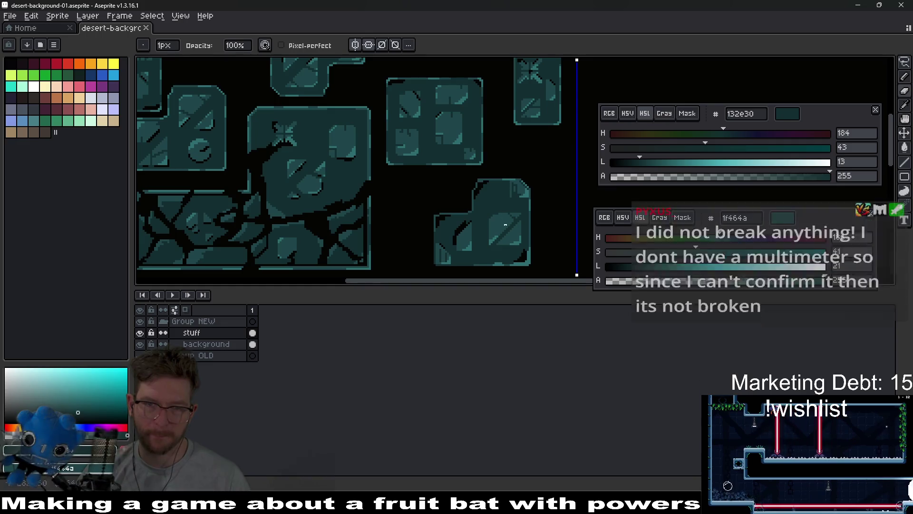
scroll(411, 192, "left", 1)
scroll(411, 192, "left", 2)
scroll(484, 172, "up", 3)
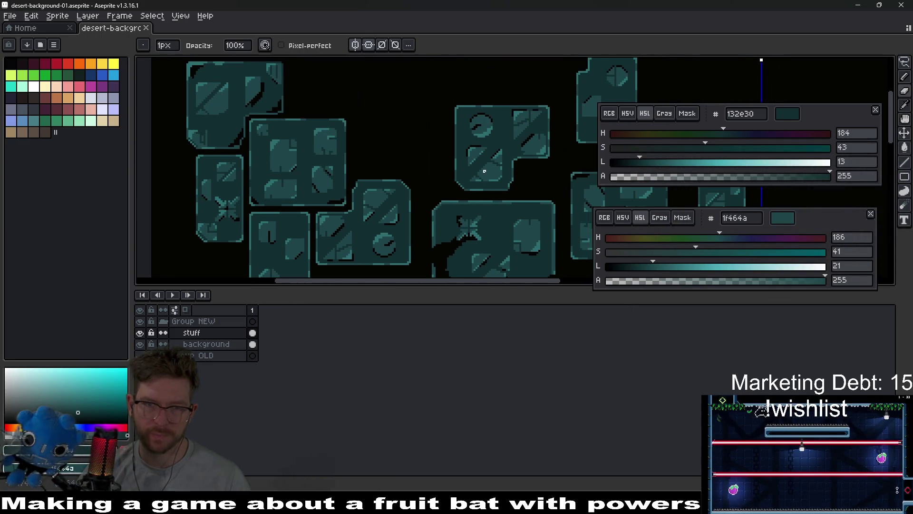
scroll(485, 162, "down", 3)
scroll(473, 238, "up", 4)
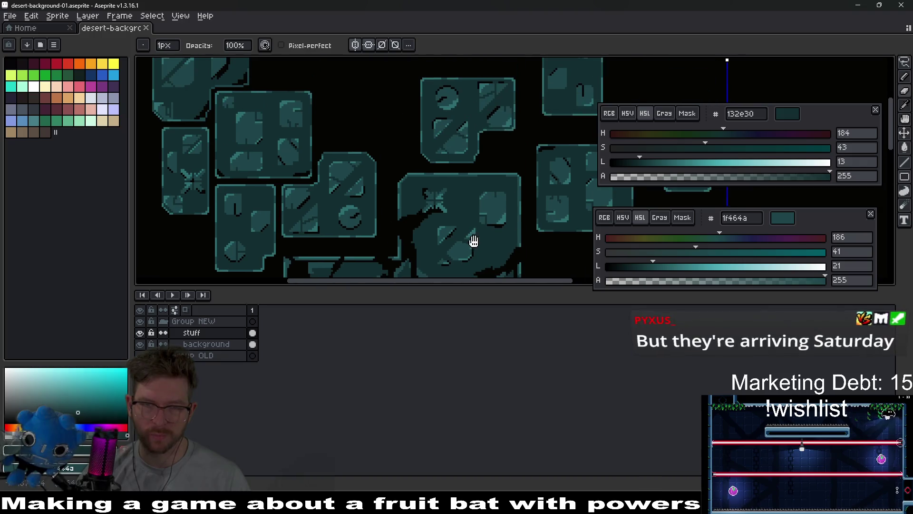
scroll(428, 166, "right", 1)
scroll(423, 161, "up", 2)
scroll(428, 172, "right", 2)
scroll(444, 194, "left", 2)
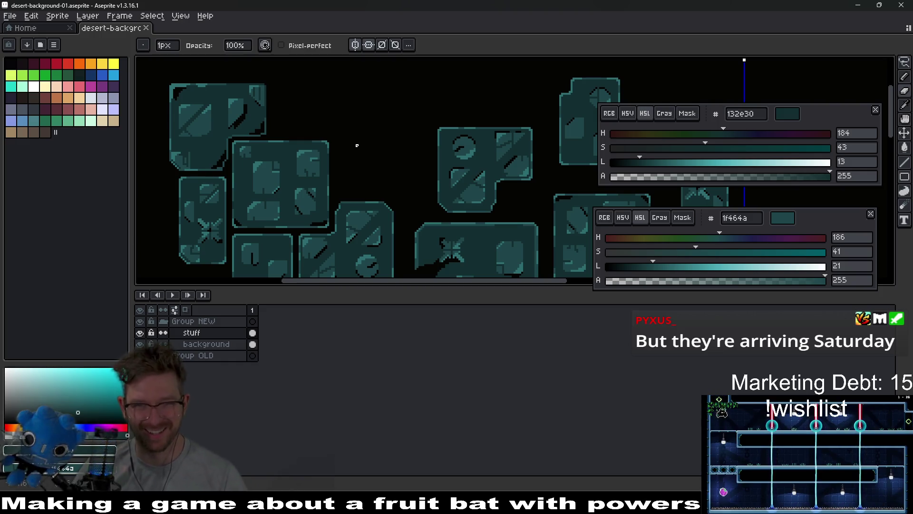
scroll(368, 149, "down", 1)
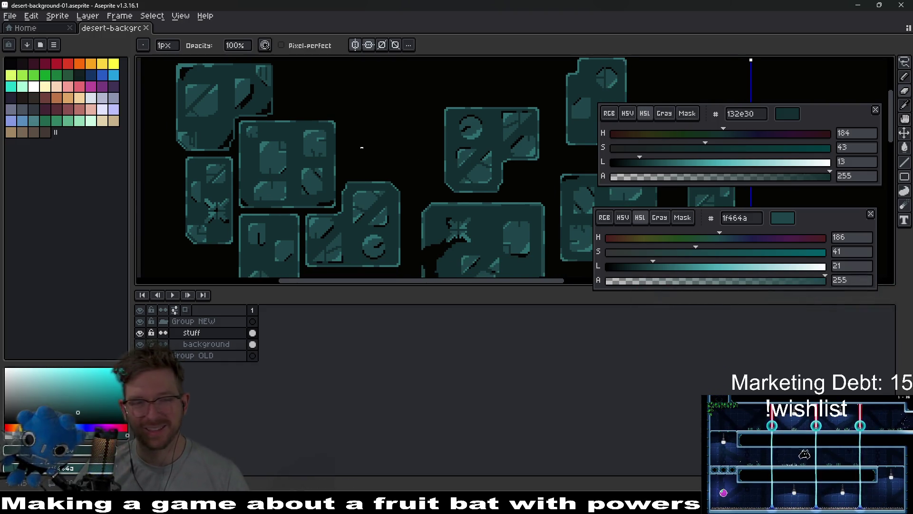
key("m")
scroll(364, 141, "down", 3)
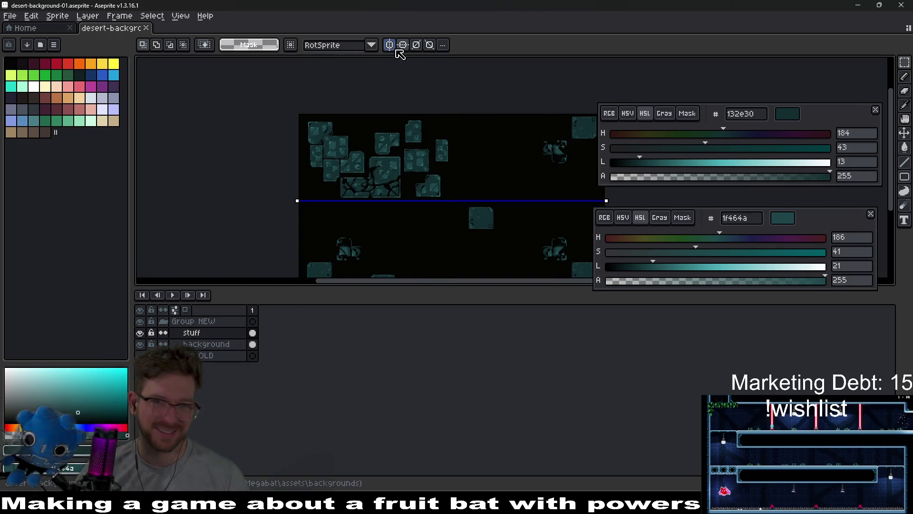
Lasso the large four-panel stone block and trial a move, then undo it and deselect.
scroll(340, 155, "up", 3)
scroll(357, 135, "down", 1)
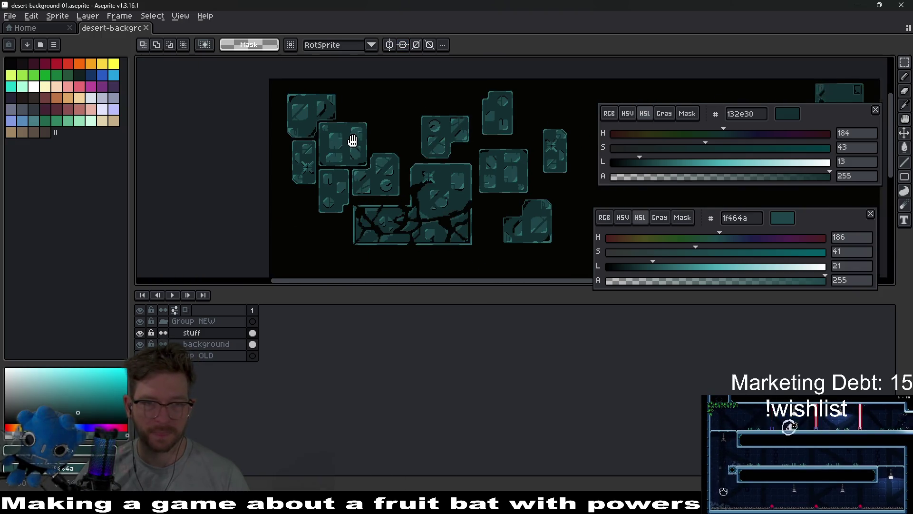
scroll(358, 135, "up", 2)
scroll(416, 169, "up", 1)
scroll(470, 167, "down", 1)
left_click_drag(469, 168, 375, 157)
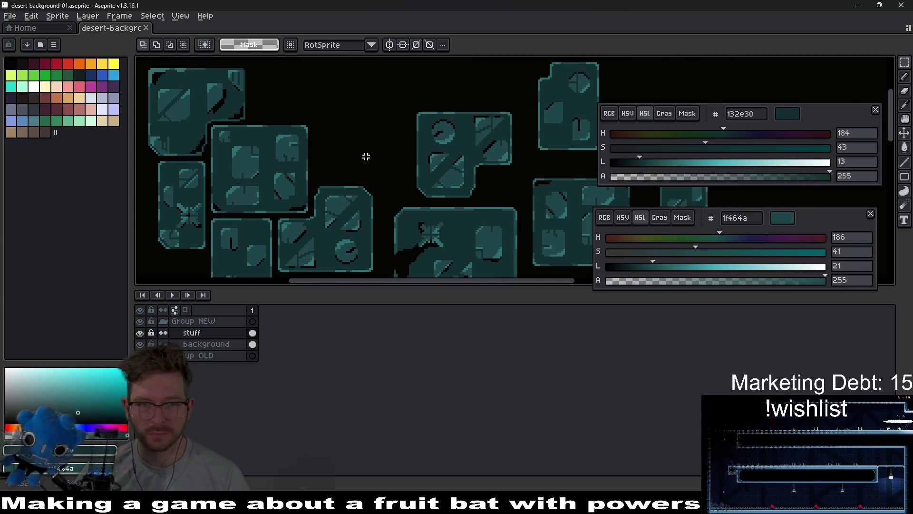
scroll(361, 147, "left", 3)
key("b")
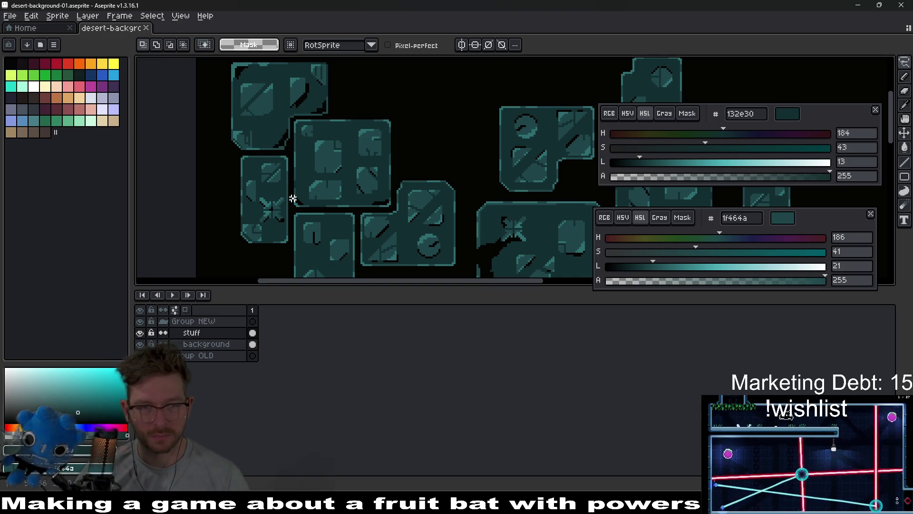
left_click(305, 198)
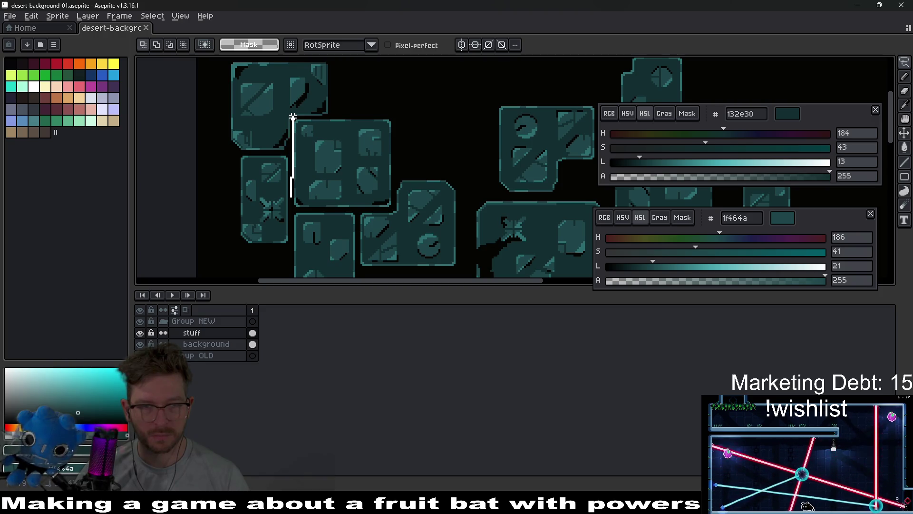
mouse_move(376, 115)
left_mouse_down()
mouse_move(402, 147)
mouse_move(395, 170)
left_mouse_up()
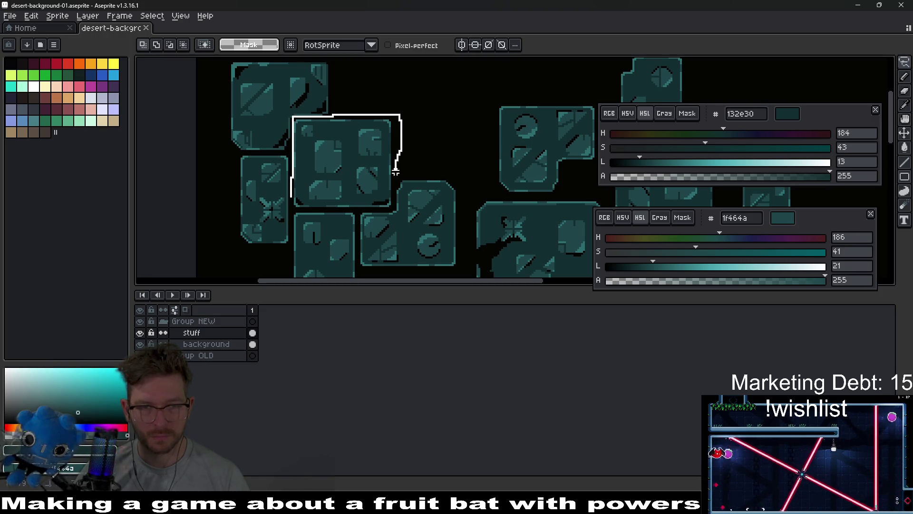
left_click_drag(321, 208, 291, 195)
scroll(362, 175, "up", 1)
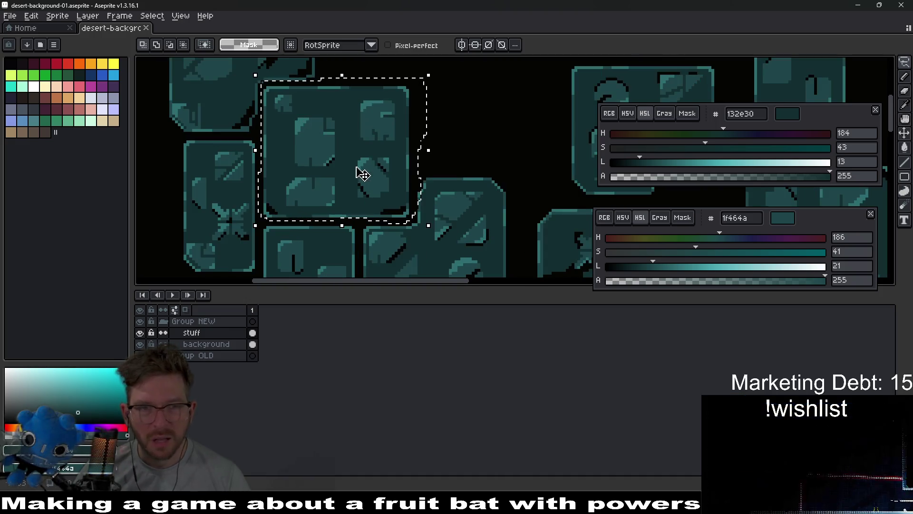
left_click_drag(314, 140, 369, 125)
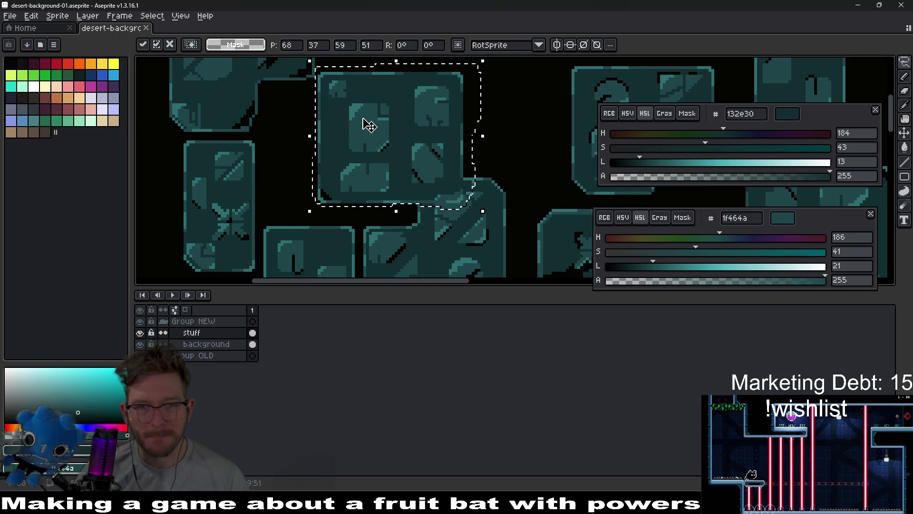
key("Escape")
key("ctrl+d")
Rectangle-select the large four-panel block and shift it up and to the right.
scroll(269, 87, "up", 1)
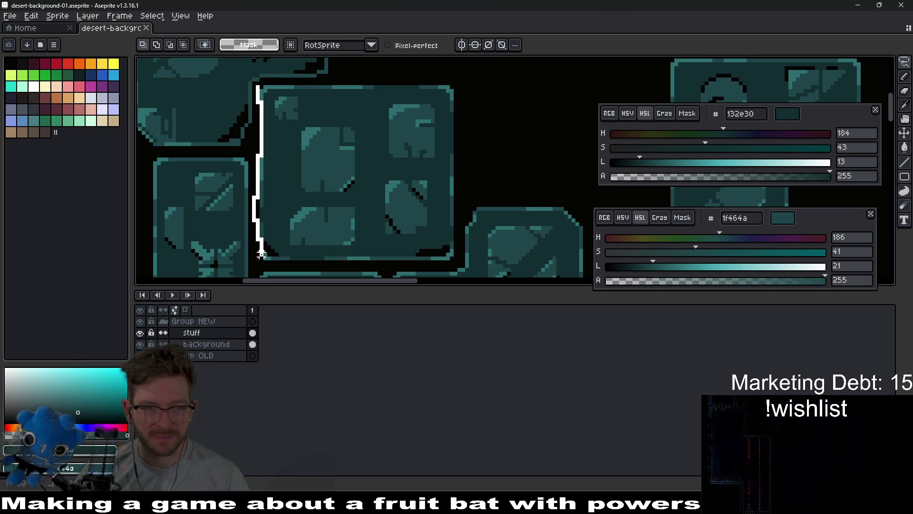
left_click_drag(340, 263, 429, 162)
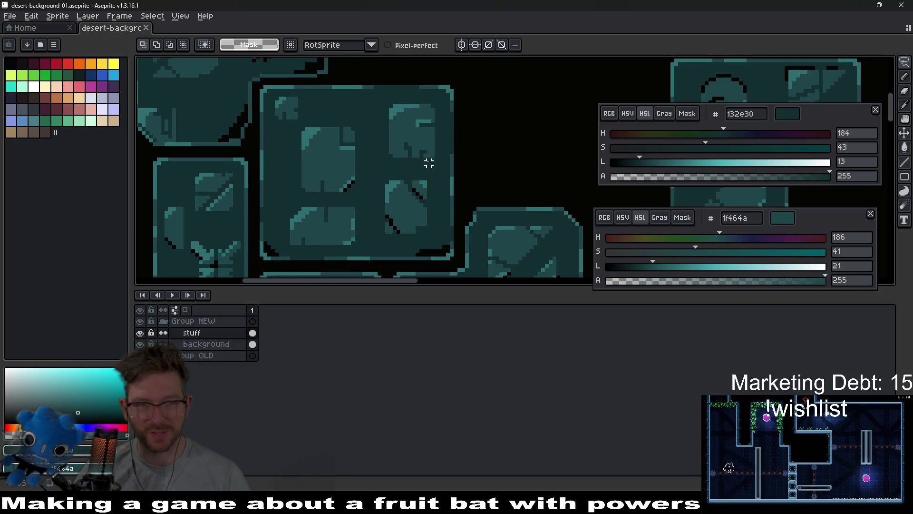
key("m")
mouse_move(257, 86)
left_mouse_down()
mouse_move(326, 178)
mouse_move(465, 266)
left_mouse_up()
left_click_drag(509, 143, 477, 182)
mouse_move(426, 214)
left_mouse_down()
mouse_move(479, 126)
mouse_move(461, 134)
left_mouse_up()
scroll(519, 128, "down", 2)
scroll(428, 183, "up", 2)
left_click_drag(428, 184, 443, 177)
scroll(506, 148, "down", 3)
scroll(409, 172, "down", 3)
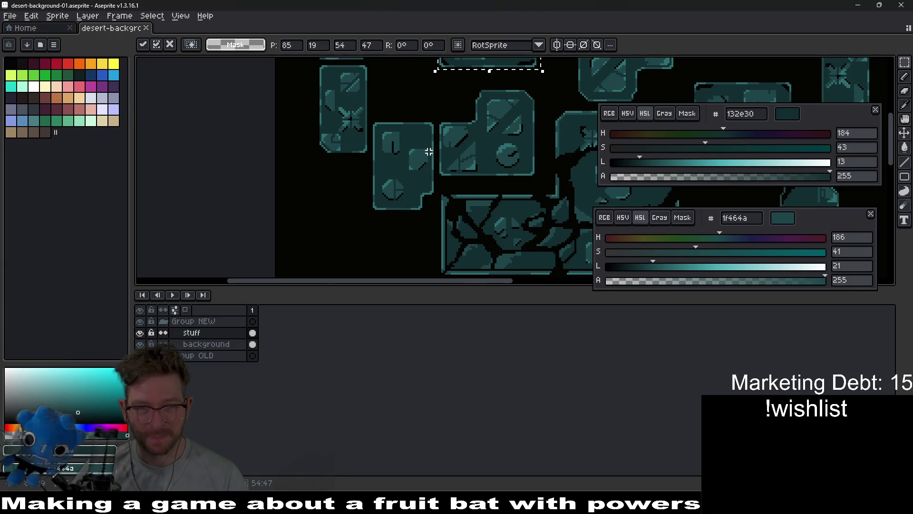
Move the middle tile down-left into open space and commit the placement.
mouse_move(370, 115)
left_mouse_down()
mouse_move(425, 218)
mouse_move(440, 224)
left_mouse_up()
mouse_move(414, 169)
left_mouse_down()
mouse_move(379, 206)
mouse_move(391, 202)
left_mouse_up()
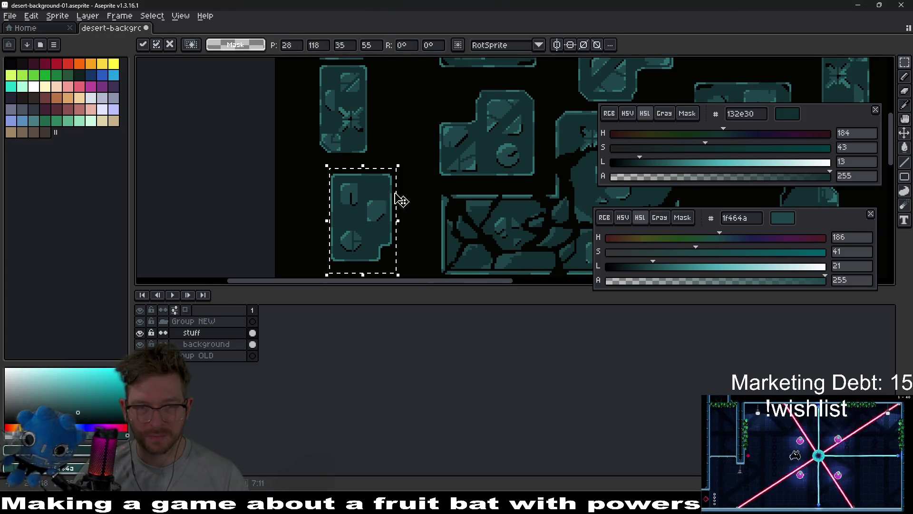
scroll(418, 187, "down", 1)
scroll(438, 165, "down", 1)
left_click(476, 169)
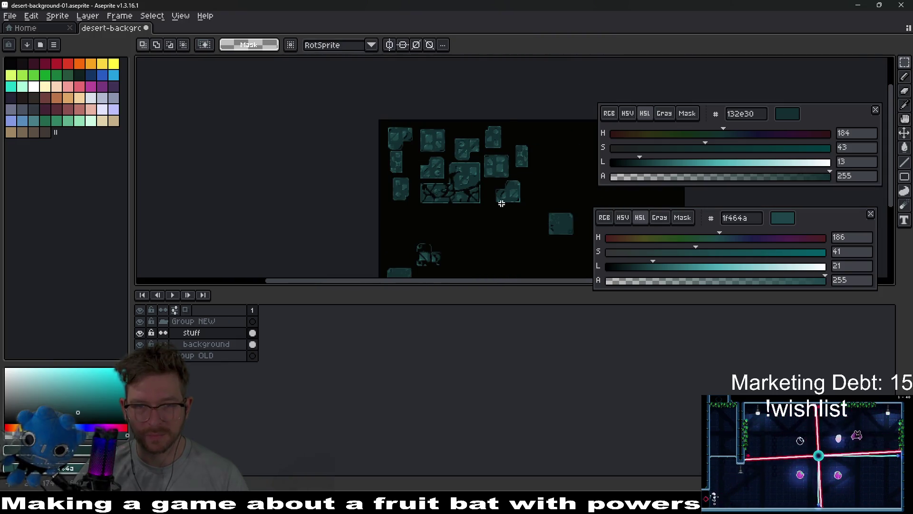
Zoom and pan around the canvas to review the block layout.
scroll(504, 197, "up", 2)
mouse_move(403, 172)
left_mouse_down()
mouse_move(545, 132)
mouse_move(487, 176)
mouse_move(466, 172)
left_mouse_up()
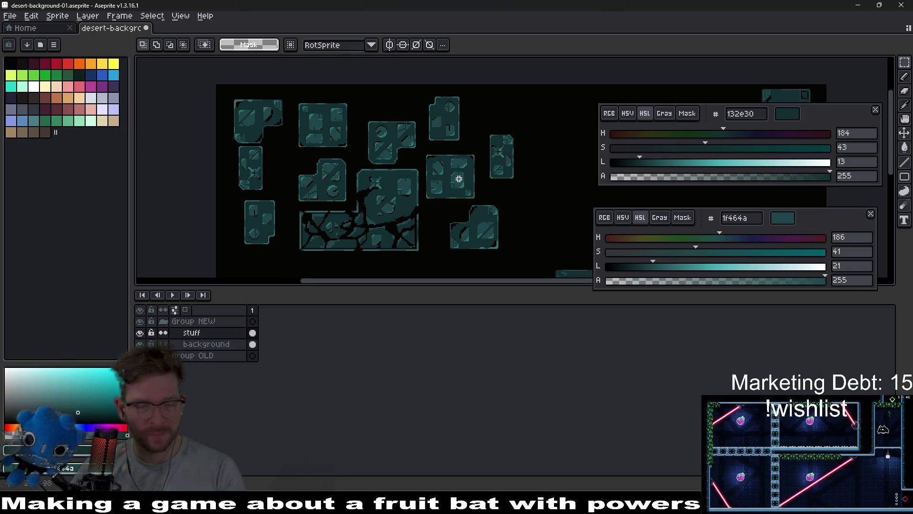
left_click_drag(406, 206, 423, 190)
scroll(459, 195, "down", 2)
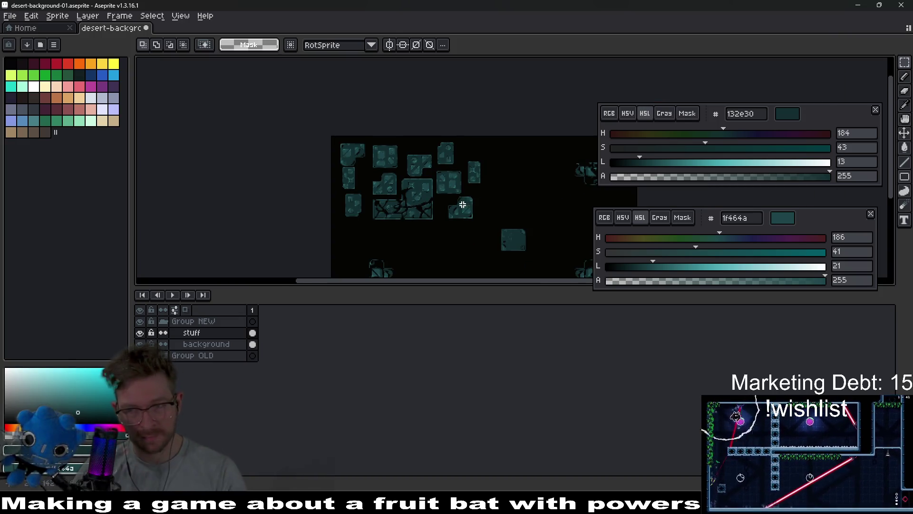
scroll(462, 204, "right", 3)
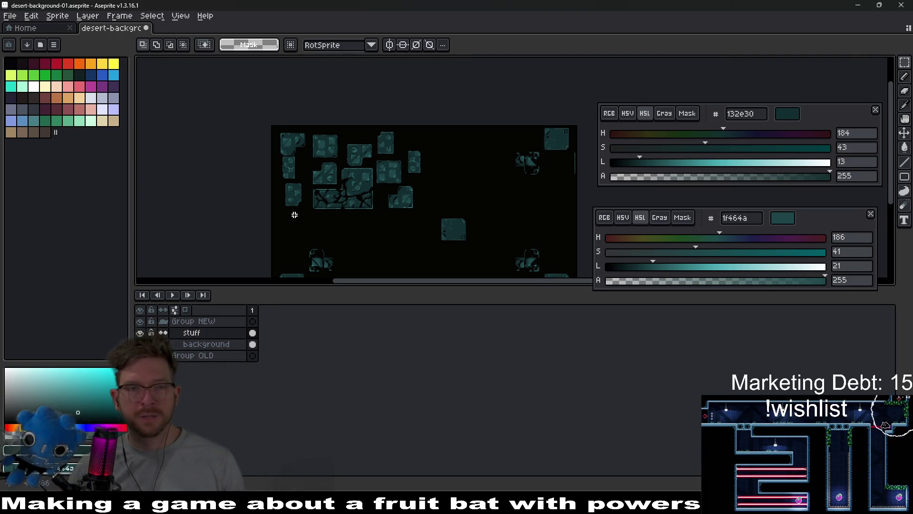
scroll(332, 163, "up", 3)
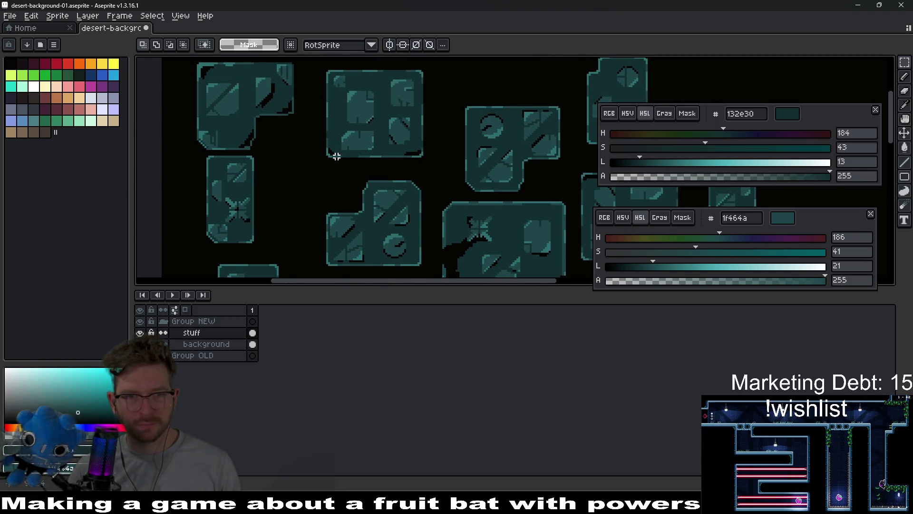
scroll(337, 156, "up", 1)
scroll(398, 138, "down", 2)
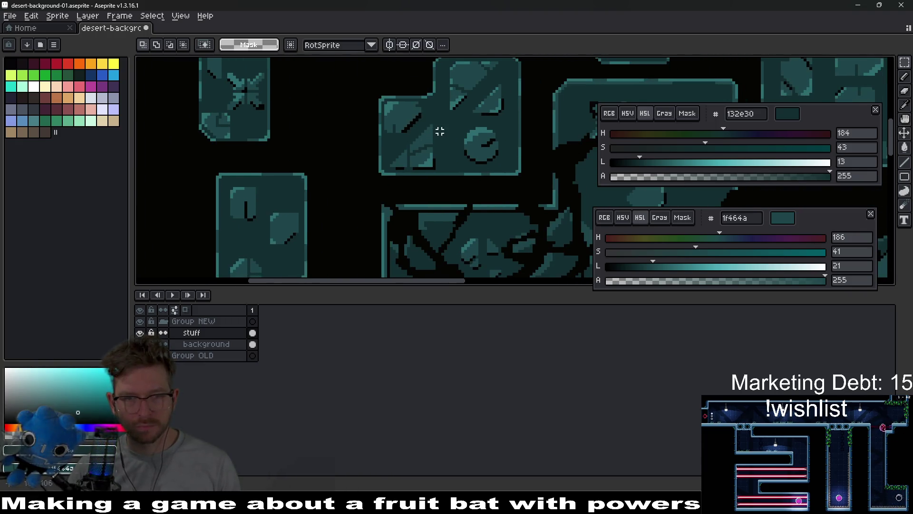
scroll(439, 131, "down", 2)
scroll(304, 157, "down", 2)
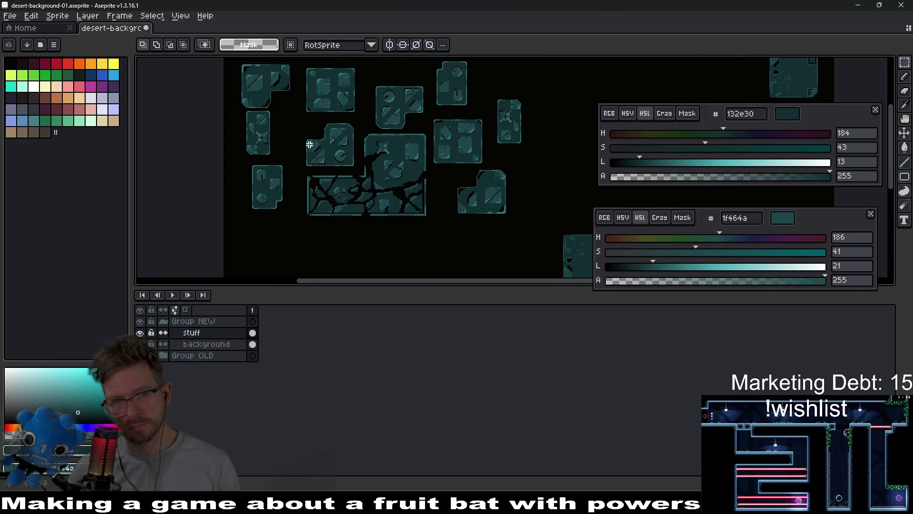
Marquee-select the tall round-emblem block and move it down-left beside the cross-marked block.
left_click_drag(309, 141, 391, 209)
scroll(369, 187, "up", 2)
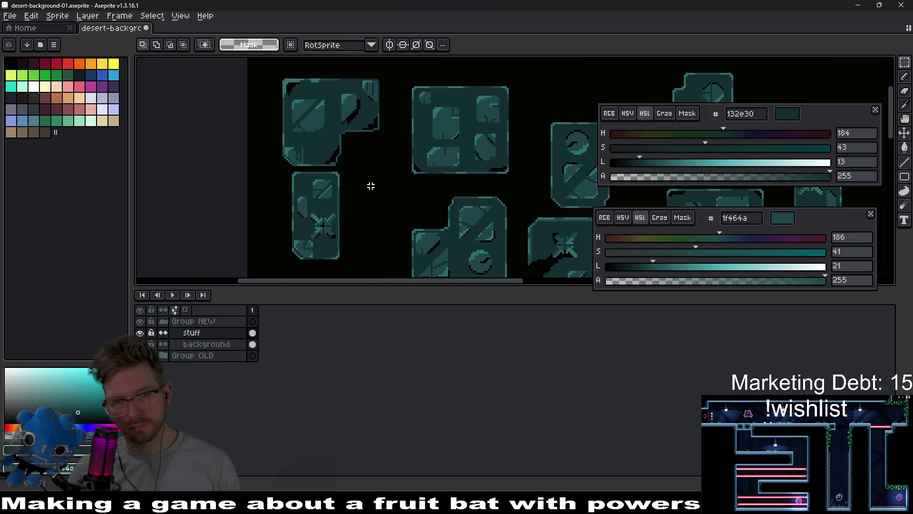
scroll(397, 162, "up", 1)
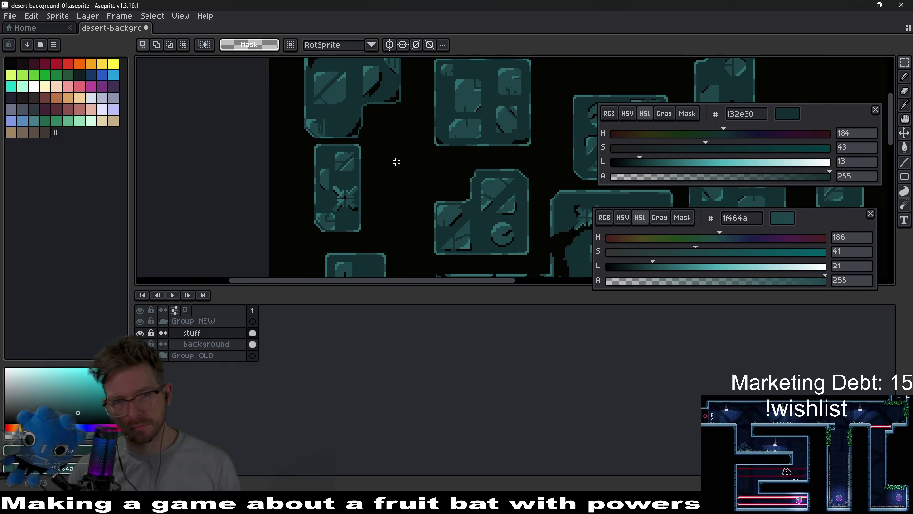
left_click_drag(397, 162, 409, 138)
left_click_drag(494, 184, 485, 122)
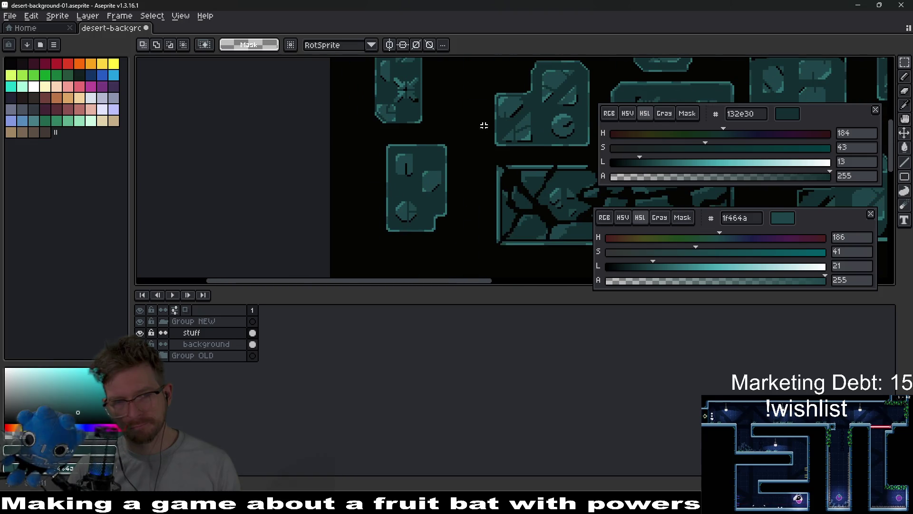
scroll(424, 180, "up", 3)
scroll(326, 208, "right", 5)
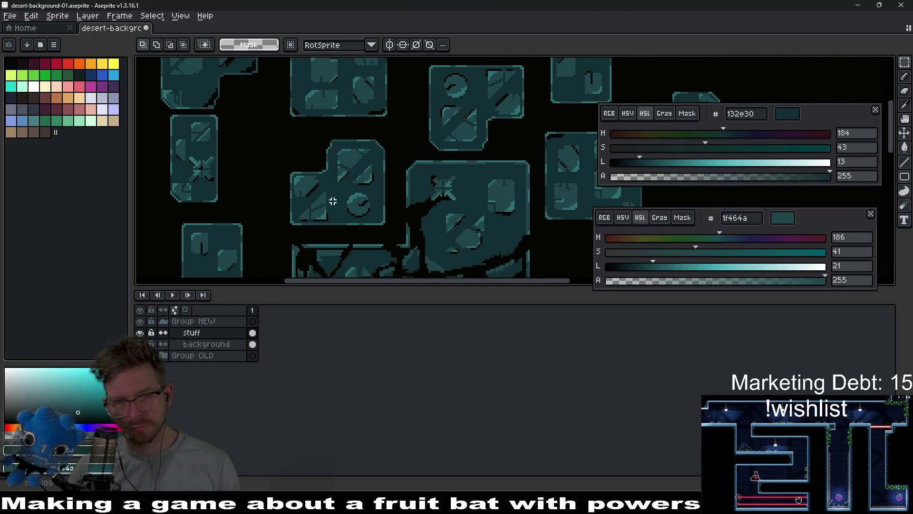
scroll(439, 190, "down", 2)
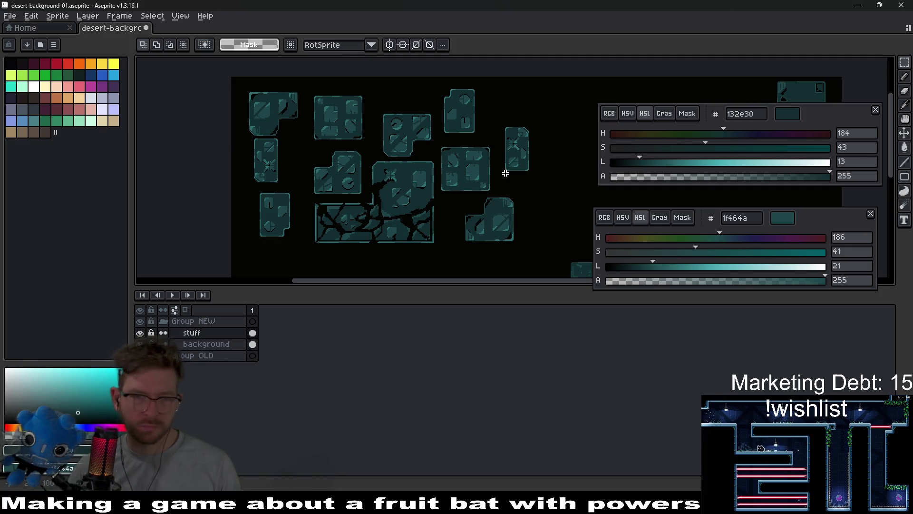
mouse_move(436, 85)
left_mouse_down()
mouse_move(485, 139)
mouse_move(306, 169)
mouse_move(322, 165)
left_mouse_up()
left_click(474, 123)
scroll(322, 164, "up", 4)
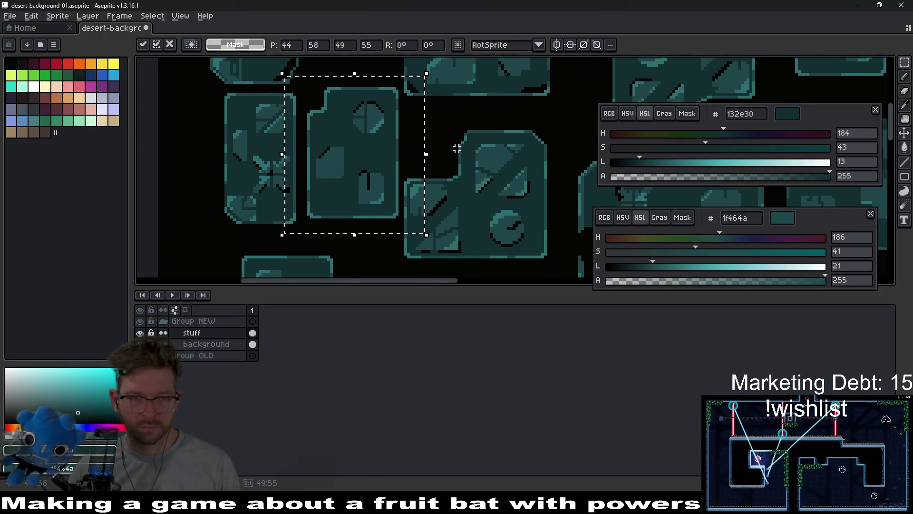
Deselect and pencil black crack lines across the moved block.
key("ctrl+d")
key("b")
left_click_drag(392, 173, 402, 164)
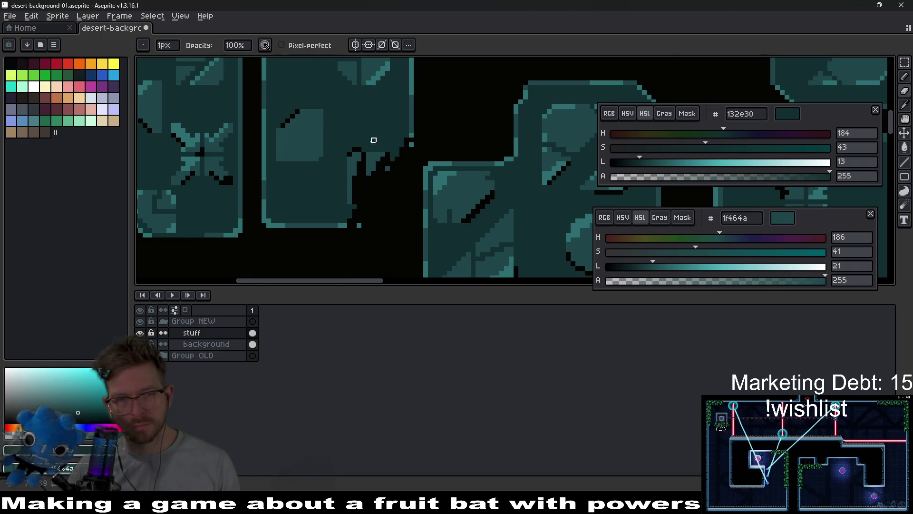
scroll(373, 140, "up", 2)
mouse_move(418, 143)
left_mouse_down()
mouse_move(266, 92)
mouse_move(297, 113)
left_mouse_up()
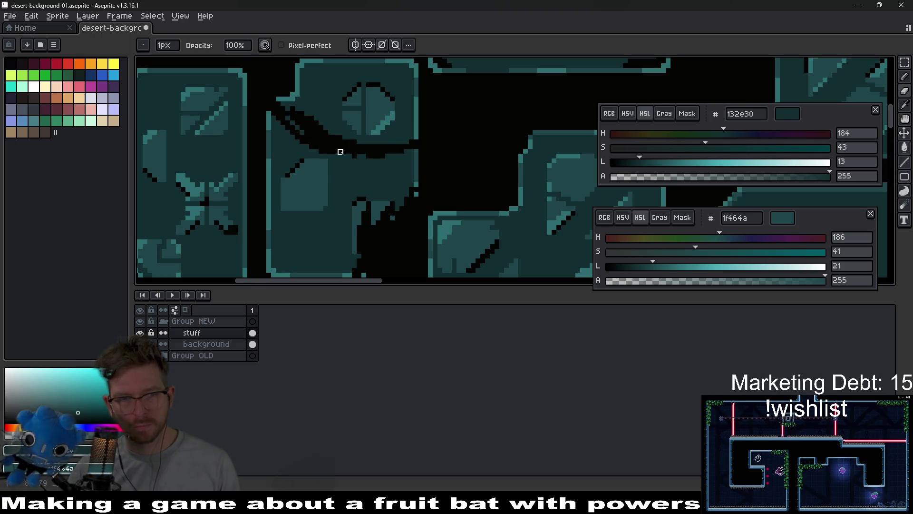
scroll(317, 104, "down", 5)
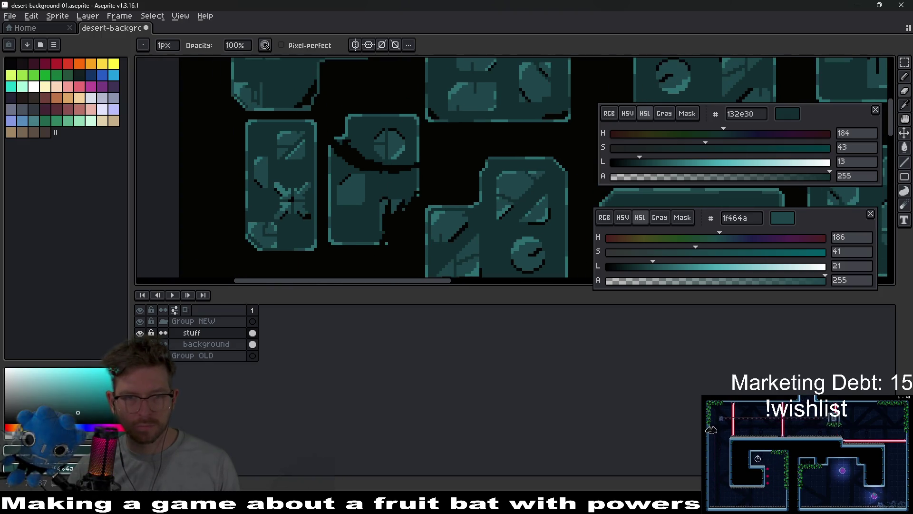
scroll(453, 193, "up", 3)
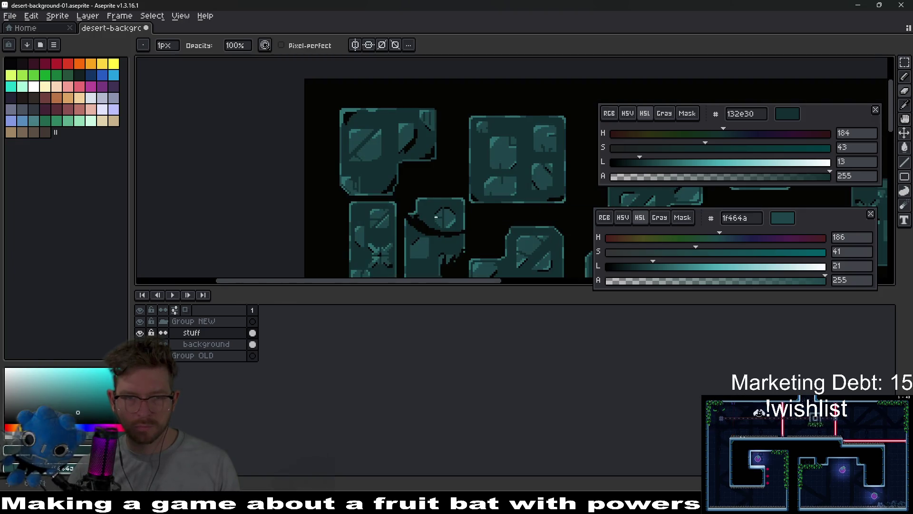
Rectangle-select the cracked block and flip it vertically.
key("m")
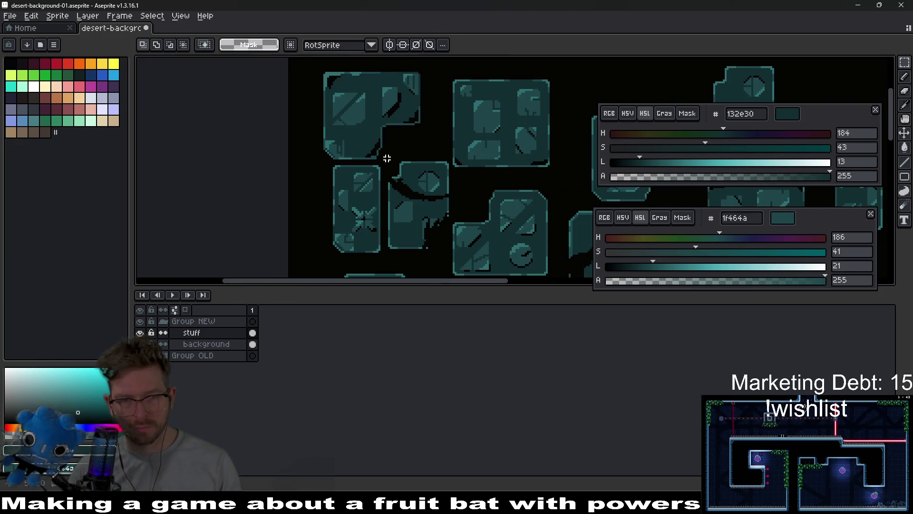
left_click_drag(407, 197, 452, 256)
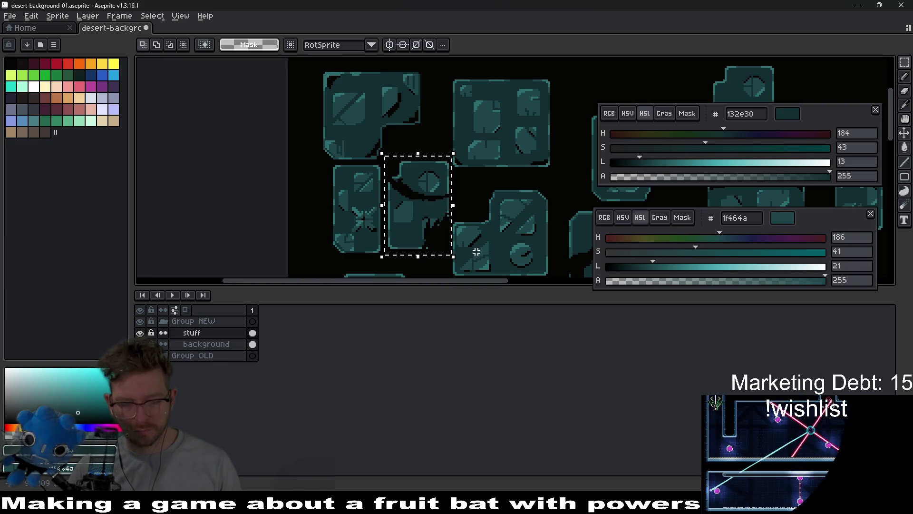
key("shift+v")
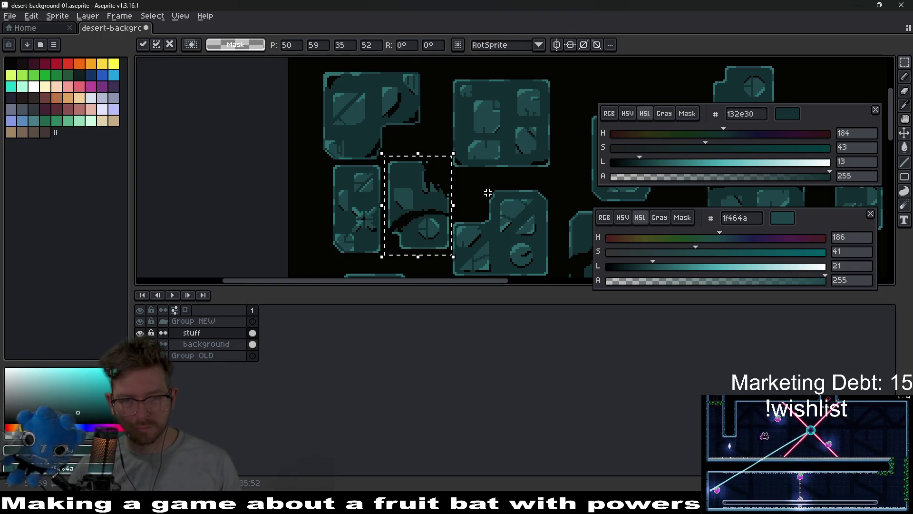
key("ctrl+d")
scroll(446, 223, "down", 3)
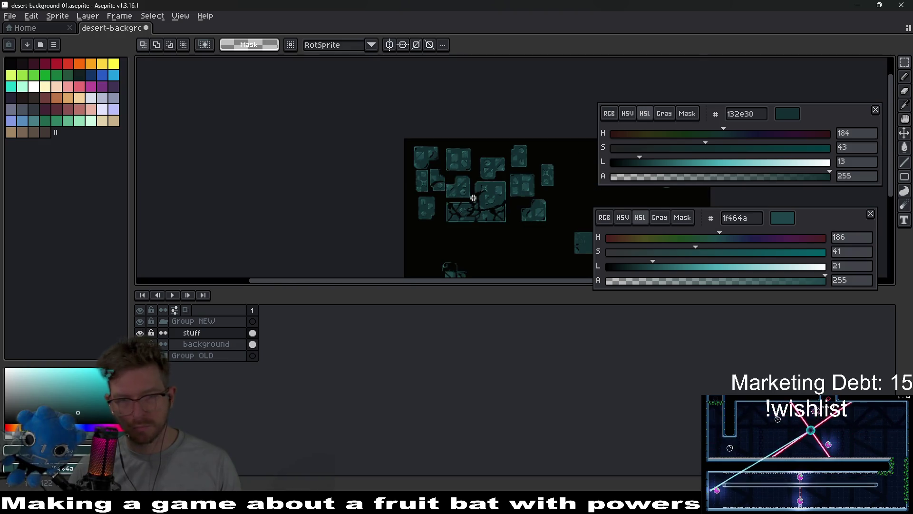
scroll(447, 190, "up", 4)
key("shift+v")
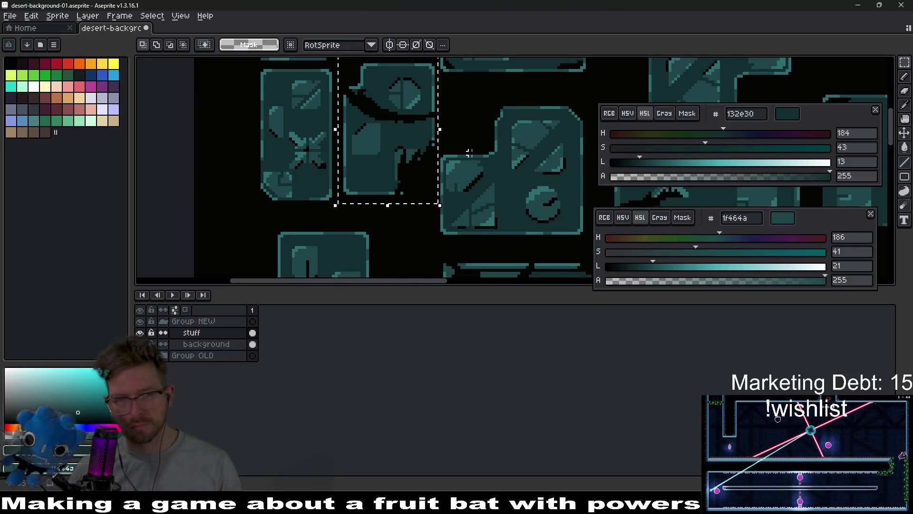
scroll(416, 133, "up", 2)
Switch to the Pencil and eyedrop the mid teal 1f464a from the round-marked block.
key("b")
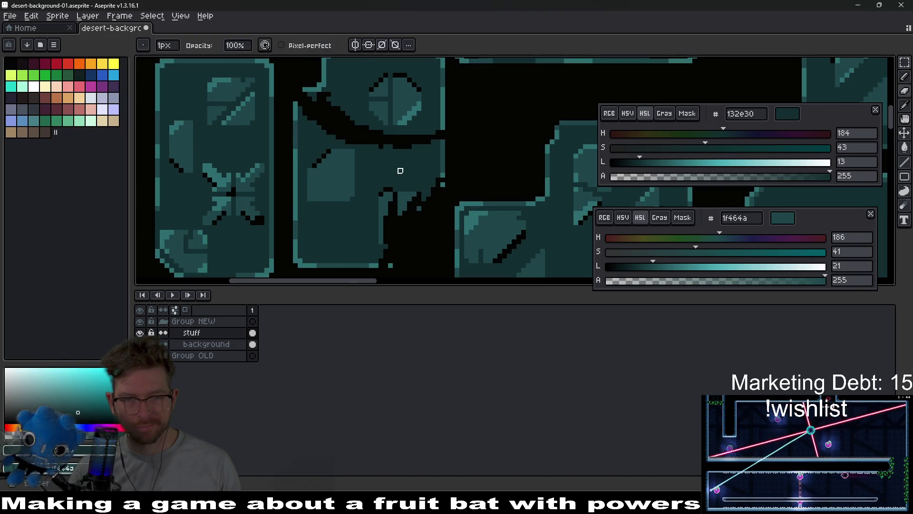
scroll(390, 227, "down", 2)
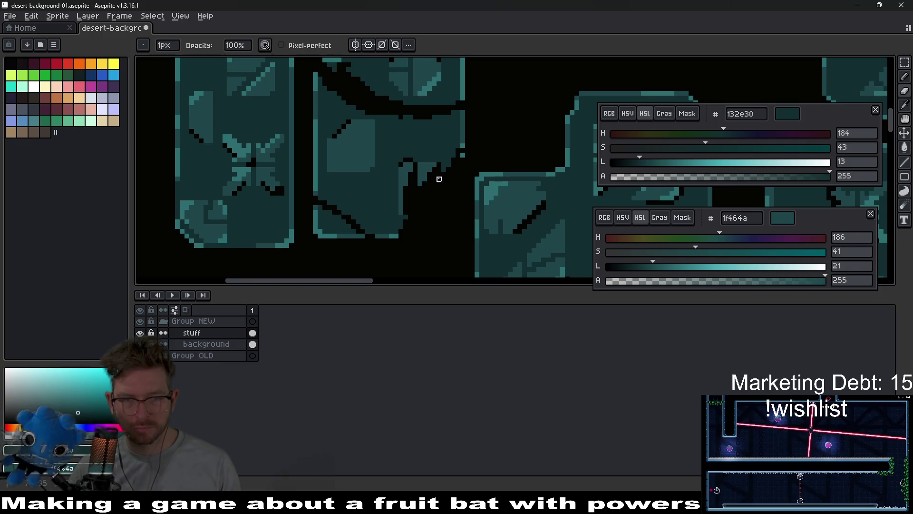
scroll(337, 143, "up", 2)
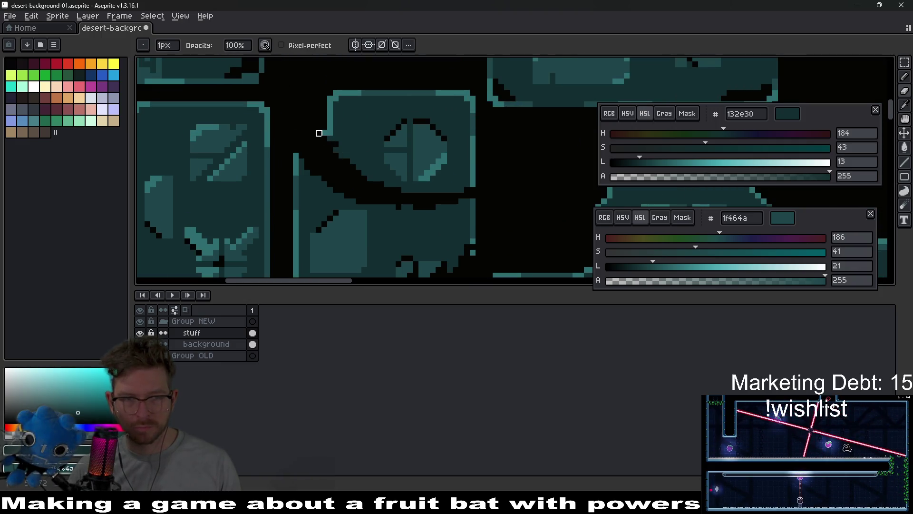
left_click_drag(370, 110, 393, 116)
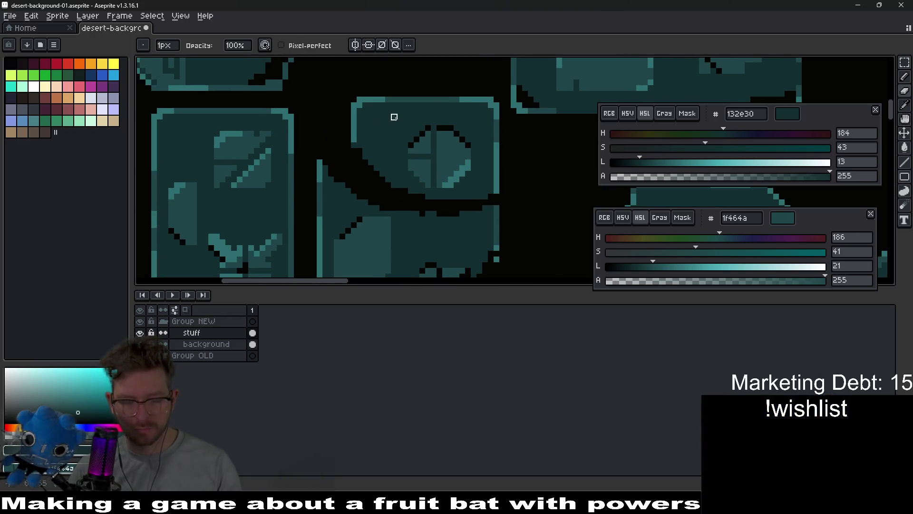
left_click(409, 103, "alt")
scroll(393, 114, "up", 3)
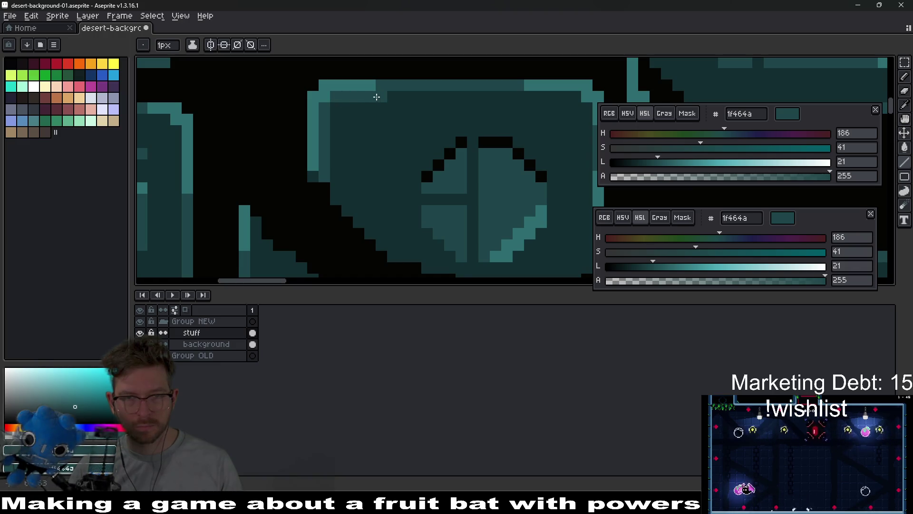
Darken the block's light edge column with teal 1f464a.
mouse_move(571, 97)
left_mouse_down()
mouse_move(475, 88)
mouse_move(484, 90)
left_mouse_up()
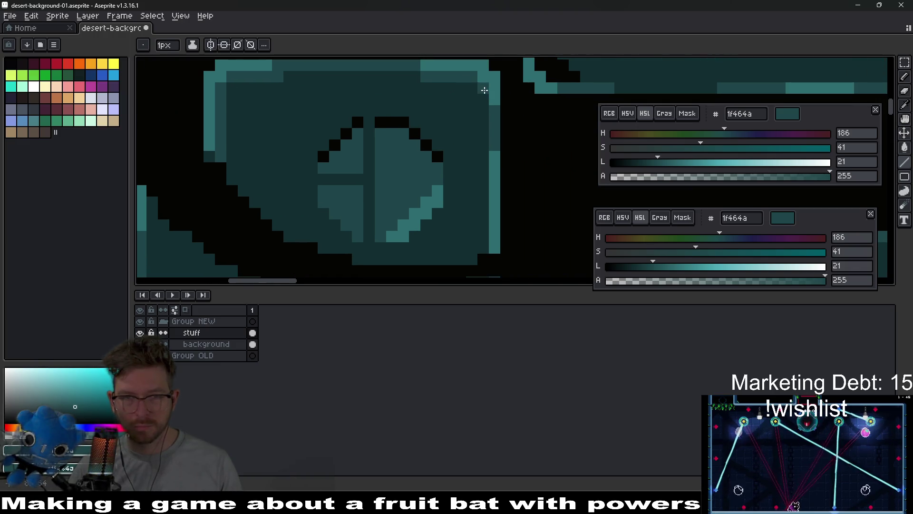
left_click_drag(493, 164, 481, 224)
scroll(482, 250, "down", 4)
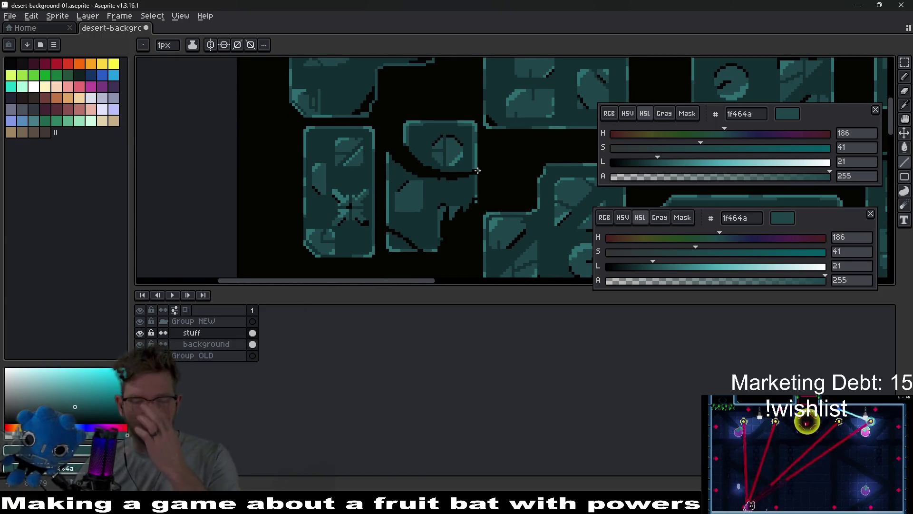
scroll(388, 163, "up", 3)
Repaint the block's right, top and left border rows and columns in teal 1f464a.
left_click_drag(343, 101, 341, 76)
left_click_drag(228, 62, 183, 65)
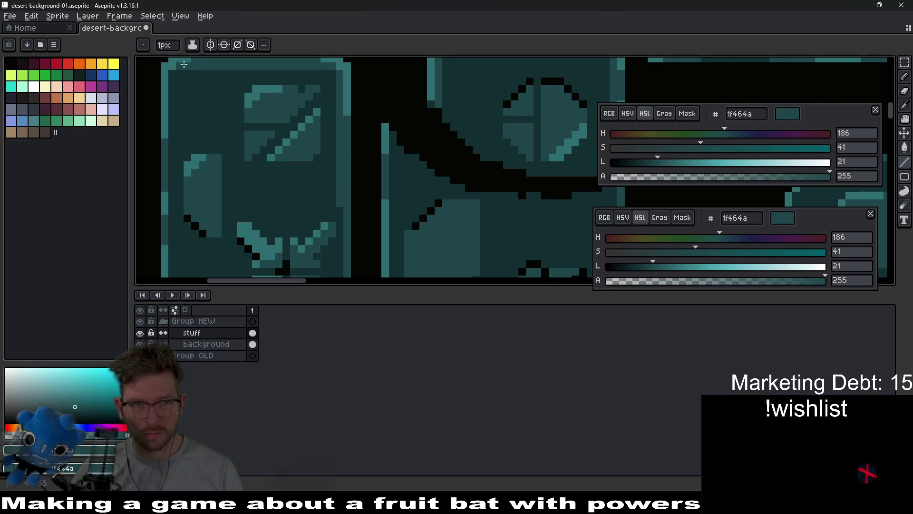
left_click_drag(177, 108, 169, 196)
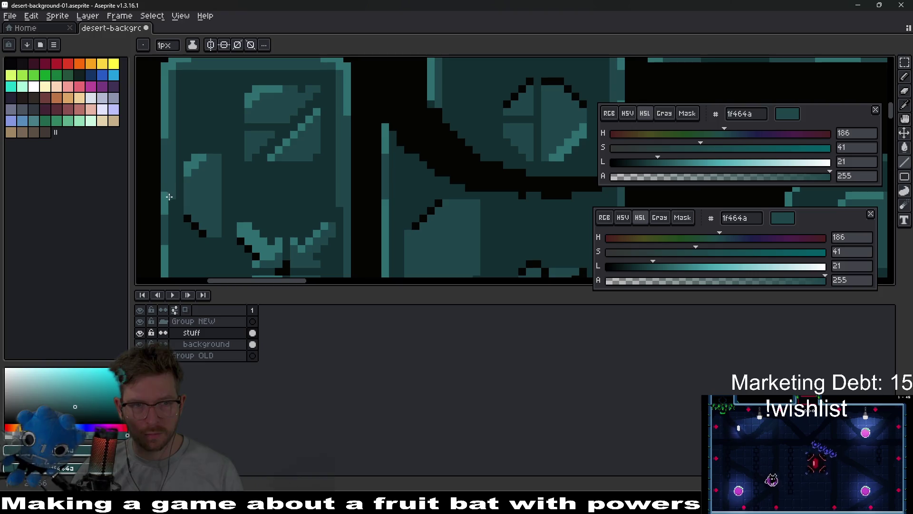
scroll(172, 232, "down", 3)
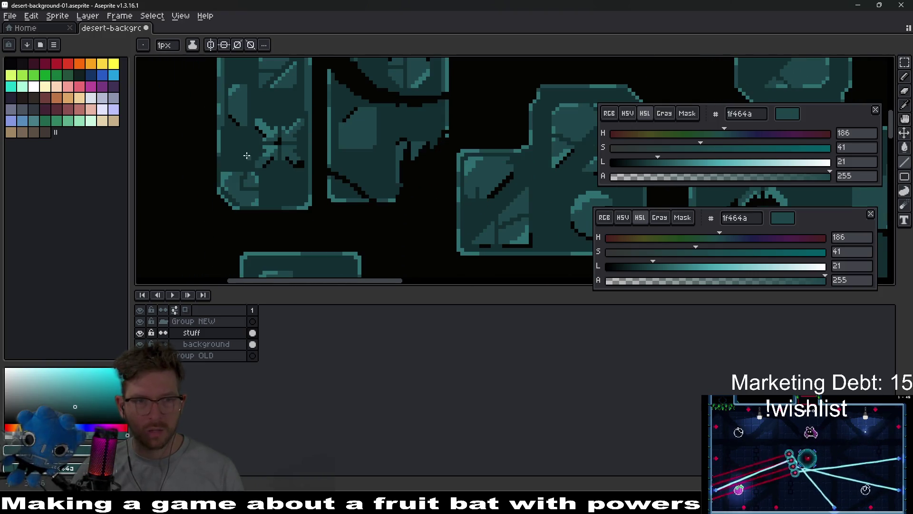
scroll(224, 131, "up", 2)
Repaint another block's left border column in teal 1f464a.
mouse_move(224, 164)
left_mouse_down()
mouse_move(219, 207)
mouse_move(222, 175)
left_mouse_up()
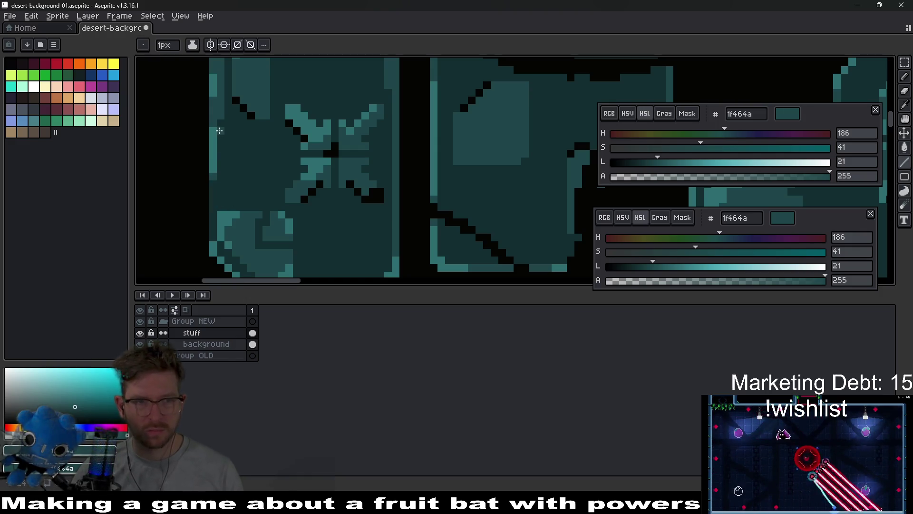
scroll(275, 164, "down", 2)
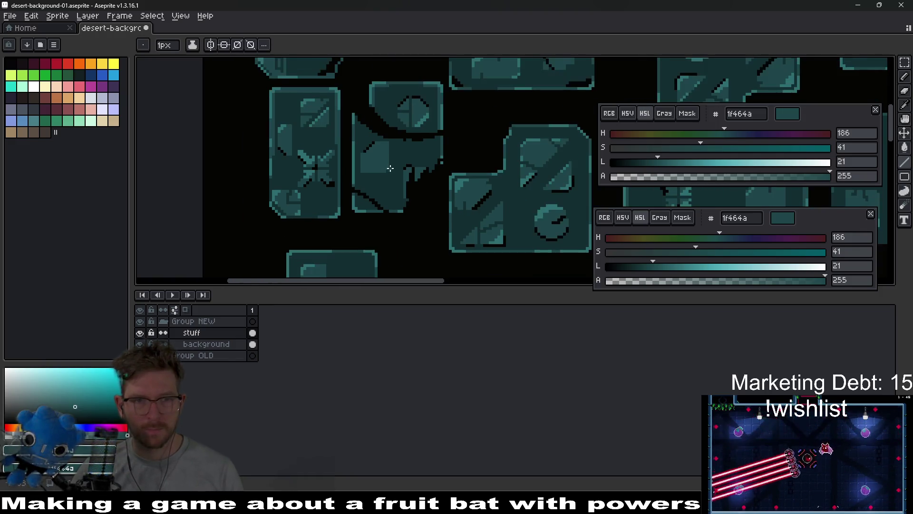
scroll(270, 224, "up", 1)
scroll(325, 145, "up", 1)
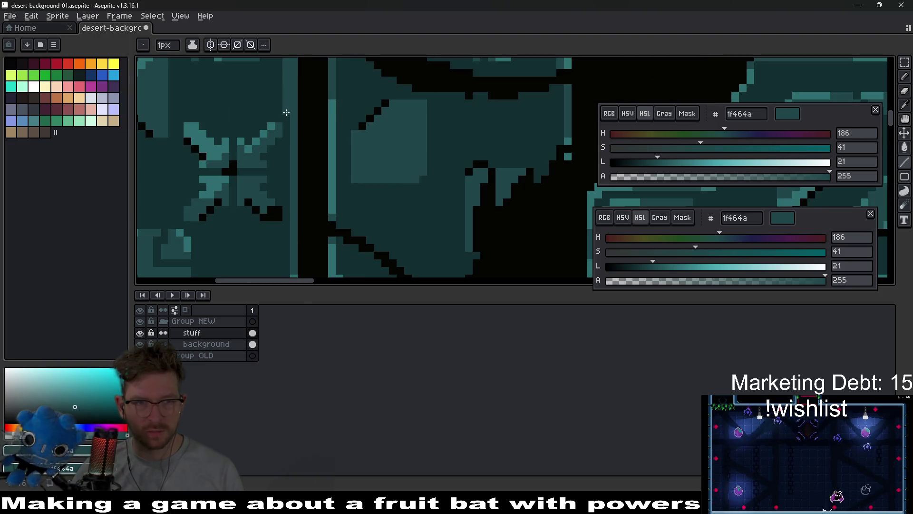
scroll(287, 196, "down", 2)
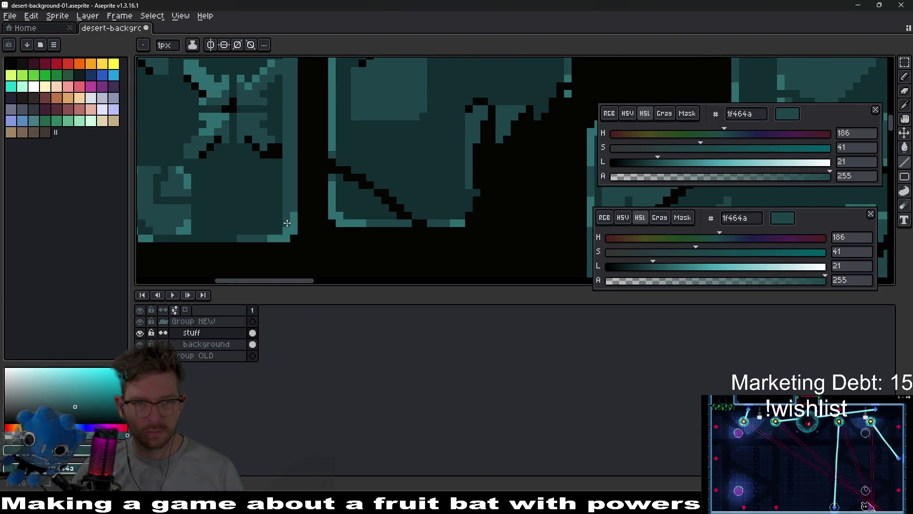
scroll(307, 206, "down", 2)
key("v")
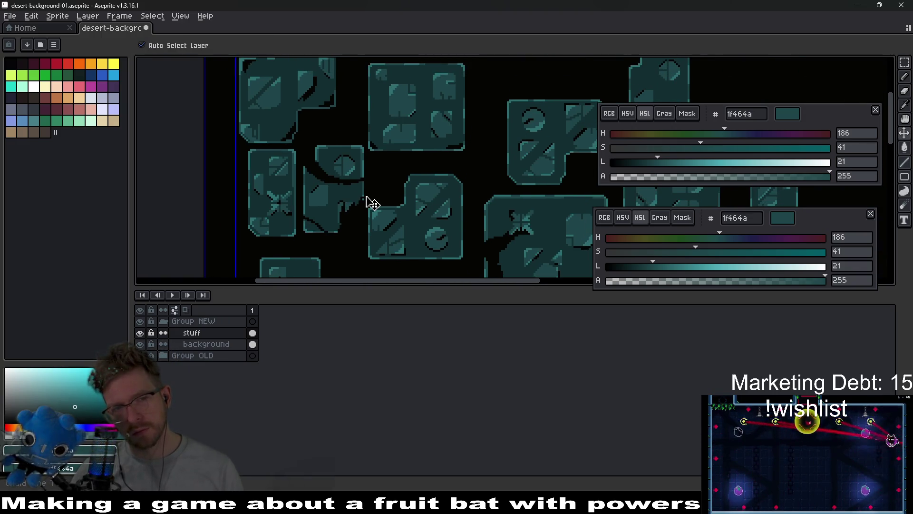
key("b")
scroll(338, 169, "up", 4)
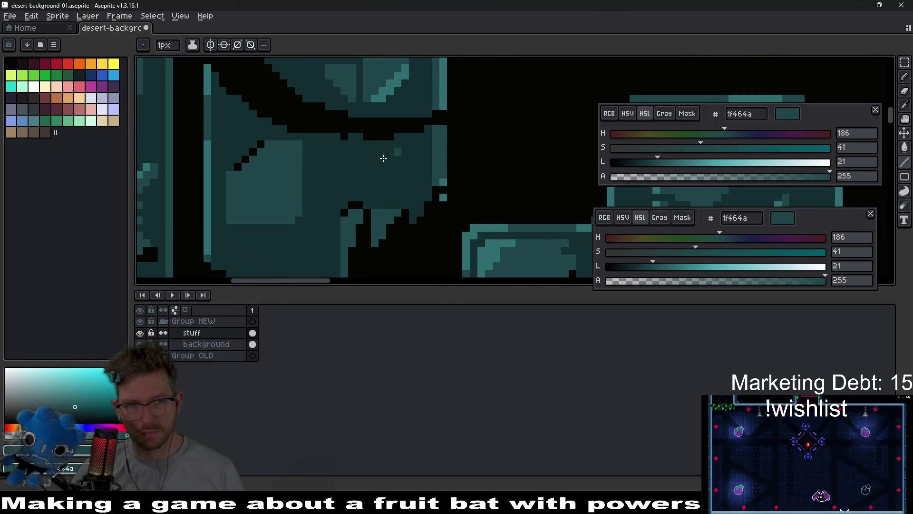
scroll(357, 179, "down", 1)
scroll(294, 197, "up", 1)
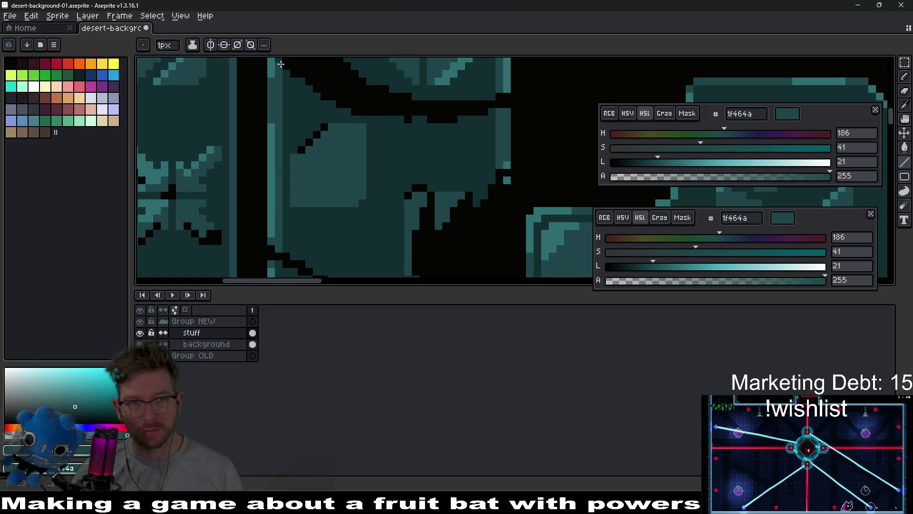
scroll(301, 134, "down", 1)
scroll(363, 190, "up", 1)
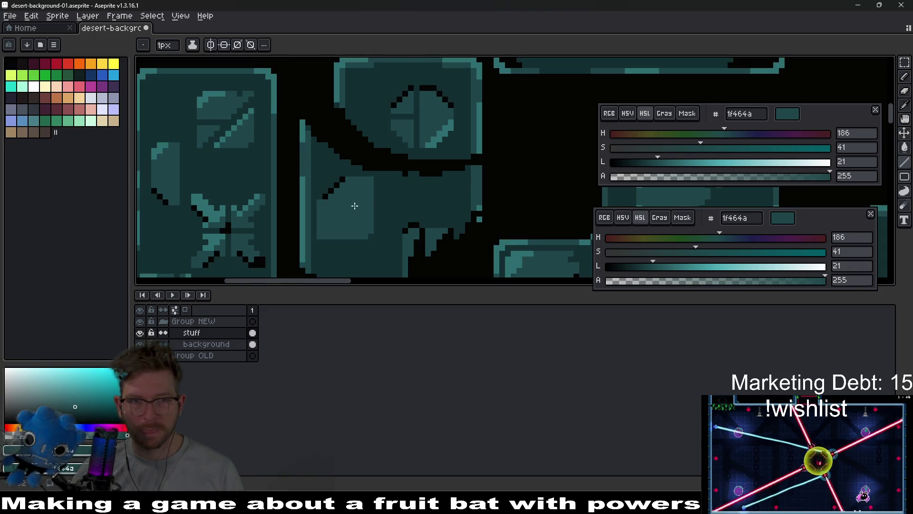
scroll(368, 182, "down", 1)
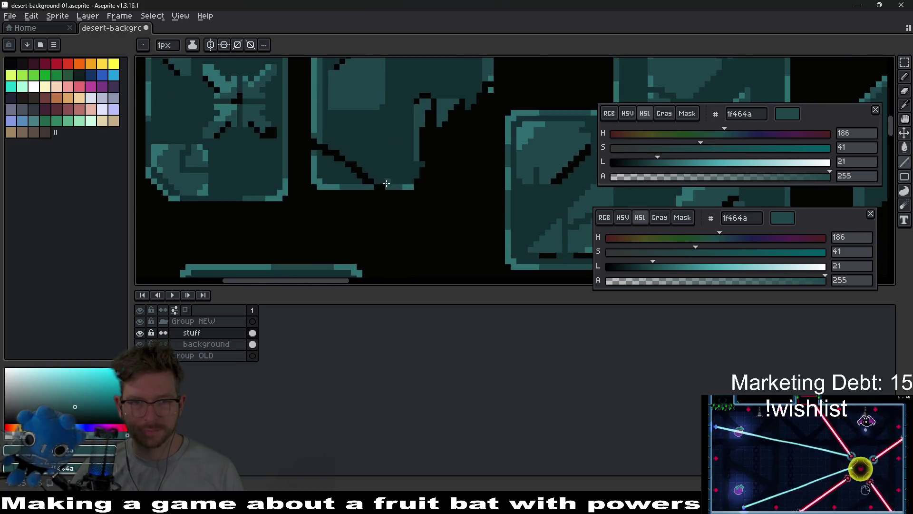
scroll(355, 184, "up", 2)
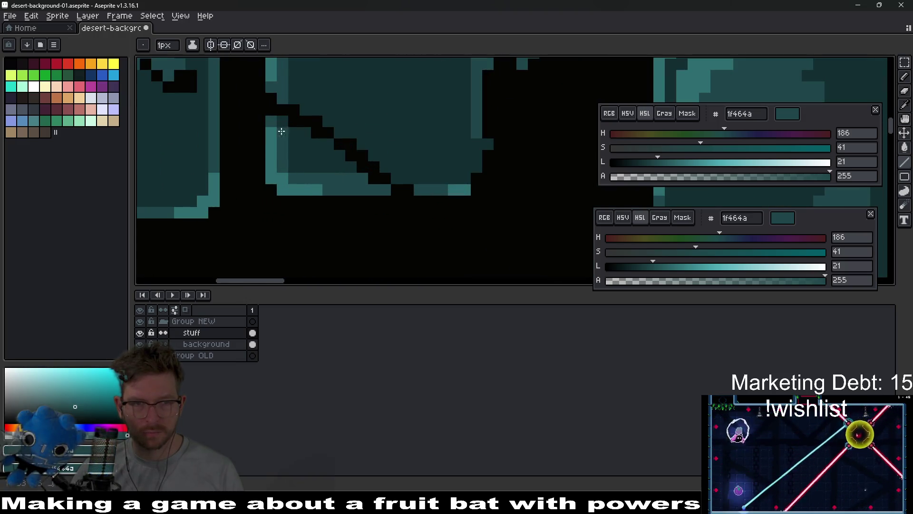
key("b")
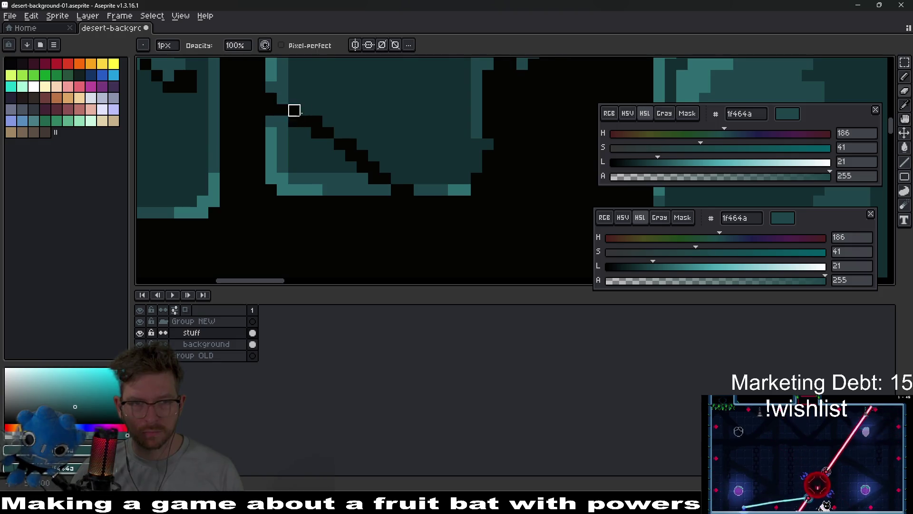
scroll(438, 153, "down", 1)
scroll(410, 185, "up", 2)
Fill the black notch under the round-emblem block's lower edge with teal.
key("e")
mouse_move(337, 184)
left_mouse_down()
mouse_move(408, 183)
mouse_move(432, 169)
mouse_move(432, 138)
mouse_move(435, 154)
left_mouse_up()
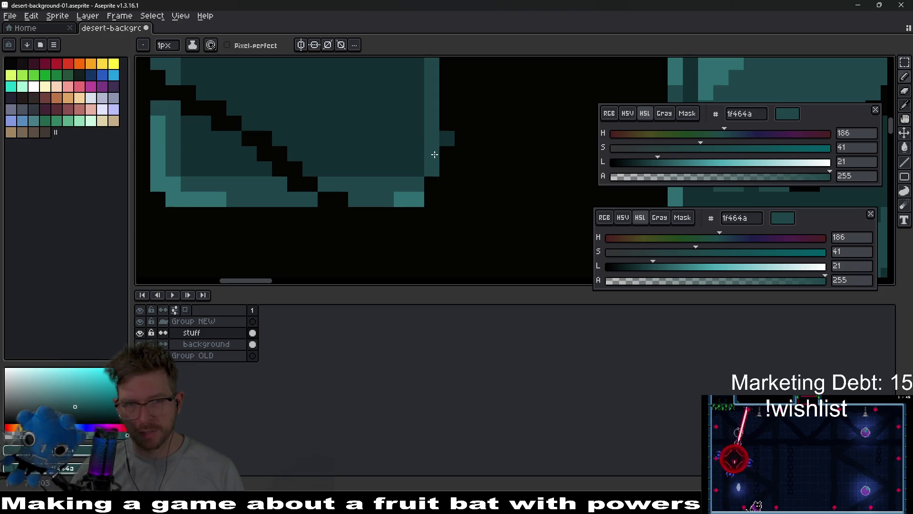
scroll(436, 157, "down", 3)
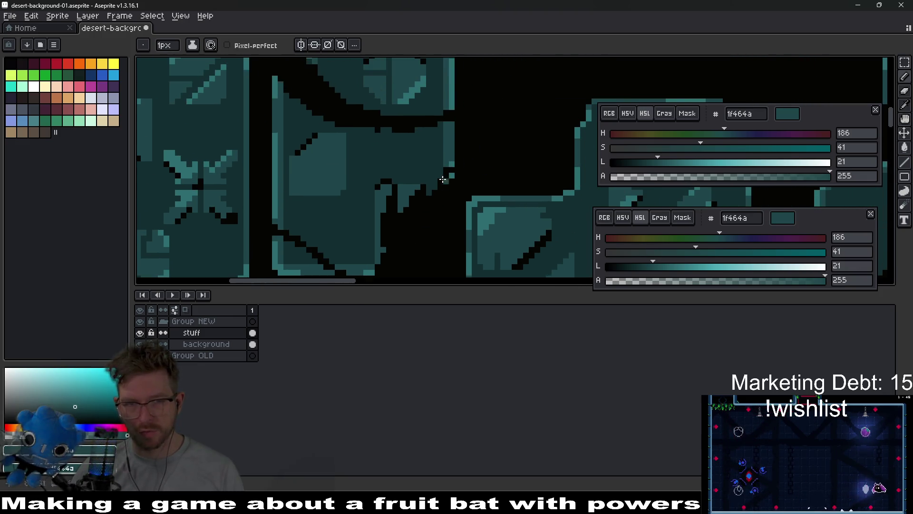
scroll(442, 185, "up", 2)
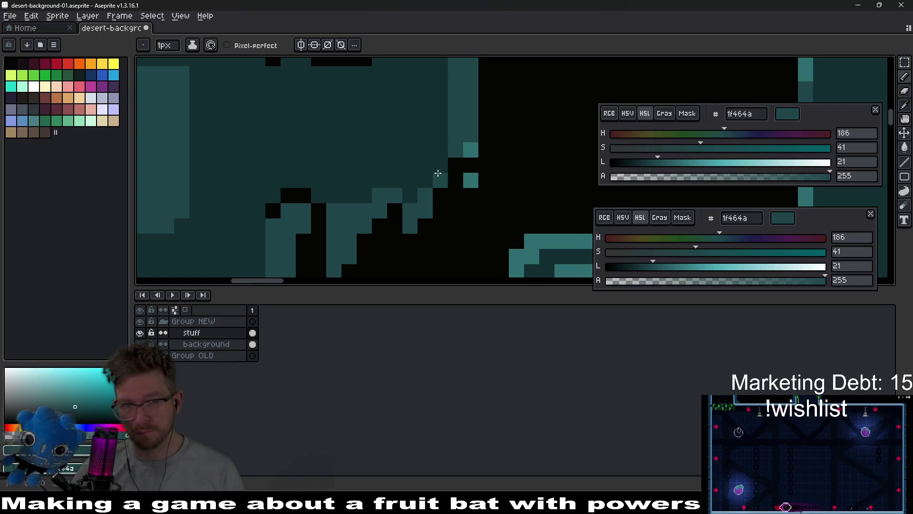
scroll(426, 183, "down", 1)
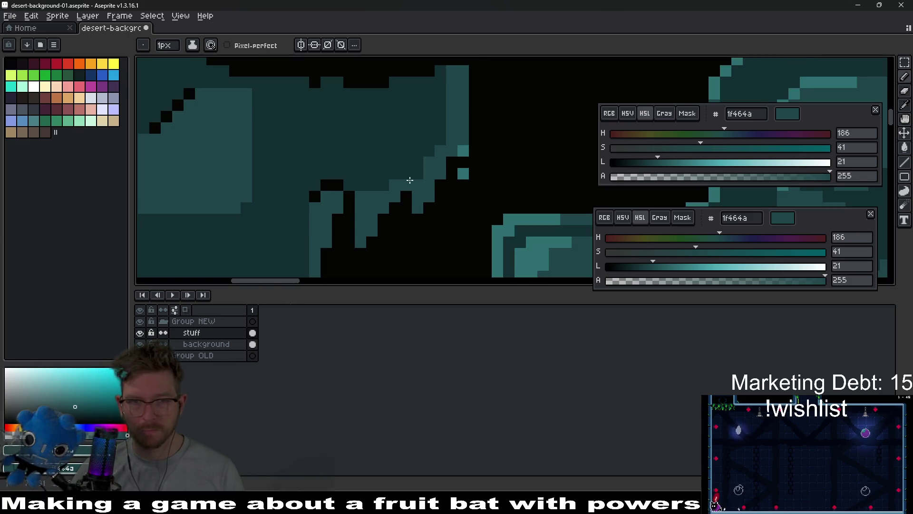
scroll(421, 187, "down", 2)
scroll(417, 202, "down", 1)
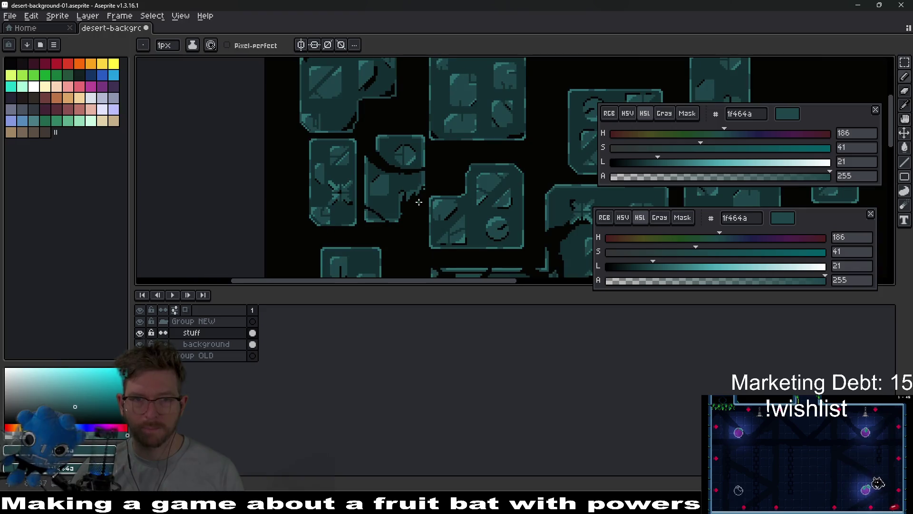
scroll(428, 197, "down", 1)
scroll(427, 179, "up", 3)
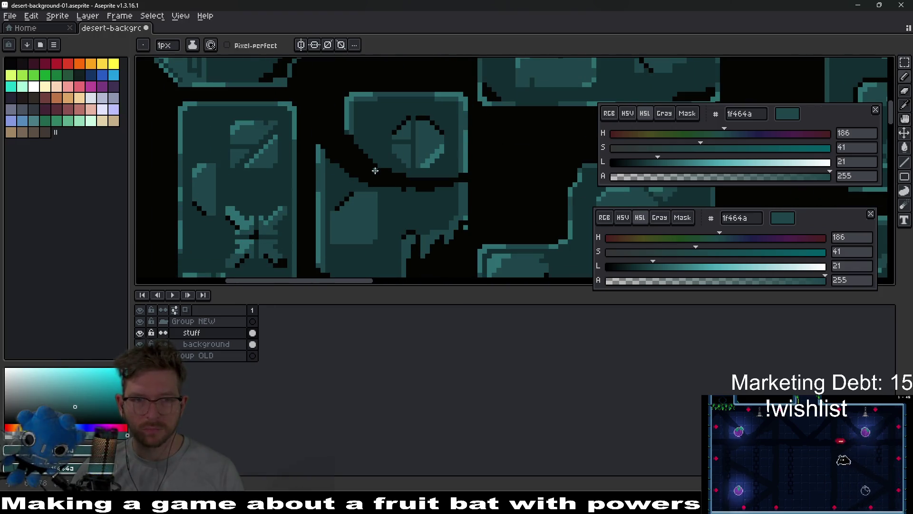
scroll(365, 176, "up", 1)
scroll(358, 152, "up", 1)
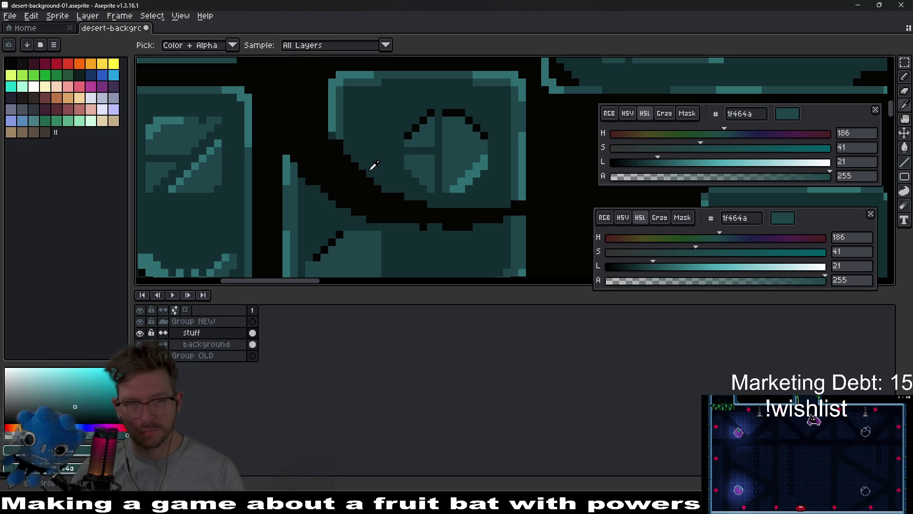
Fill the black diagonal at the block's lower-left edge with dark teal 132e30.
left_click(373, 146, "alt")
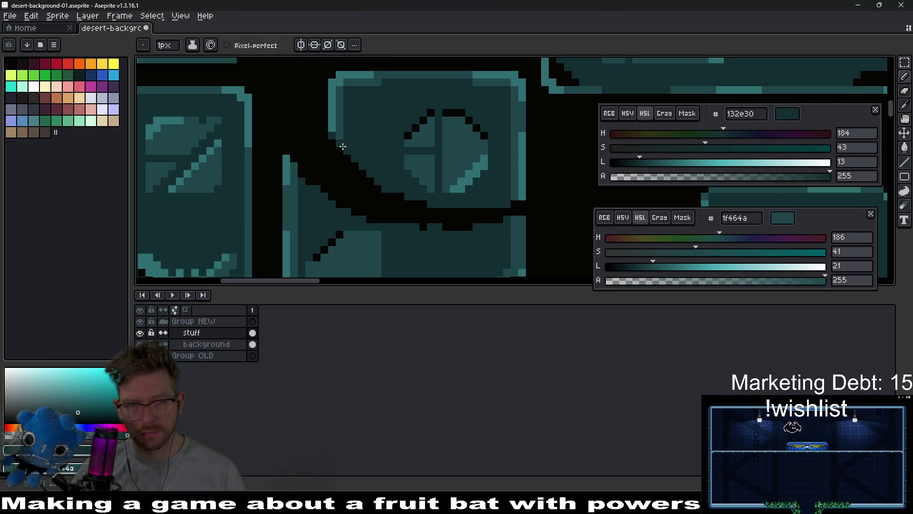
mouse_move(380, 181)
left_mouse_down()
mouse_move(362, 183)
mouse_move(334, 146)
left_mouse_up()
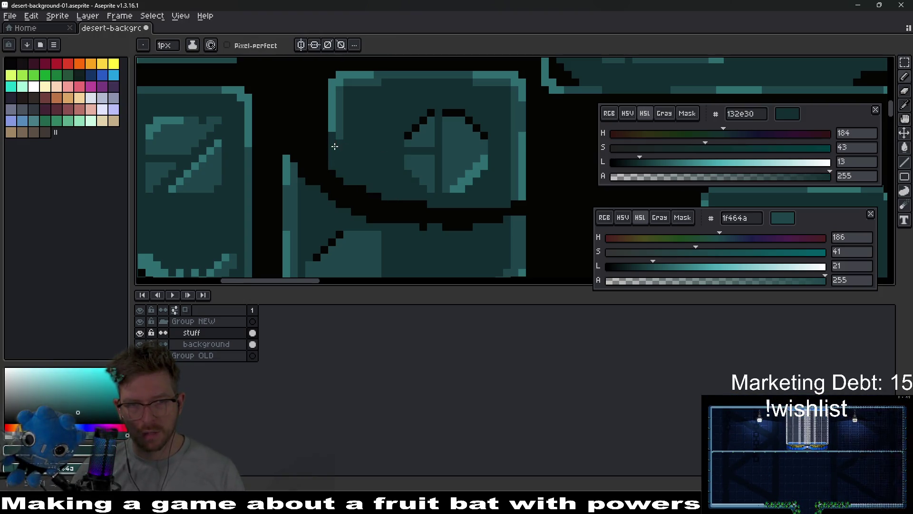
scroll(355, 149, "down", 5)
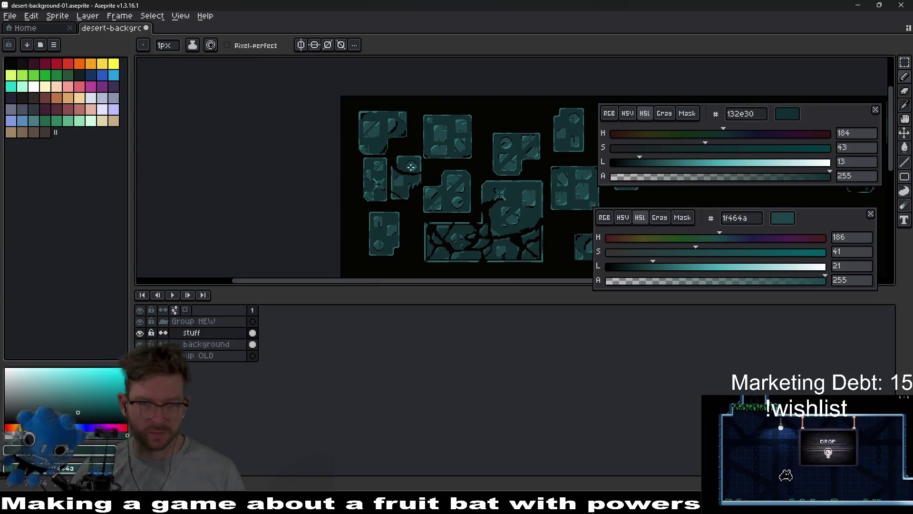
scroll(428, 184, "up", 4)
scroll(428, 183, "up", 2)
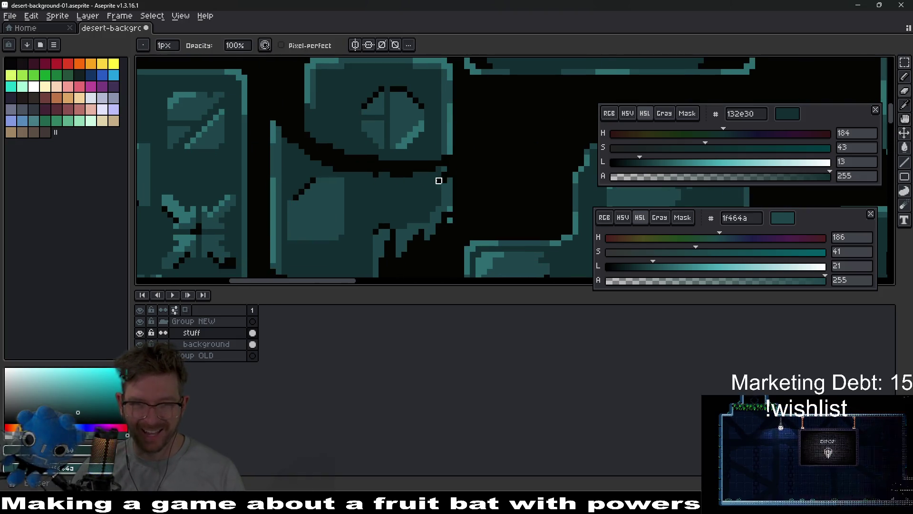
Paint black shadow pixels along the jagged block edge.
mouse_move(432, 175)
left_mouse_down()
mouse_move(453, 180)
mouse_move(428, 183)
mouse_move(428, 175)
left_mouse_up()
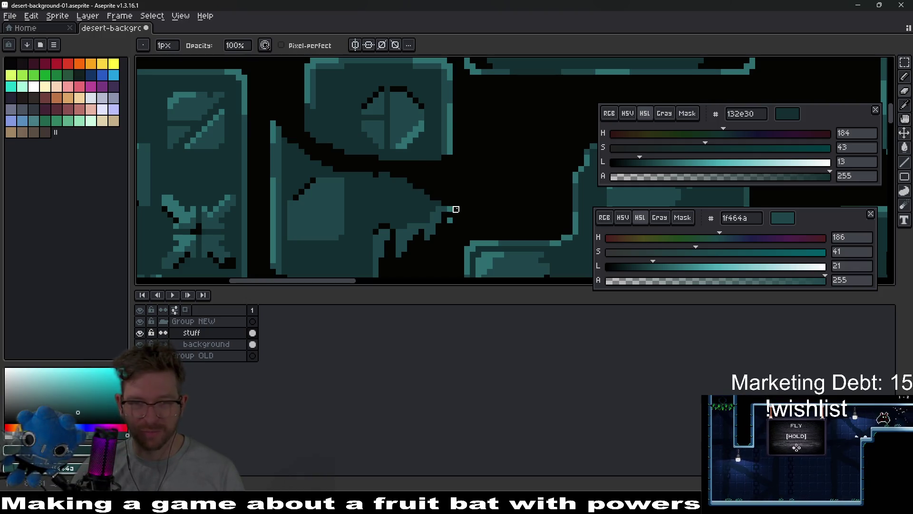
scroll(457, 192, "down", 1)
scroll(456, 192, "down", 3)
scroll(423, 174, "up", 3)
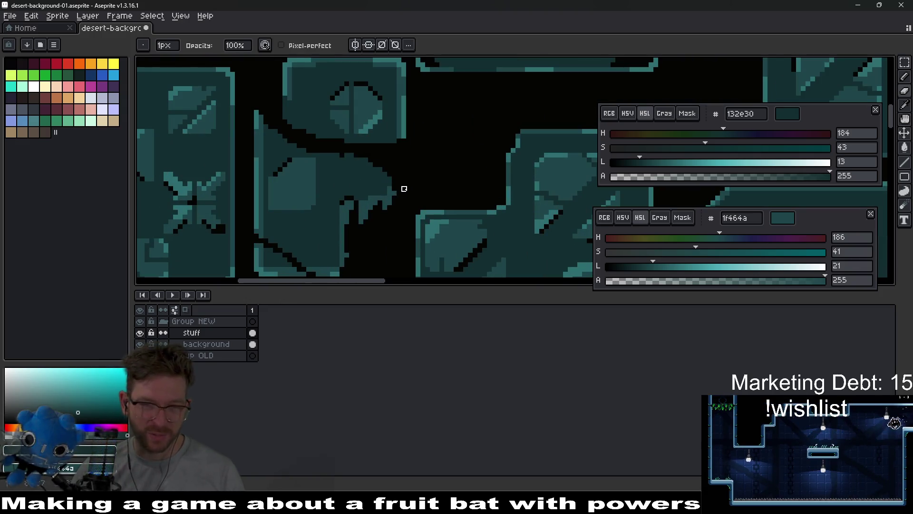
scroll(404, 189, "down", 3)
scroll(430, 178, "up", 4)
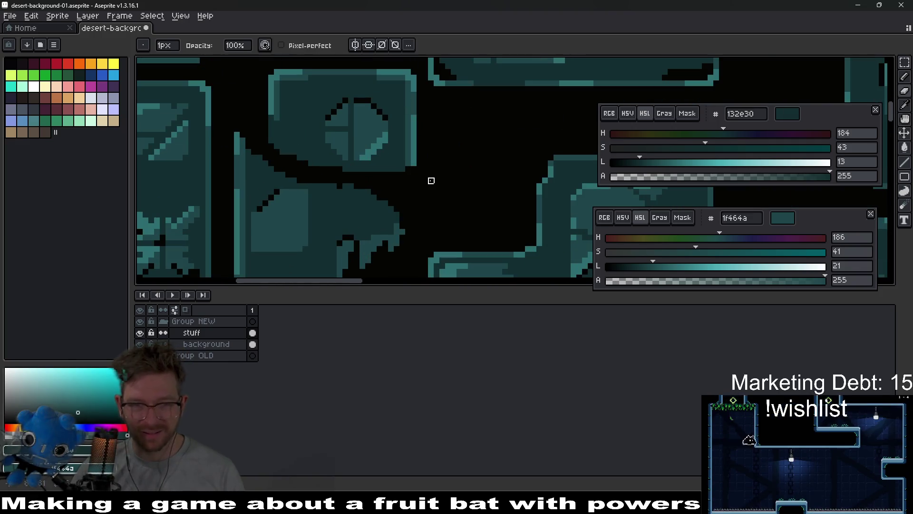
Draw a vertical line of the lighter edge teal down the block's side.
key("i")
left_click(418, 158)
scroll(413, 157, "up", 2)
key("b")
left_click_drag(414, 168, 414, 260)
Extend the darker teal 1f464a column further down the block edge.
key("i")
left_click(406, 158)
key("b")
mouse_move(402, 183)
left_mouse_down()
mouse_move(403, 202)
mouse_move(412, 186)
left_mouse_up()
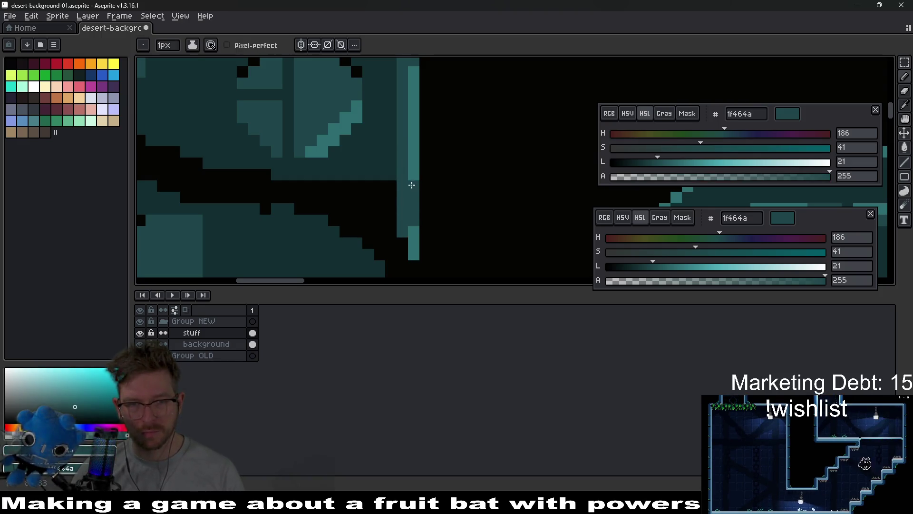
scroll(421, 204, "down", 3)
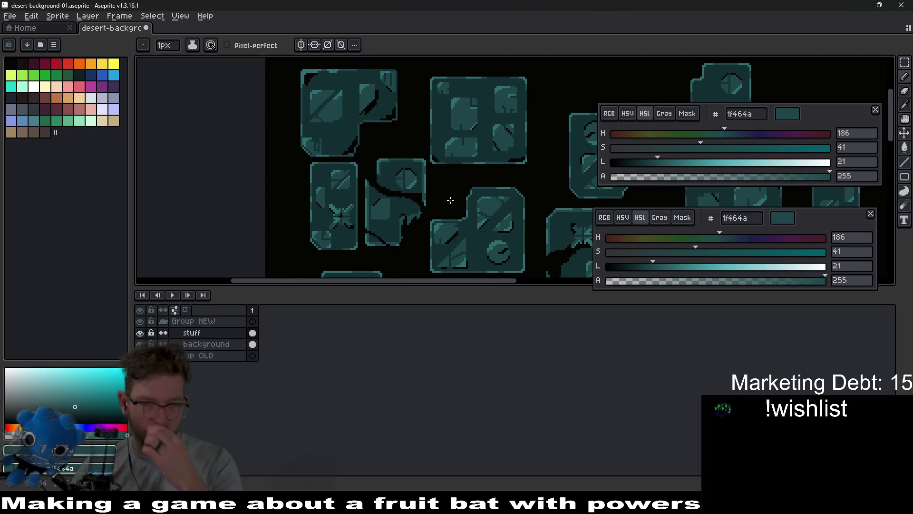
scroll(425, 193, "up", 2)
scroll(425, 193, "up", 3)
Paint dark teal 132e30 over the black pixels beside the column.
key("i")
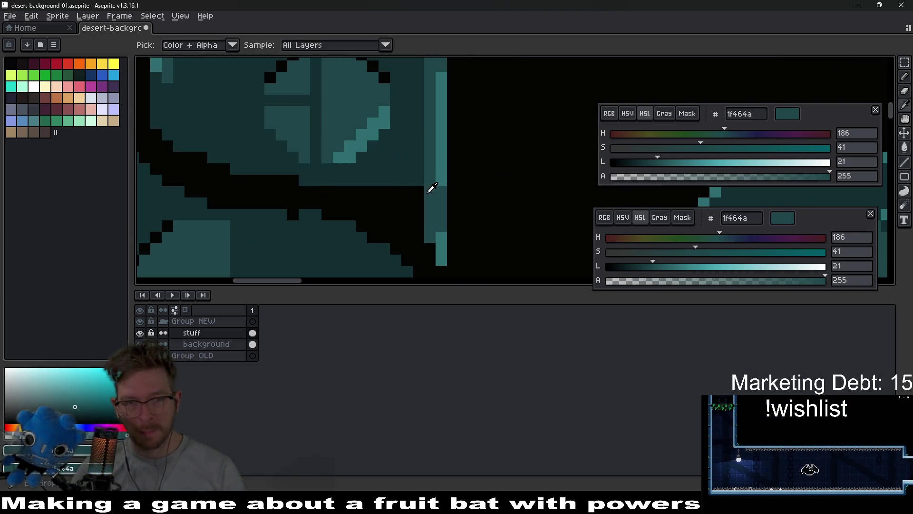
left_click(420, 186)
key("v")
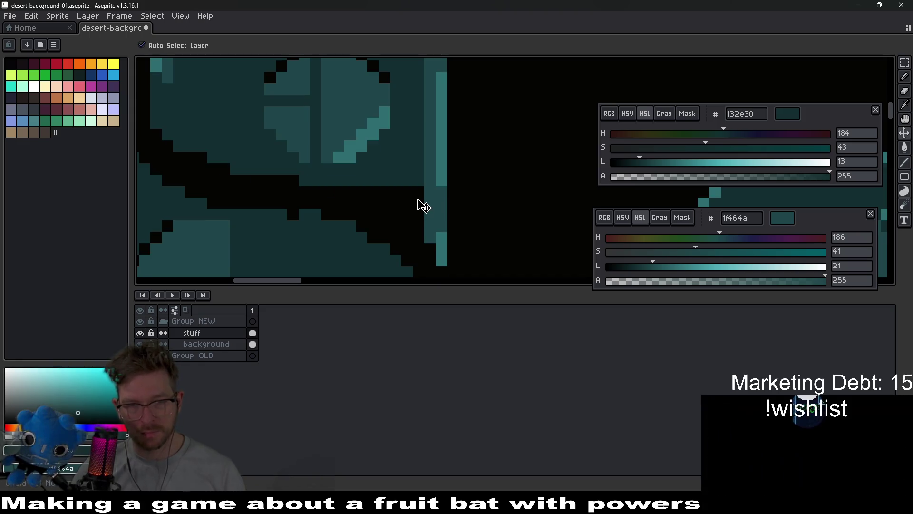
key("b")
left_click_drag(418, 198, 418, 211)
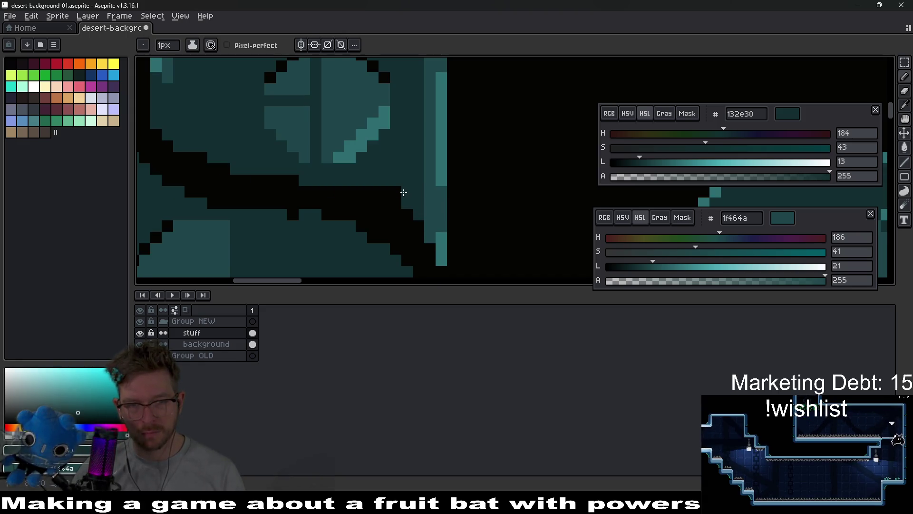
scroll(404, 192, "down", 5)
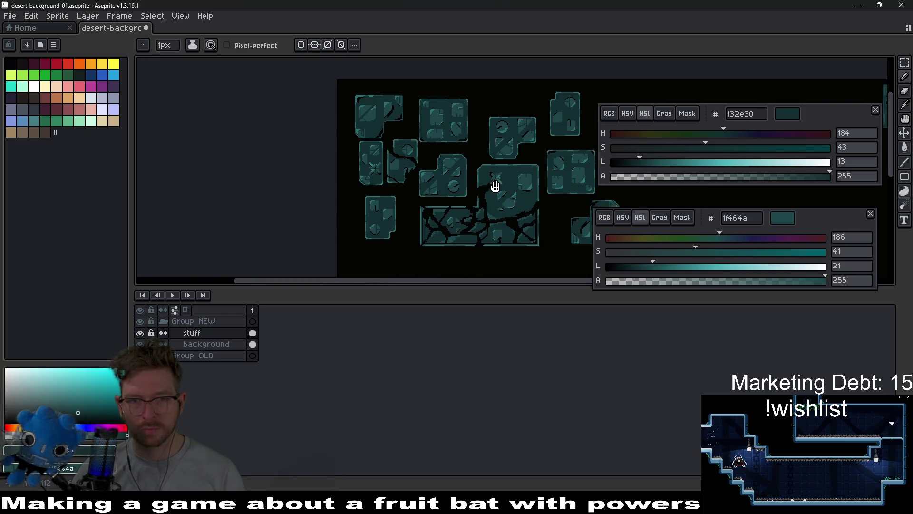
scroll(505, 187, "down", 1)
scroll(469, 186, "down", 2)
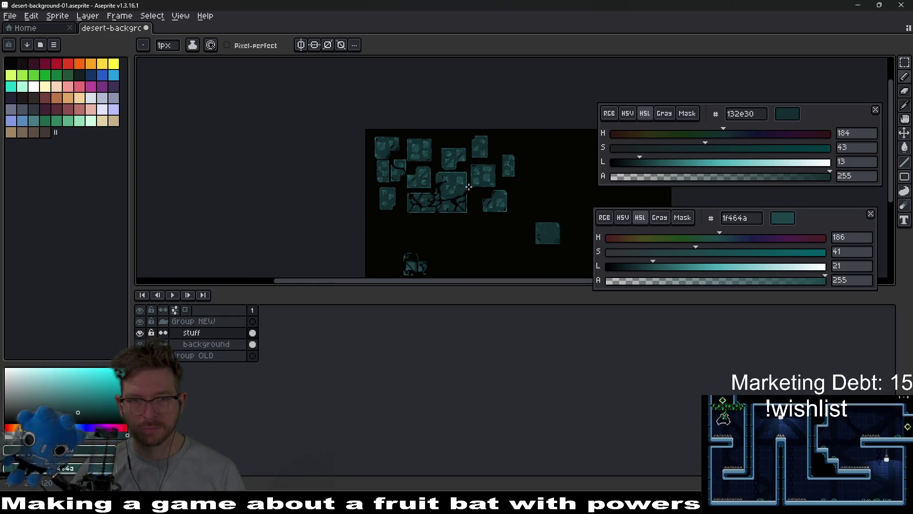
scroll(470, 180, "up", 1)
scroll(388, 163, "up", 1)
Reselect teal 1f464a from the canvas as the drawing colour.
mouse_move(357, 141)
left_mouse_down()
mouse_move(244, 140)
mouse_move(340, 156)
left_mouse_up()
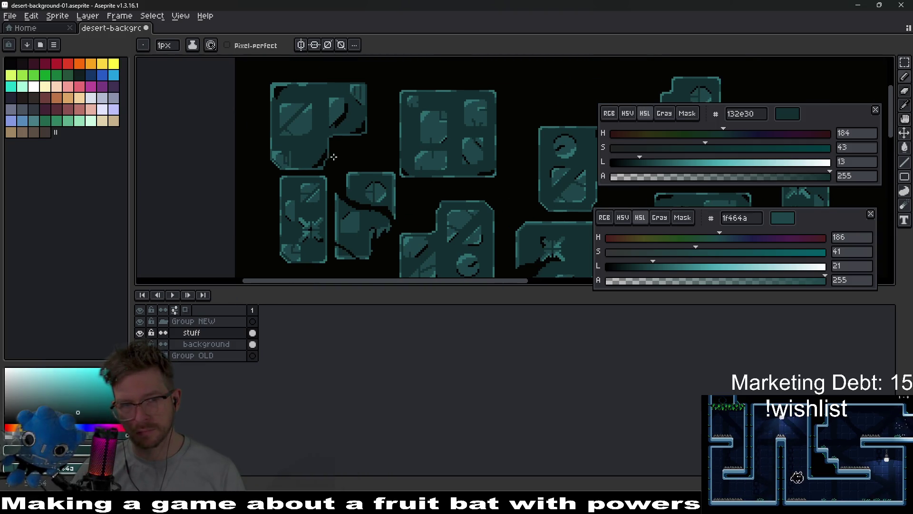
scroll(333, 154, "up", 2)
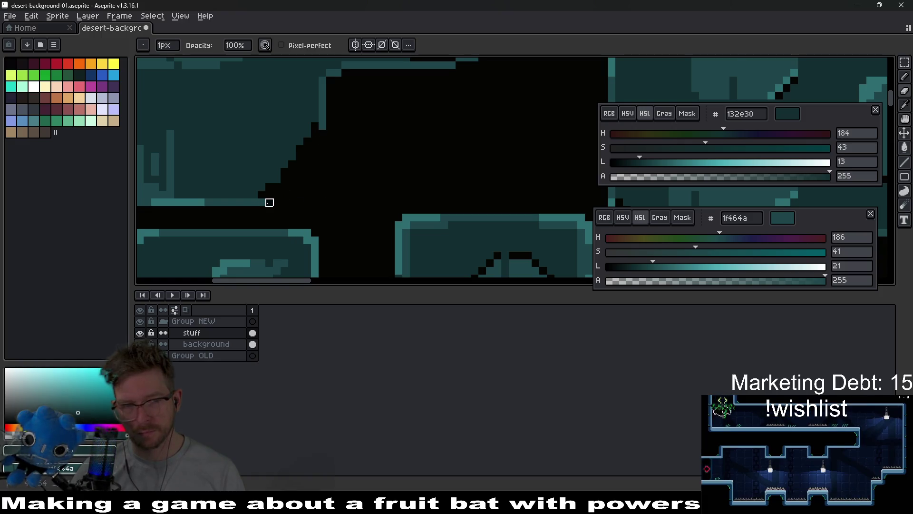
scroll(361, 185, "down", 4)
left_click_drag(434, 202, 406, 189)
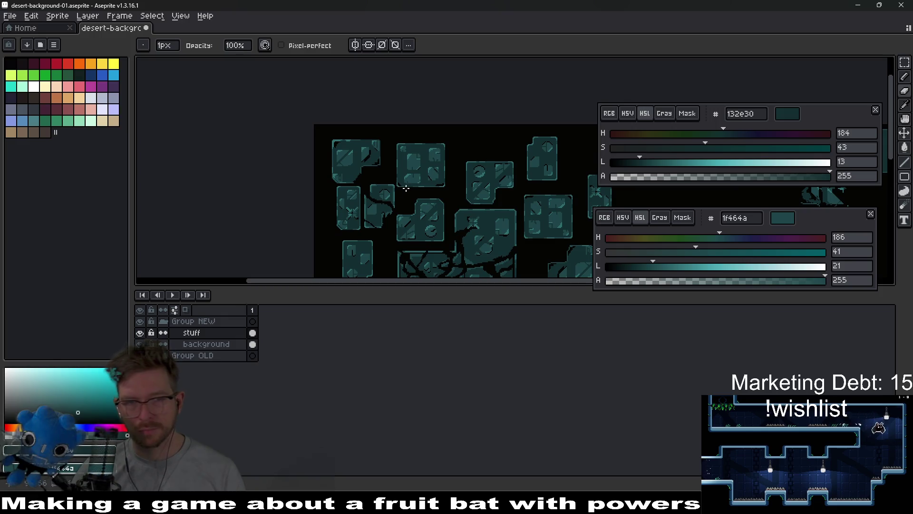
key("v")
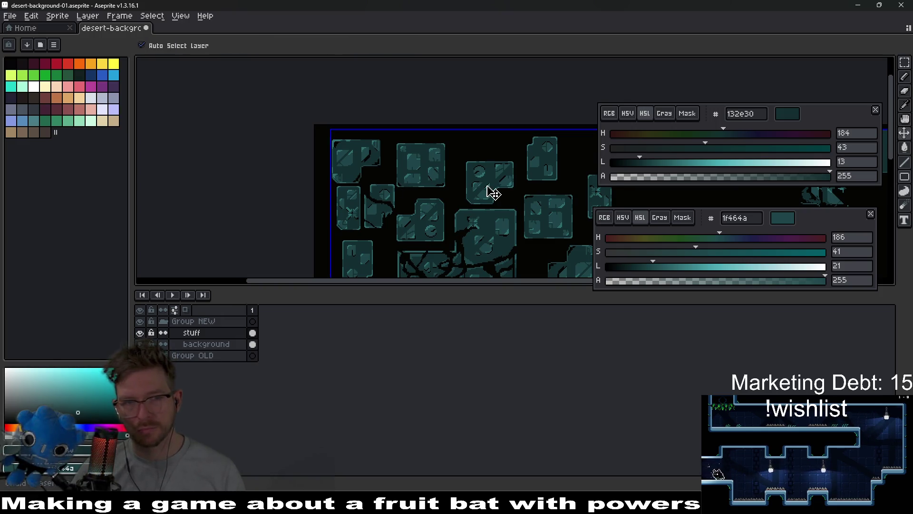
key("b")
key("v")
key("b")
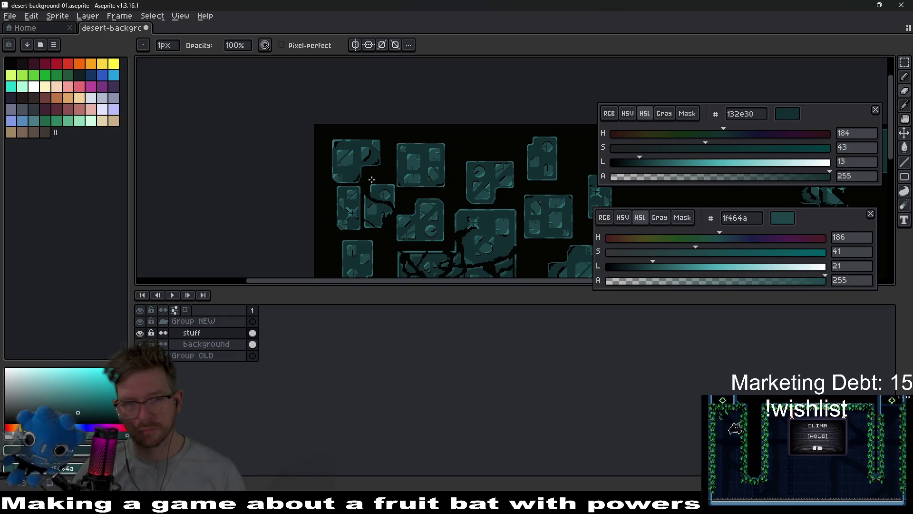
scroll(378, 181, "up", 5)
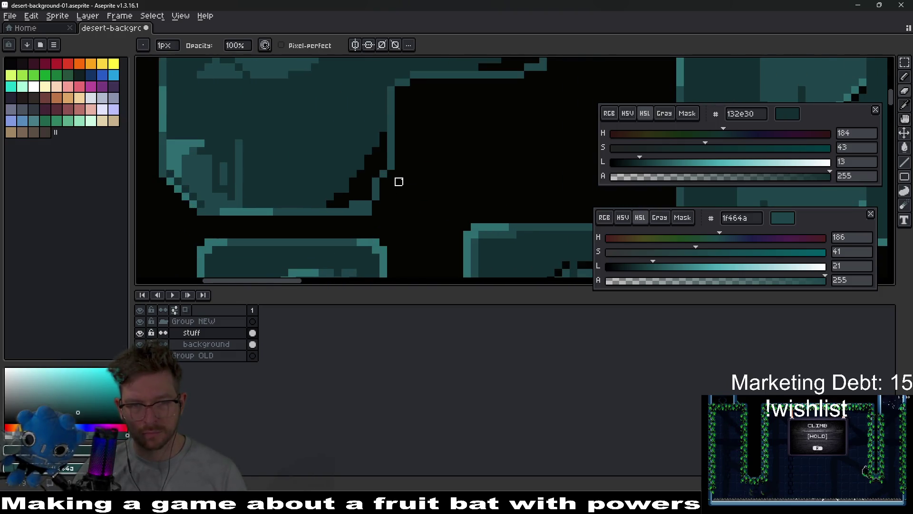
left_click(370, 196, "alt")
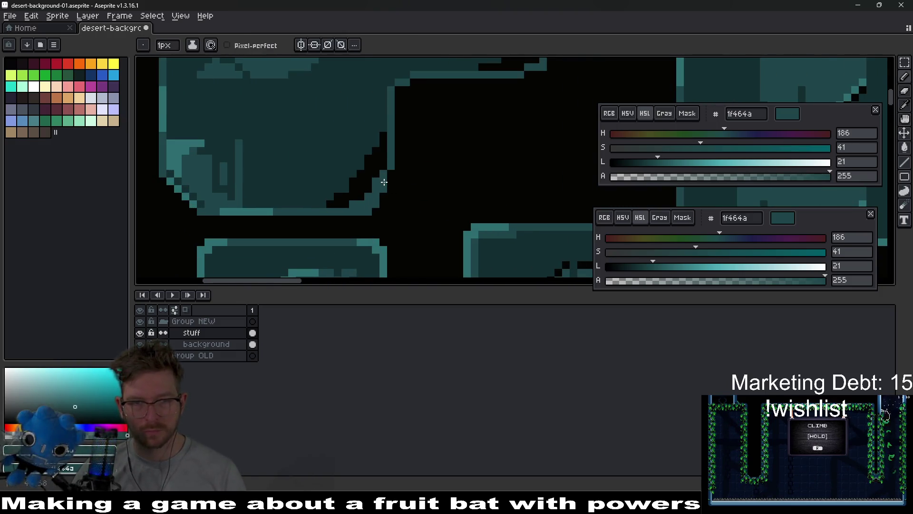
scroll(382, 184, "down", 4)
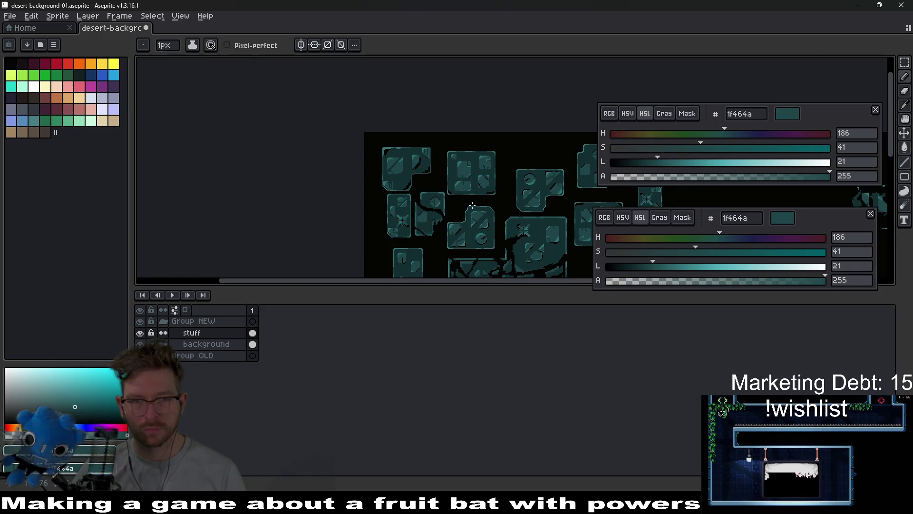
scroll(522, 202, "down", 1)
scroll(526, 218, "up", 1)
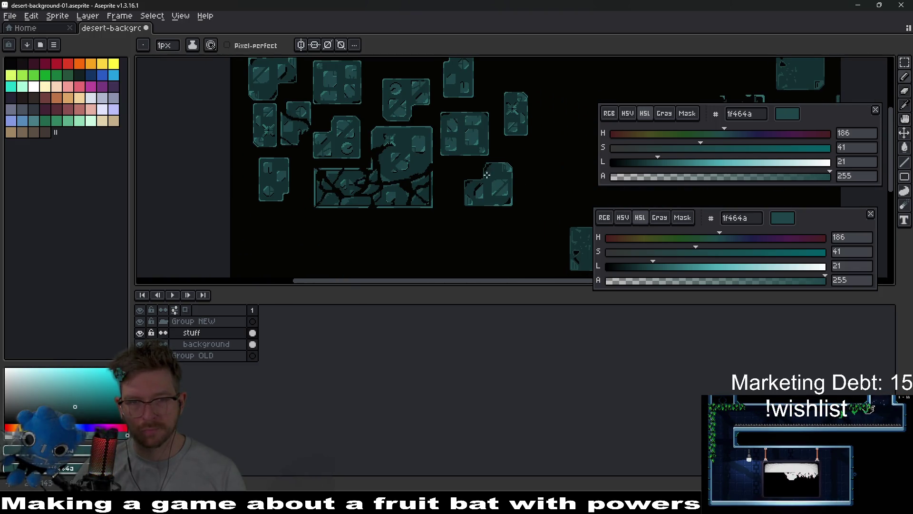
scroll(526, 218, "down", 1)
scroll(426, 196, "up", 4)
scroll(425, 196, "up", 2)
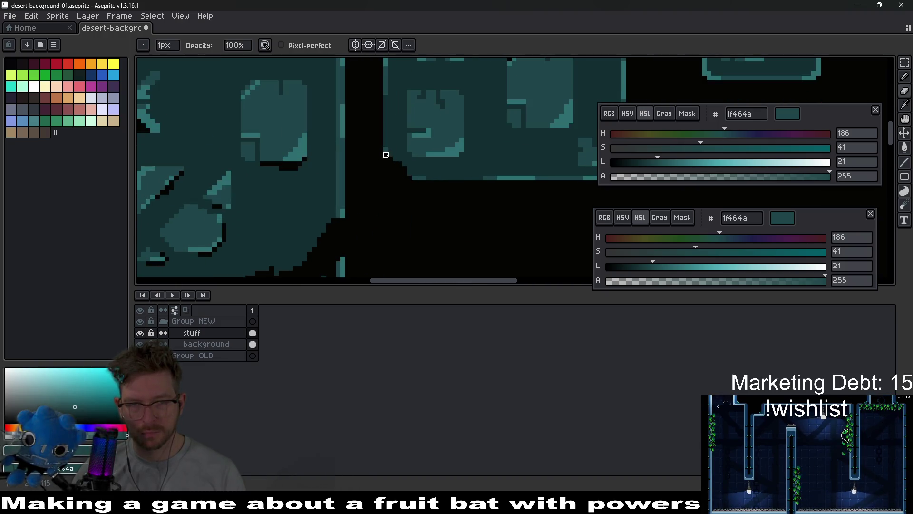
Paint dark pixels up along the cluster's staircase edge.
scroll(385, 155, "up", 2)
key("alt")
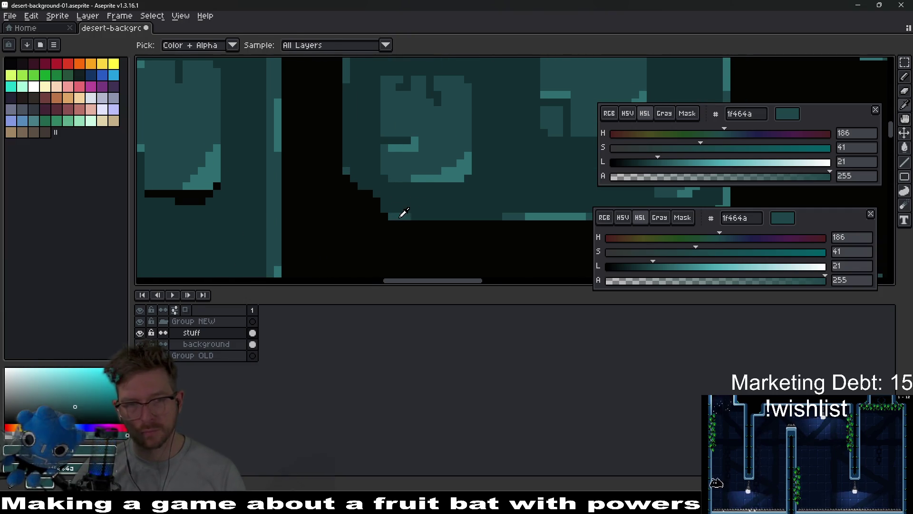
left_click_drag(392, 209, 382, 194)
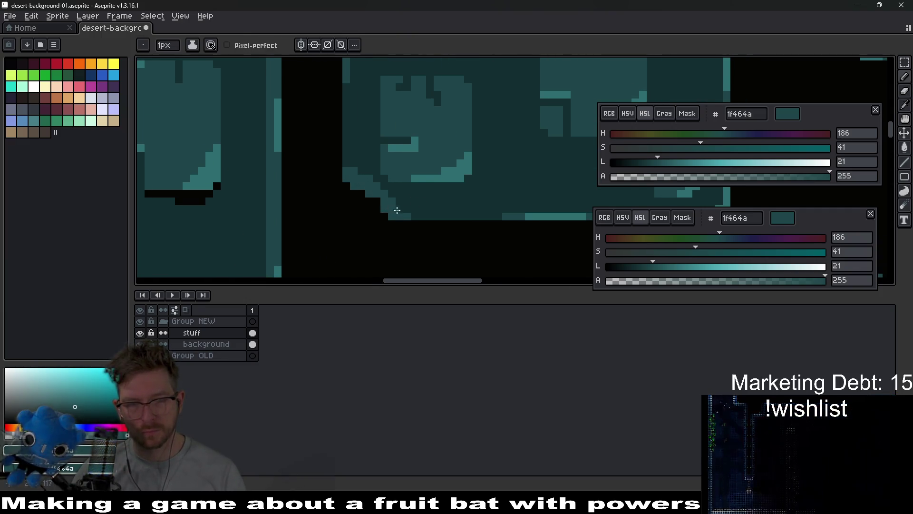
scroll(463, 194, "down", 4)
scroll(463, 194, "up", 4)
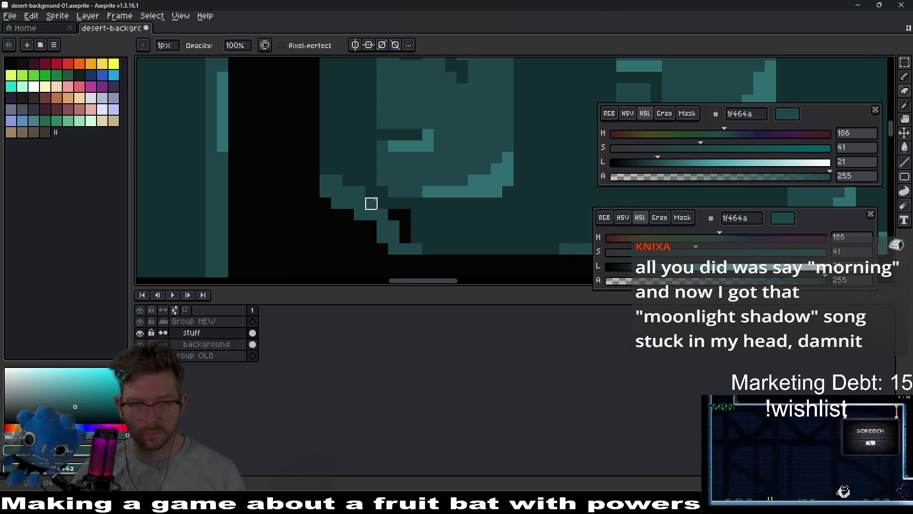
left_click_drag(382, 204, 348, 180)
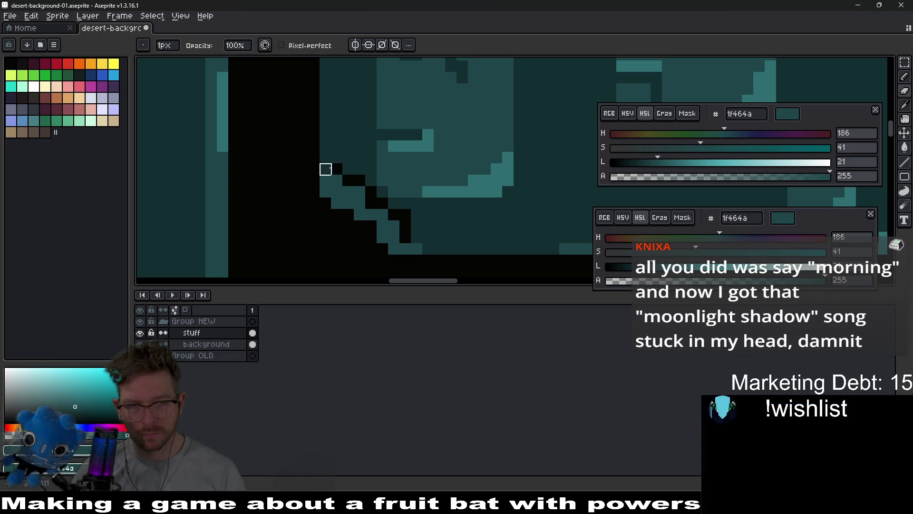
scroll(410, 221, "down", 3)
scroll(411, 236, "up", 3)
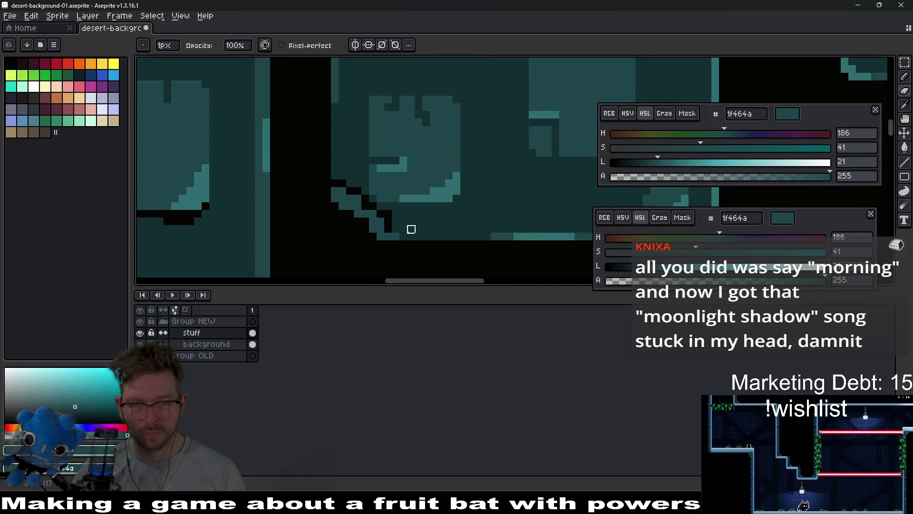
scroll(411, 236, "up", 1)
mouse_move(378, 239)
left_mouse_down()
mouse_move(367, 203)
mouse_move(343, 181)
left_mouse_up()
scroll(411, 216, "down", 4)
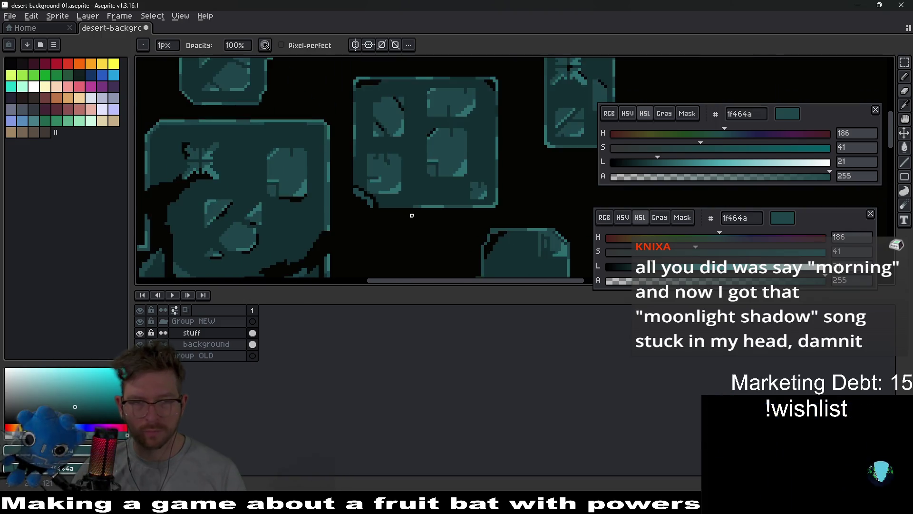
scroll(411, 216, "up", 4)
Eyedrop lighter teal 2d6d71 and draw a highlight along the staircase edge.
key("ctrl")
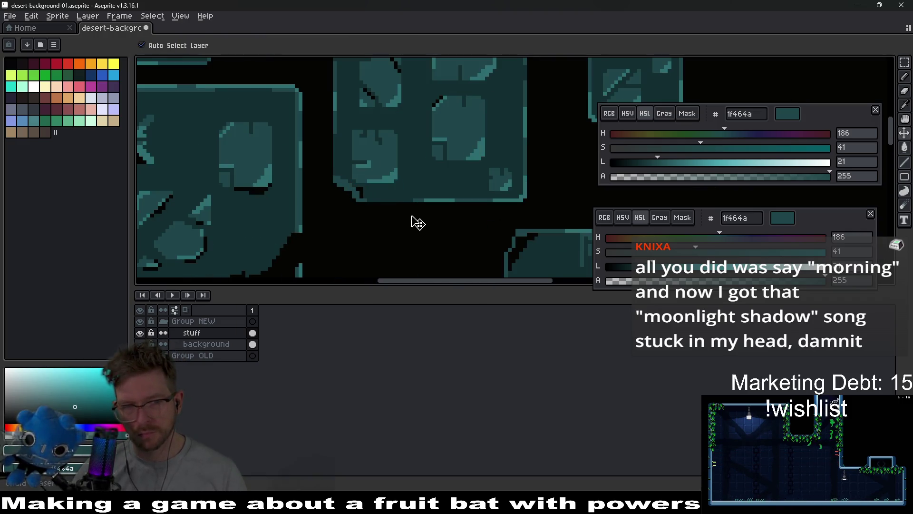
key("alt")
scroll(381, 195, "up", 2)
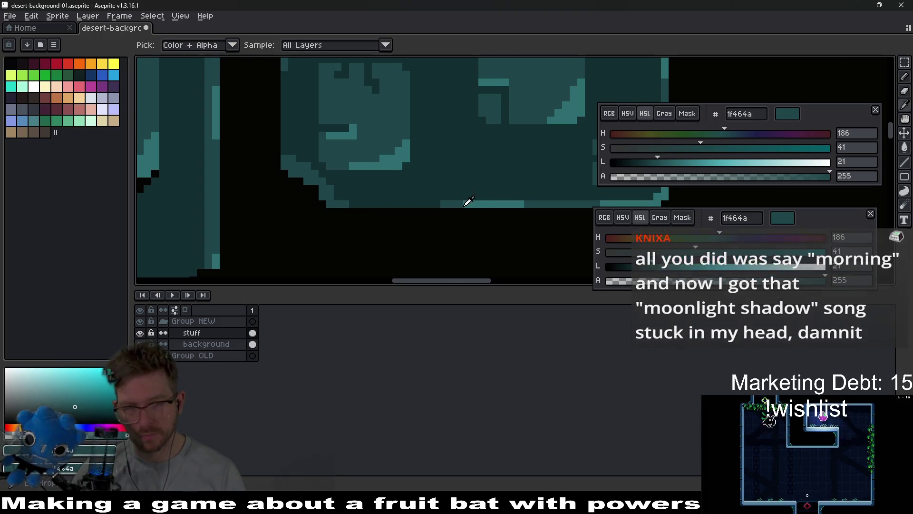
left_click(484, 202)
scroll(322, 186, "up", 2)
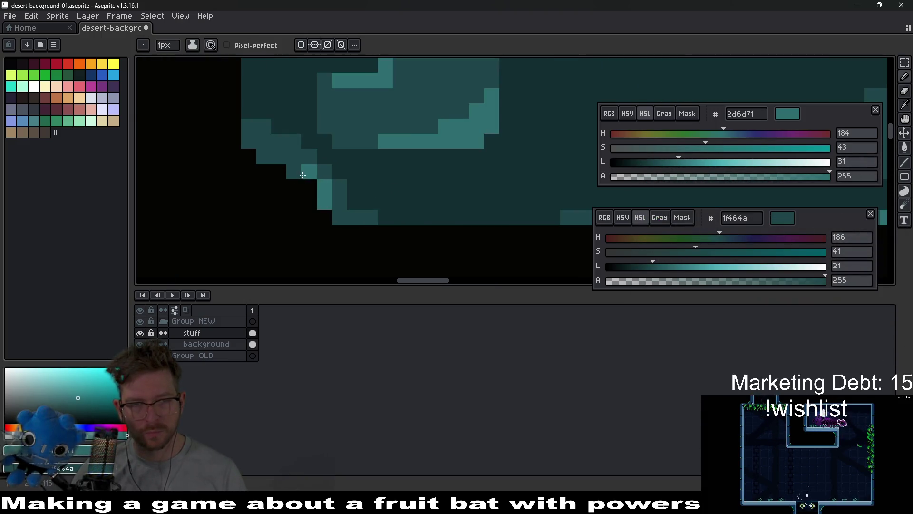
left_click_drag(304, 175, 279, 161)
scroll(381, 200, "down", 3)
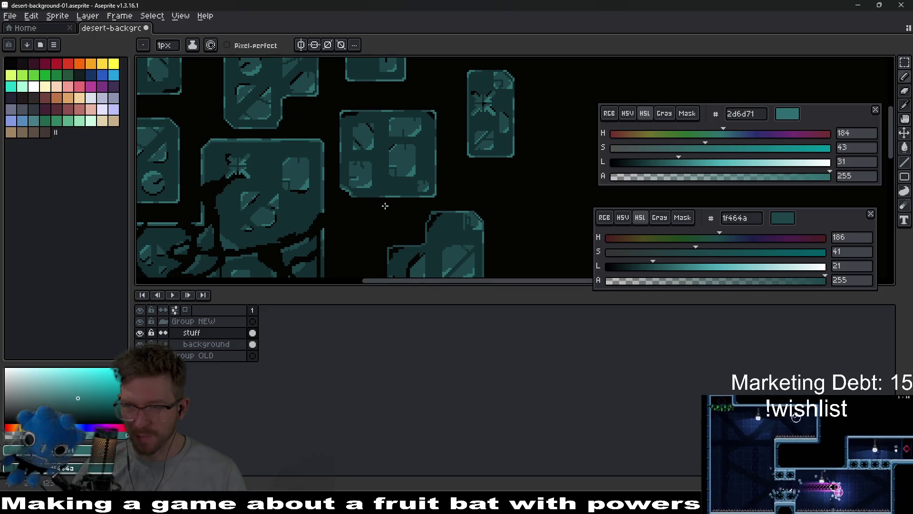
scroll(389, 186, "down", 2)
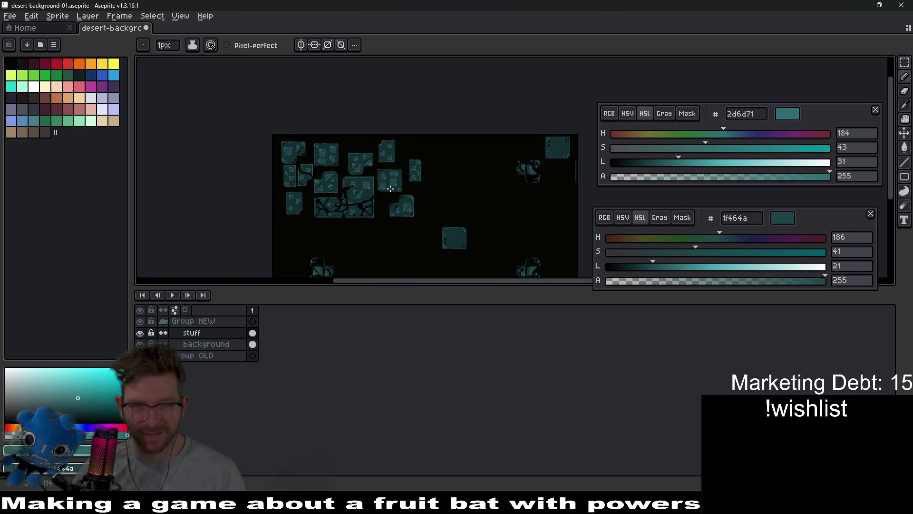
Pan around the canvas and bring up Canvas Size, showing 640×360 px.
scroll(394, 188, "up", 1)
scroll(428, 192, "down", 1)
left_click_drag(386, 205, 430, 178)
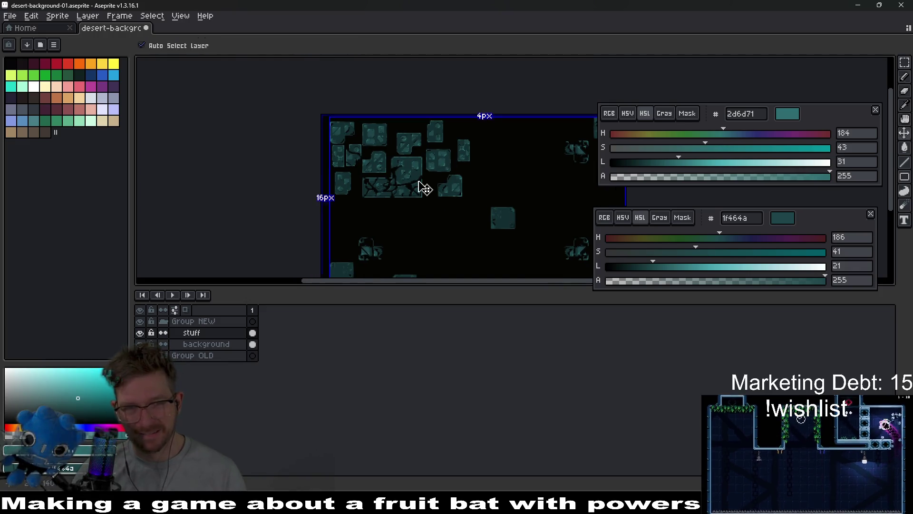
left_click_drag(340, 171, 407, 164)
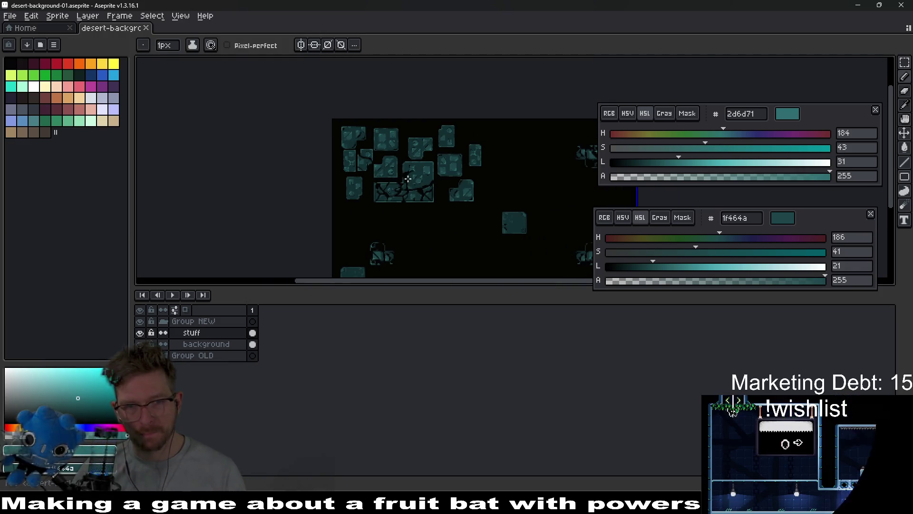
scroll(421, 176, "up", 1)
left_click_drag(502, 194, 468, 186)
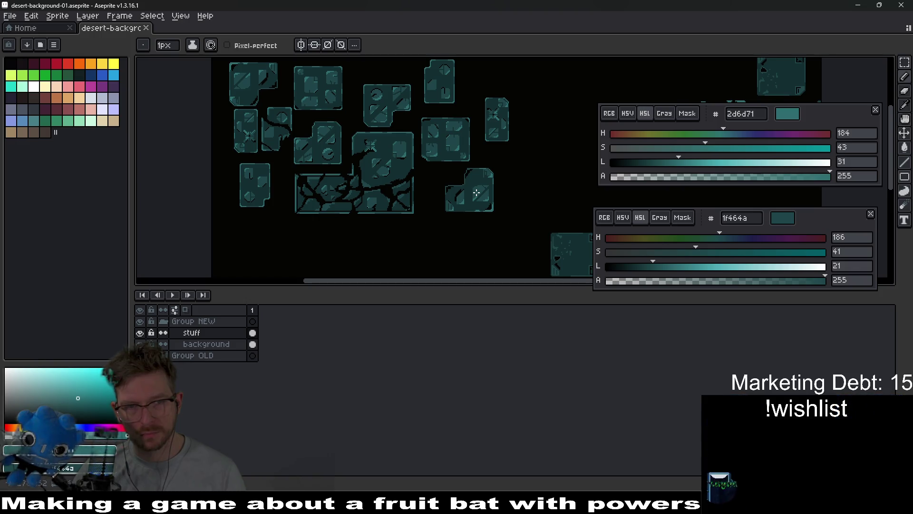
key("ctrl+alt+c")
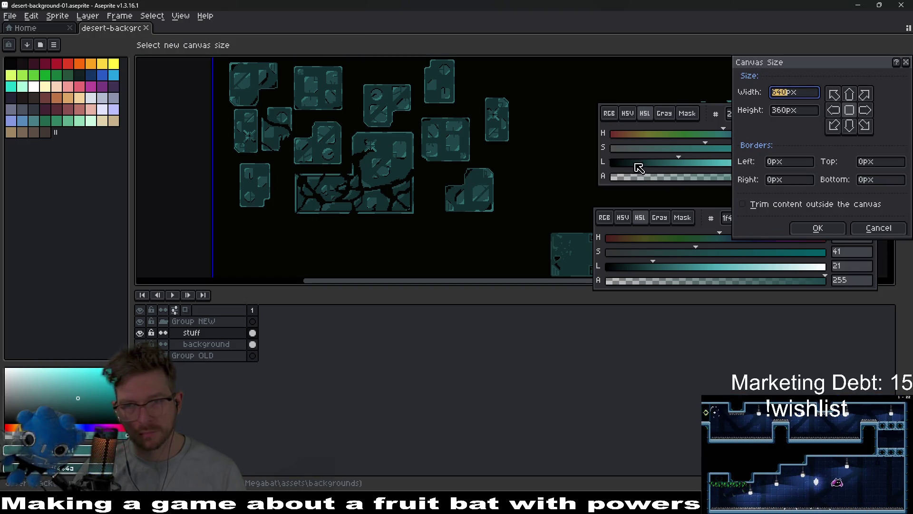
Cancel Canvas Size, select the stuff layer's cel, then reopen and cancel it again.
key("Escape")
scroll(478, 144, "down", 3)
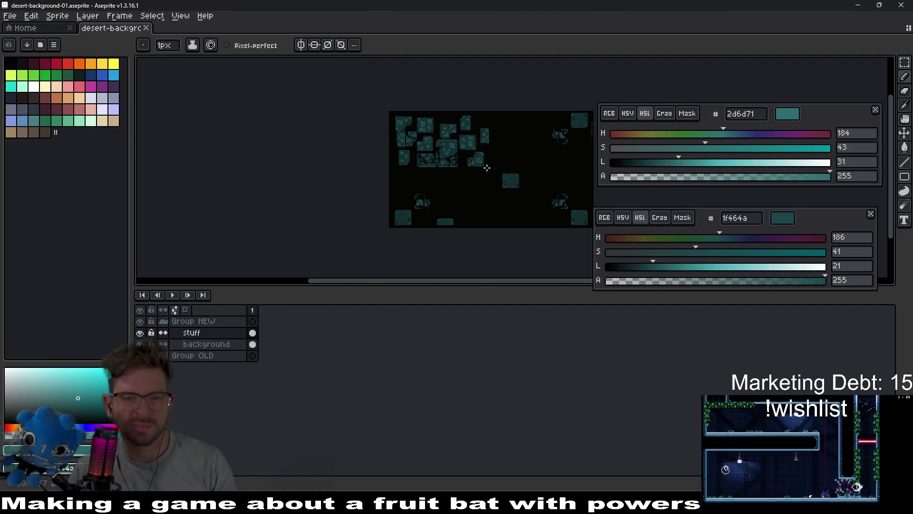
scroll(490, 143, "up", 1)
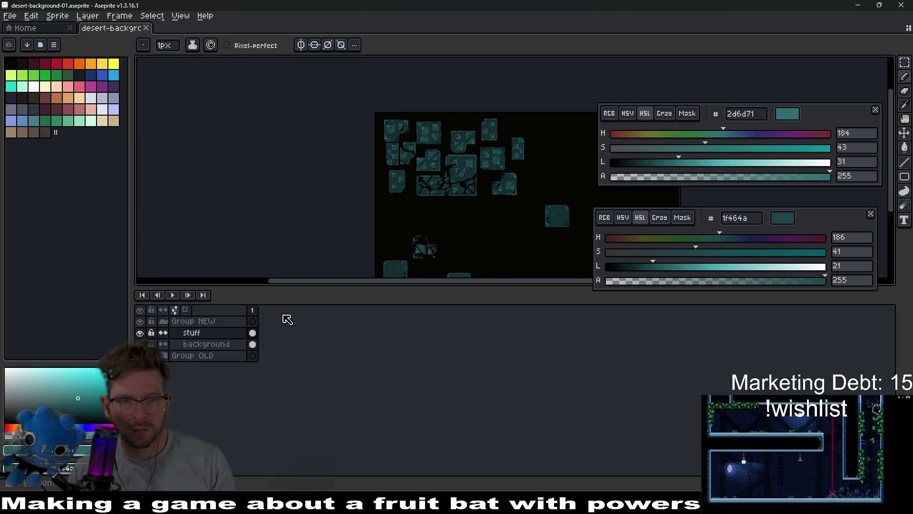
left_click(252, 333)
key("ctrl+alt+c")
key("Escape")
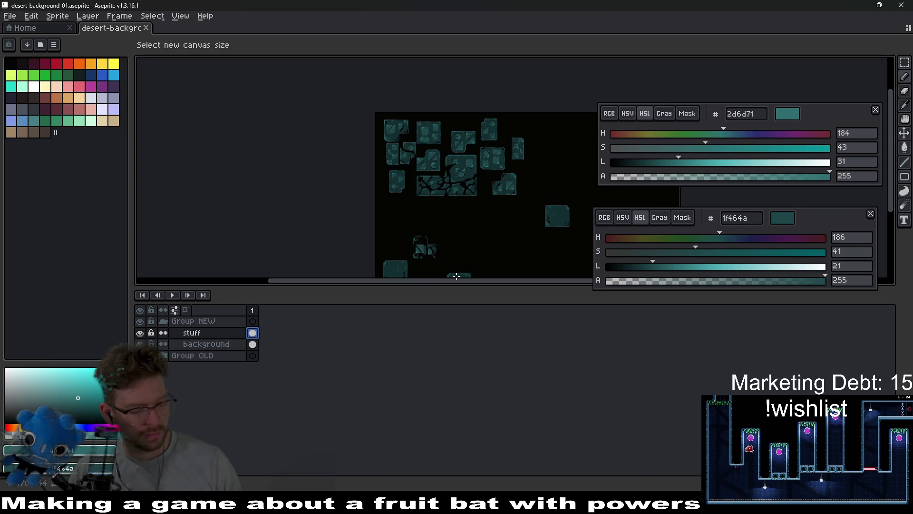
Darken the stone blocks with Hue/Saturation value -61.
key("ctrl+u")
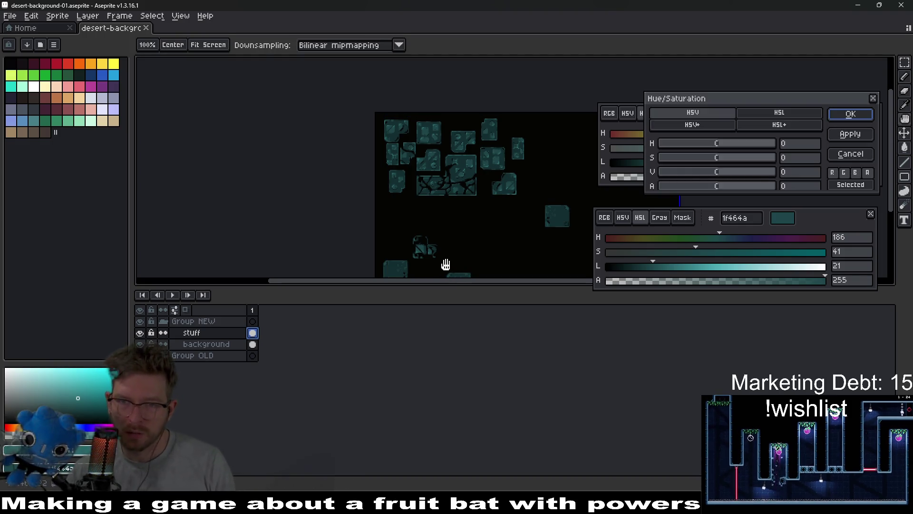
left_click_drag(713, 172, 686, 173)
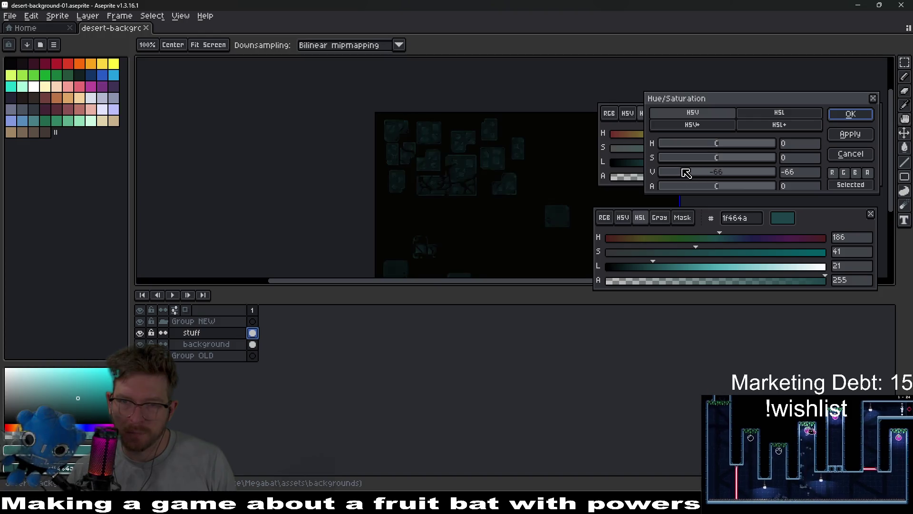
left_click(851, 116)
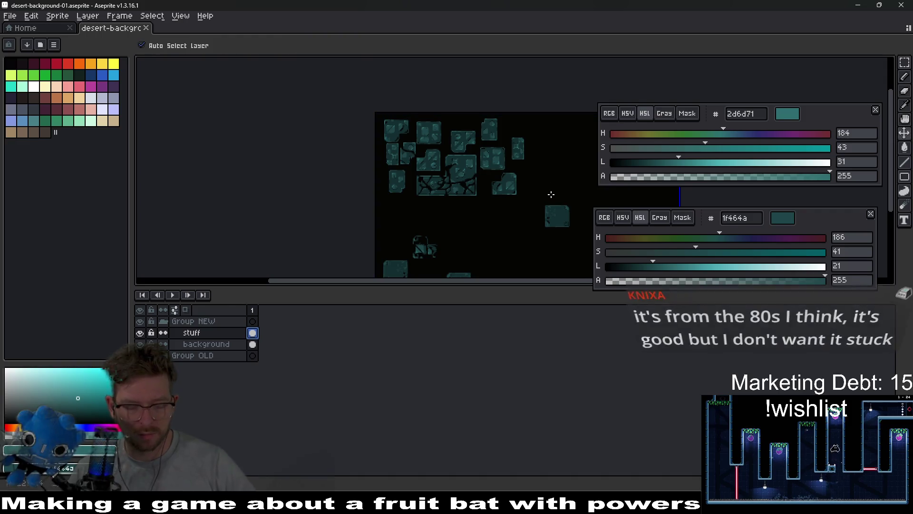
Export over desert-background-01.png, save the sprite, and run the game to preview it.
key("ctrl+shift+e")
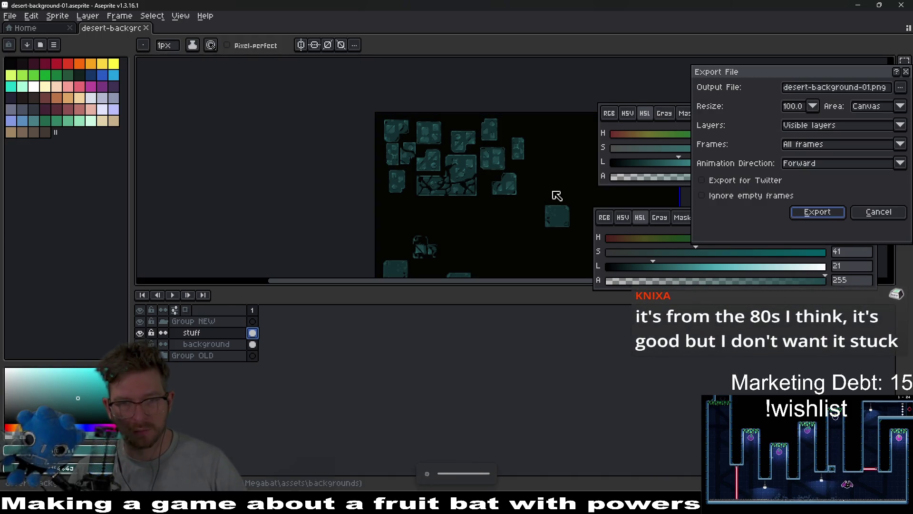
key("Return")
key("ctrl")
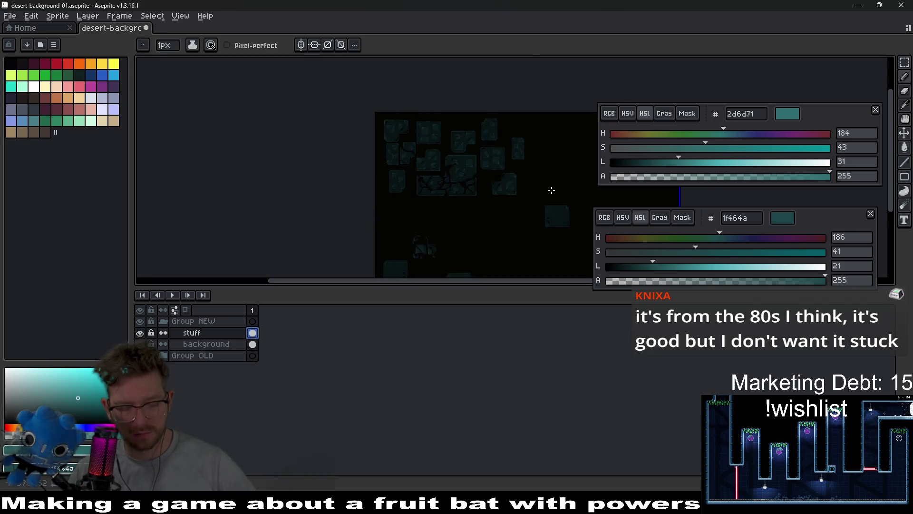
key("ctrl+shift+e")
key("Return")
key("Return")
key("ctrl")
key("ctrl+s")
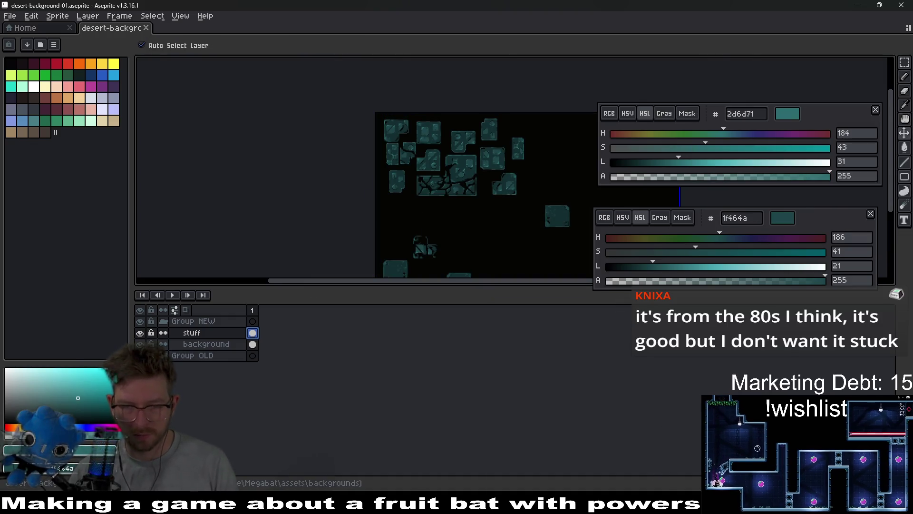
key("alt+Tab")
left_click(839, 22)
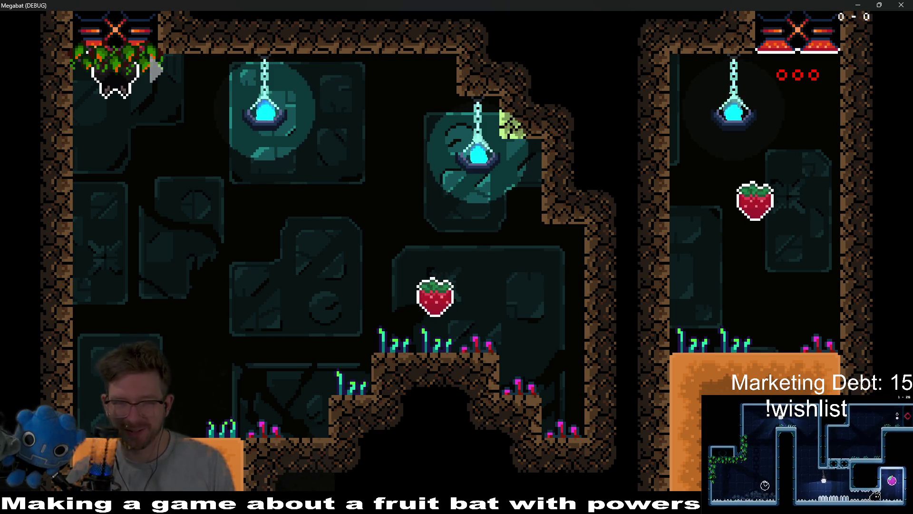
Fly the bat off its perch toward the first strawberry, restarting the room once.
key("Right")
key("space")
key("Right")
key("Right")
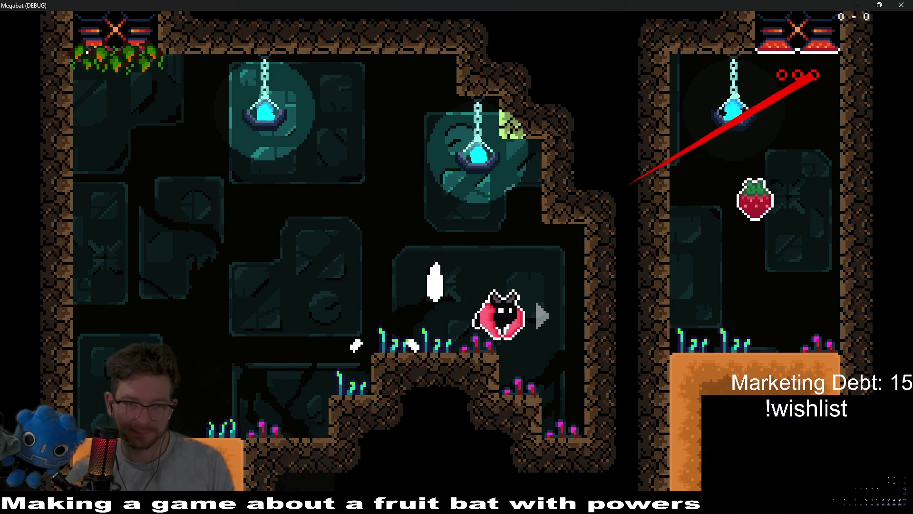
key("Left")
key("r")
key("space")
Dig through the dirt, collect the strawberry and tunnel upward into the next room.
key("Right")
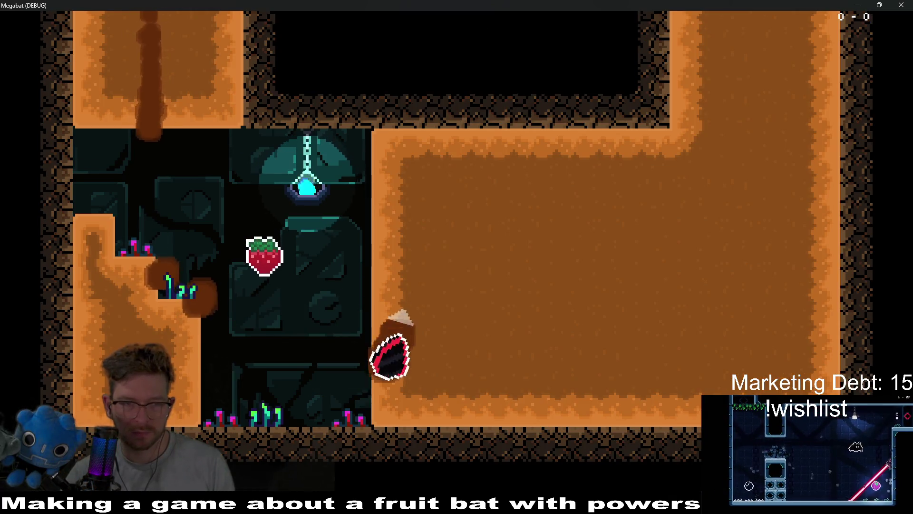
key("Left")
key("Right")
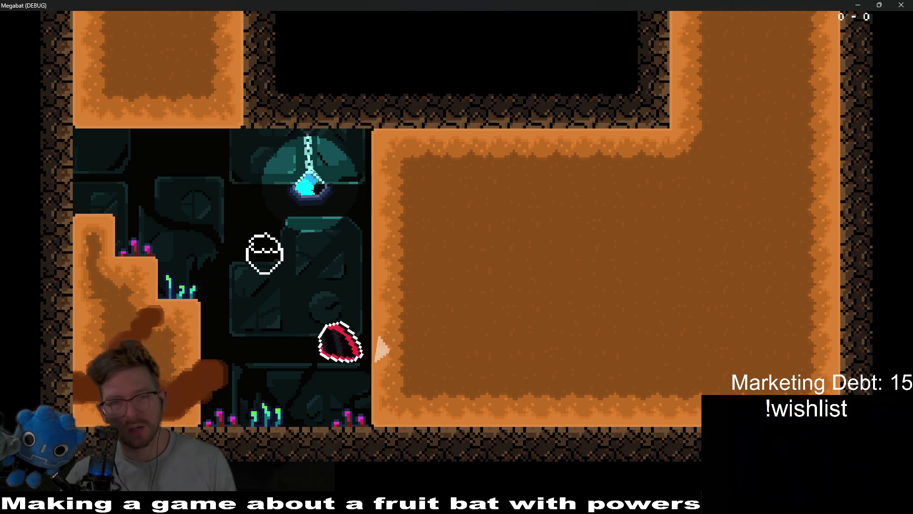
key("Left")
key("Right")
key("Left")
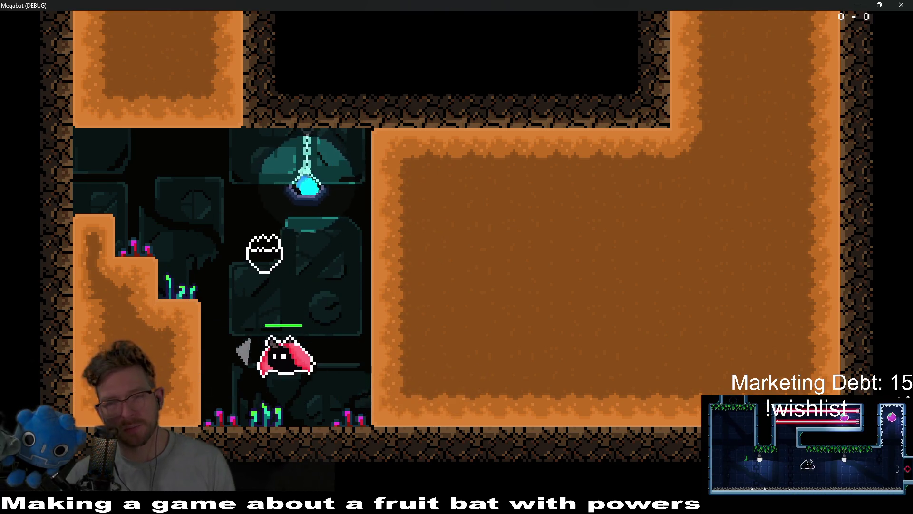
key("Right")
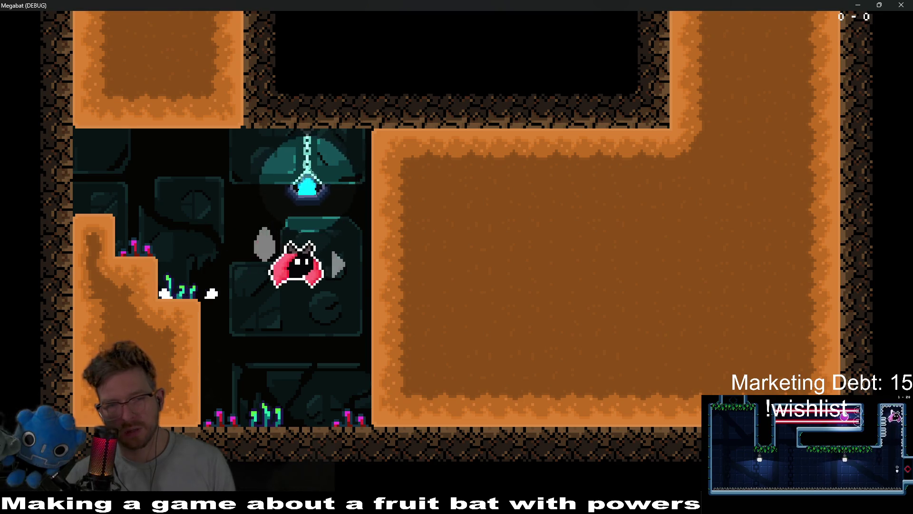
key("Up")
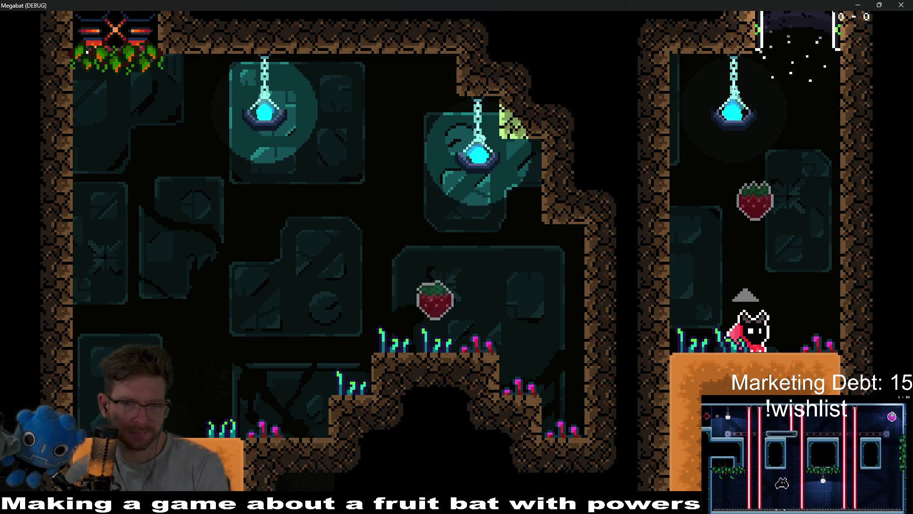
Grab the right strawberry, dig down through the dirt, then close the game window.
key("space")
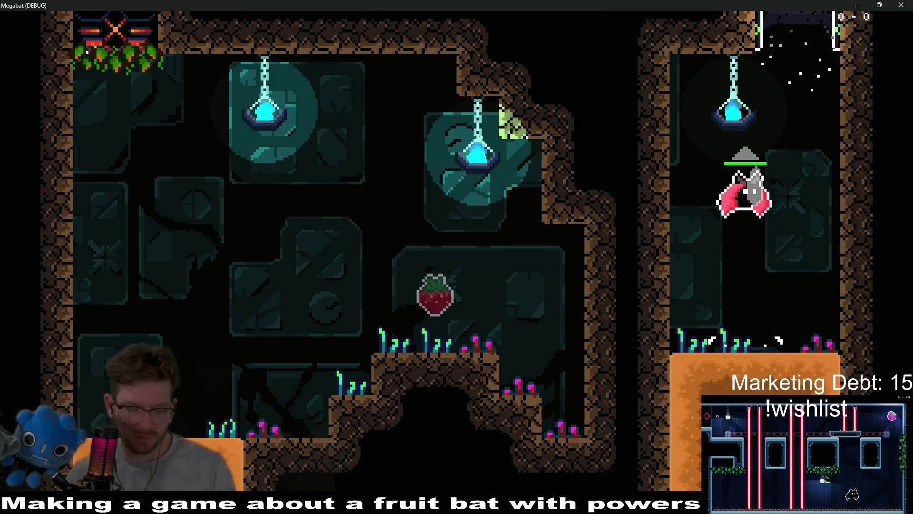
key("Left")
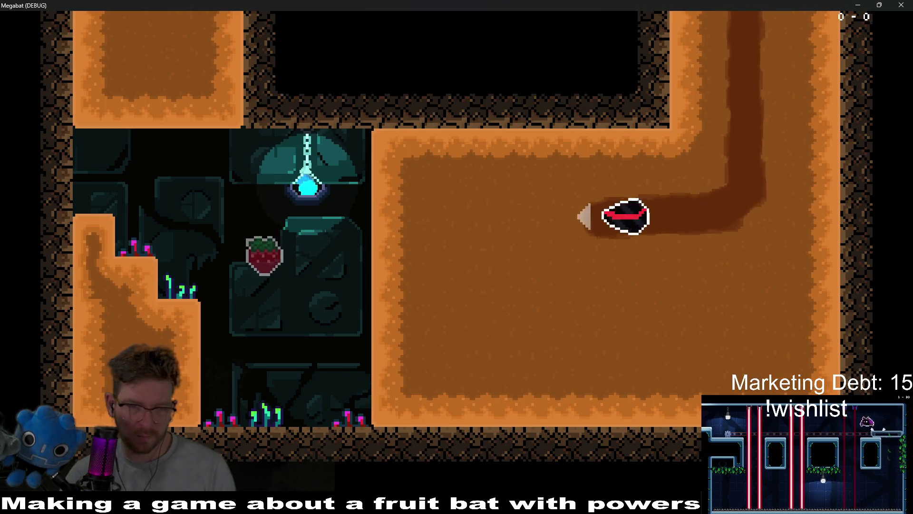
key("Up")
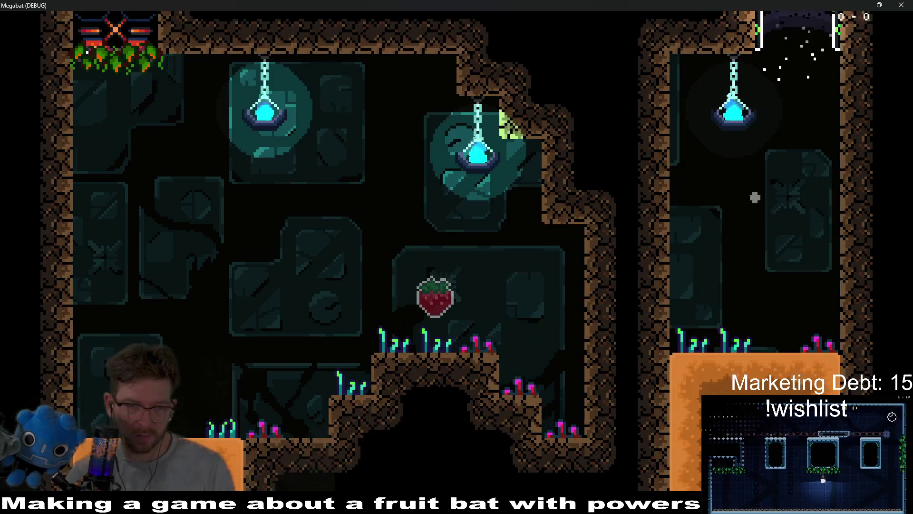
key("Right")
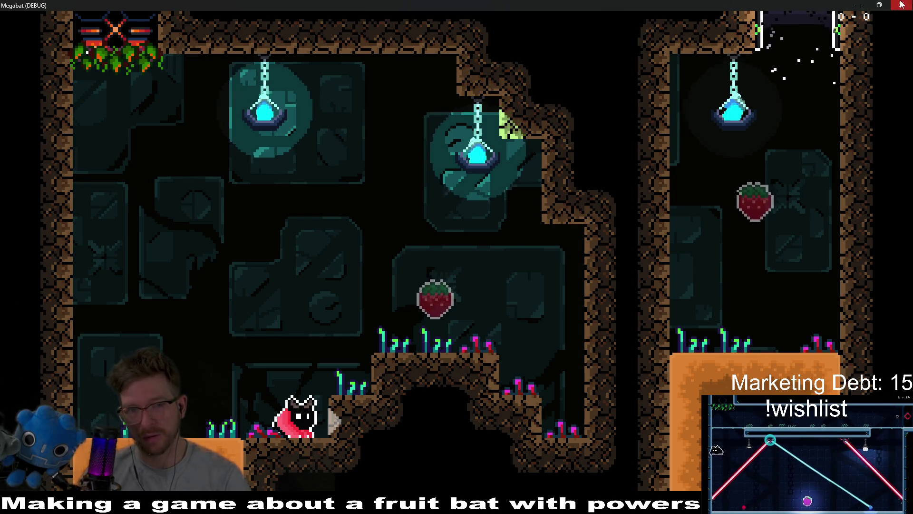
left_click(850, 5)
Return to Aseprite and survey the background sprite for stray tiles.
key("alt+Tab")
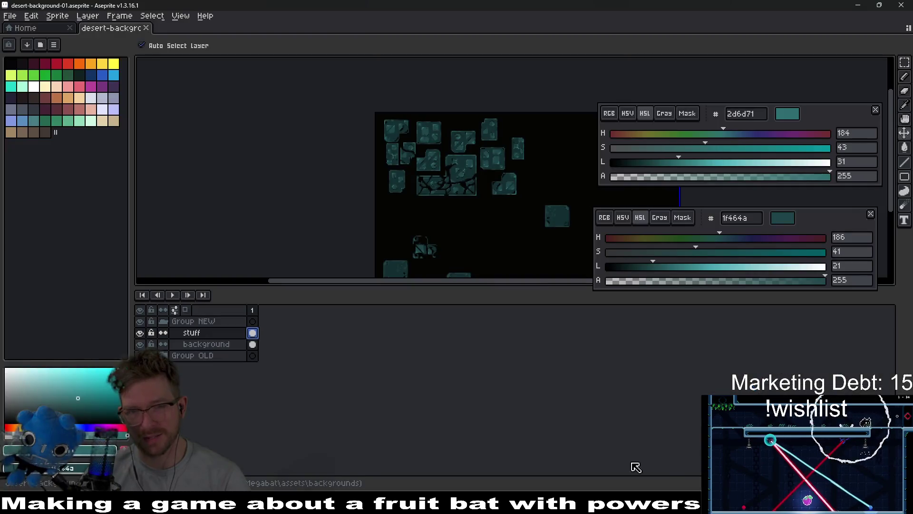
left_click_drag(504, 220, 453, 156)
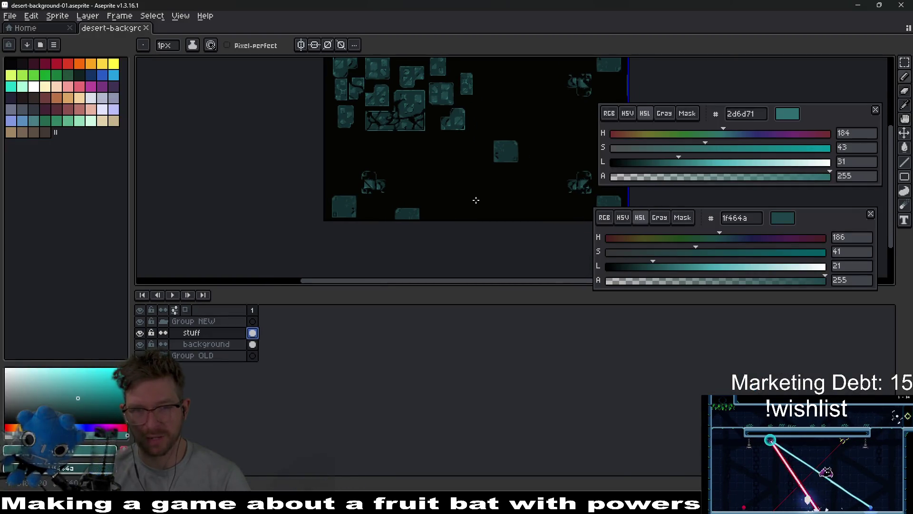
scroll(473, 201, "up", 4)
scroll(389, 208, "down", 3)
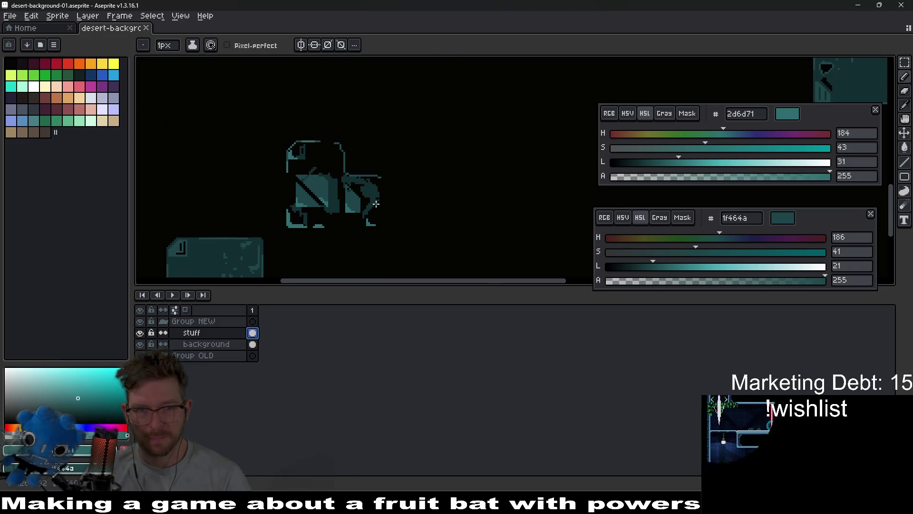
scroll(376, 203, "right", 5)
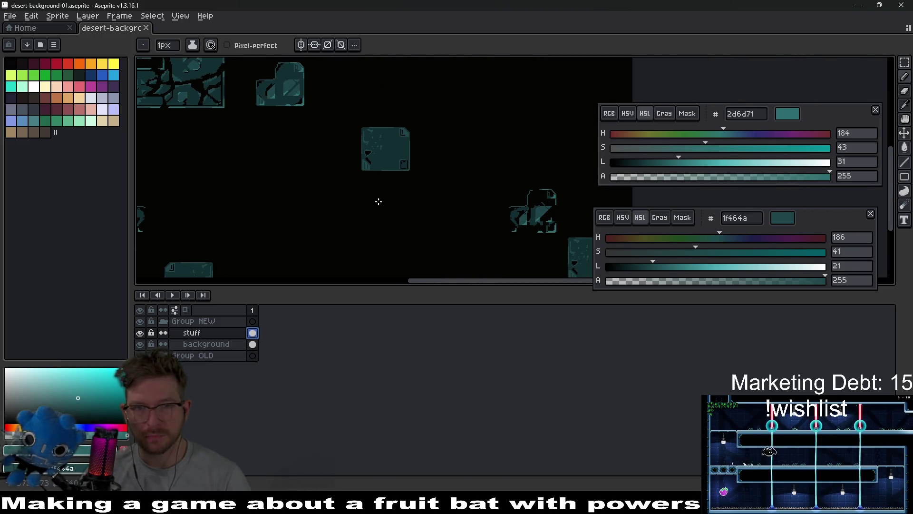
scroll(387, 200, "down", 2)
scroll(390, 200, "up", 2)
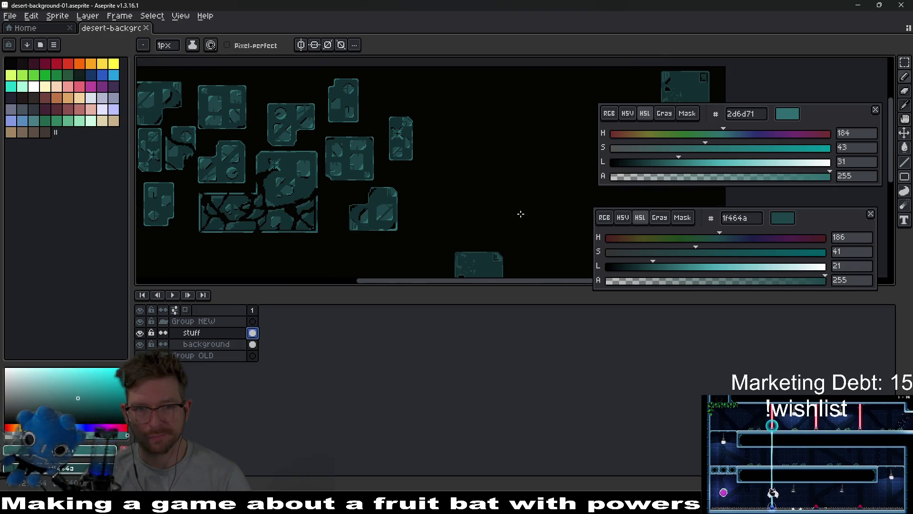
left_click_drag(527, 213, 407, 199)
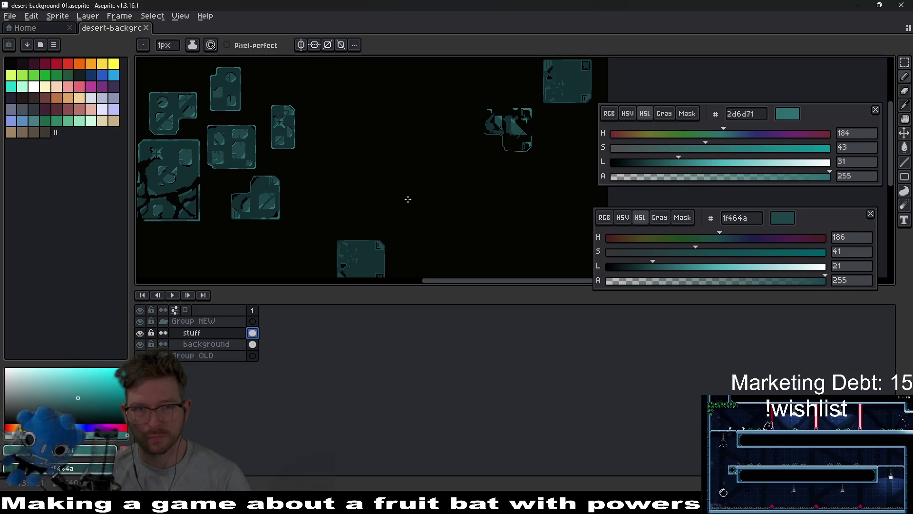
scroll(409, 200, "up", 3)
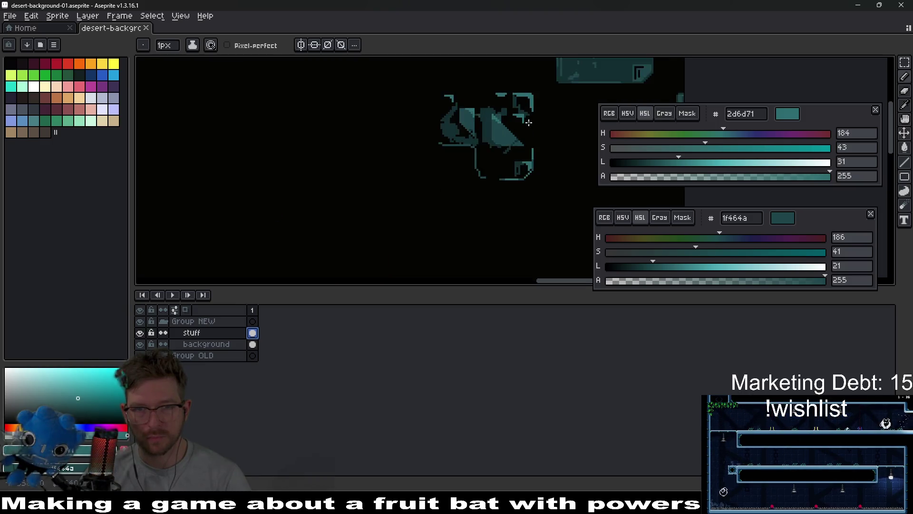
scroll(472, 233, "down", 4)
scroll(472, 233, "up", 1)
scroll(465, 199, "down", 1)
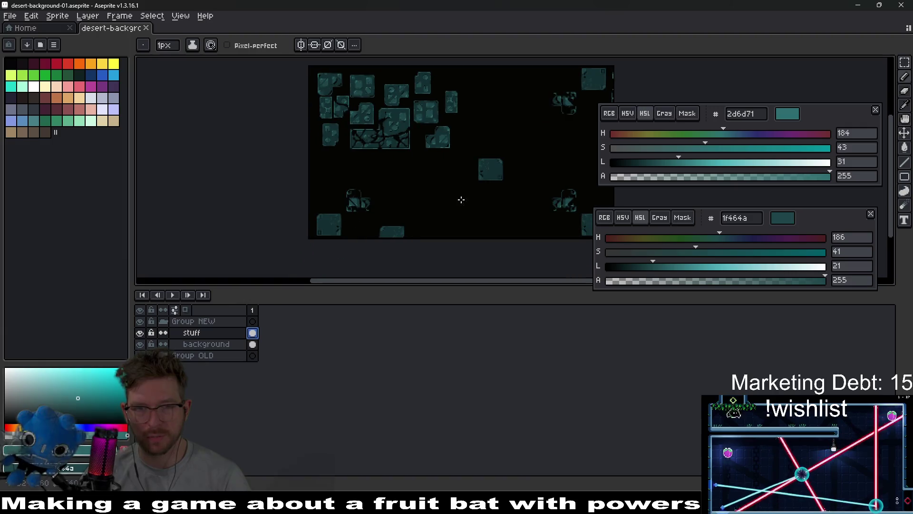
scroll(341, 237, "up", 3)
Erase the stray bottom-left, bottom-right edge and lone mid-canvas tiles with rectangular selections.
key("m")
left_click_drag(230, 139, 353, 242)
key("Delete")
left_click_drag(365, 171, 516, 249)
key("Delete")
scroll(456, 221, "down", 3)
left_click_drag(456, 221, 413, 224)
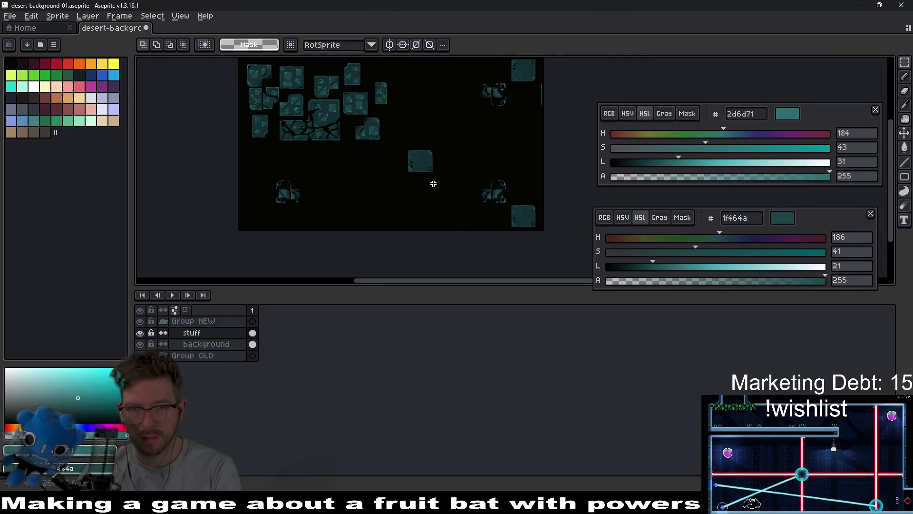
left_click_drag(402, 145, 456, 183)
key("Delete")
Erase the top-right square tile and the right-hand square tile.
scroll(465, 149, "up", 3)
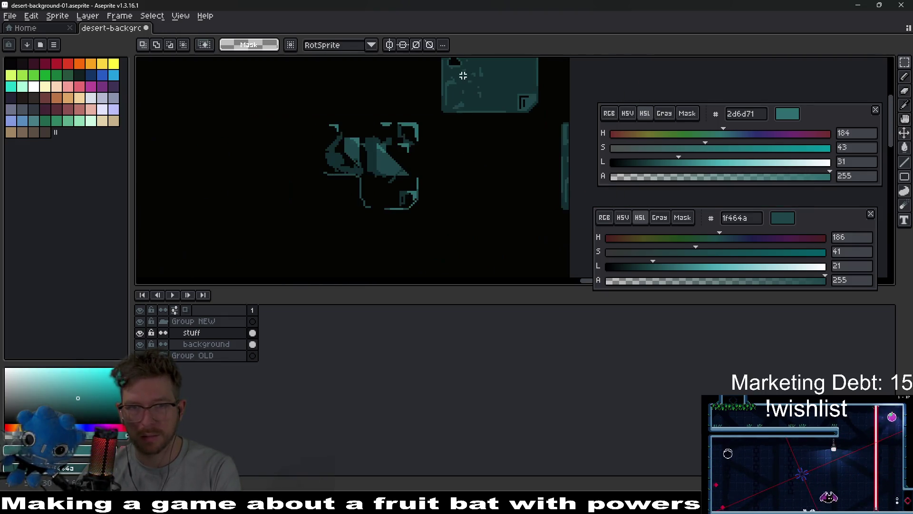
left_click_drag(459, 78, 448, 156)
left_click_drag(430, 107, 550, 197)
key("Delete")
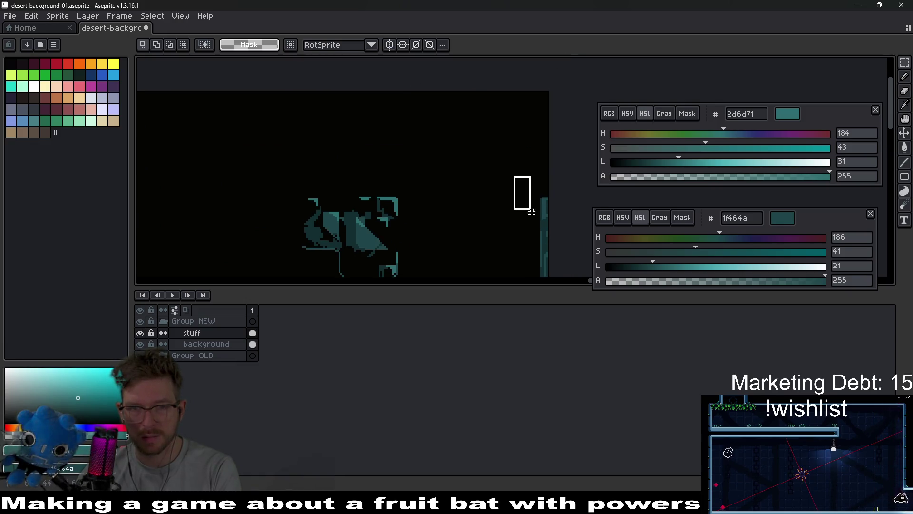
scroll(520, 188, "down", 3)
scroll(477, 130, "left", 2)
scroll(476, 130, "down", 3)
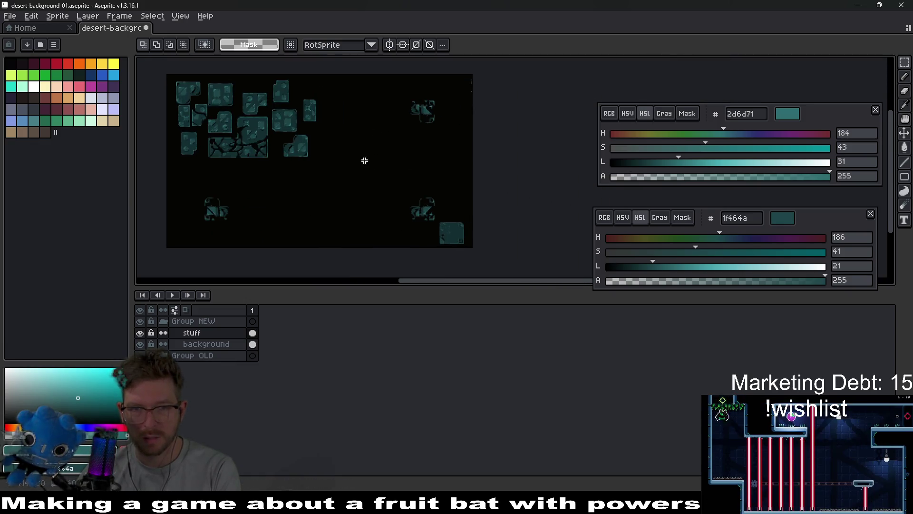
scroll(363, 159, "up", 3)
left_click_drag(390, 142, 469, 234)
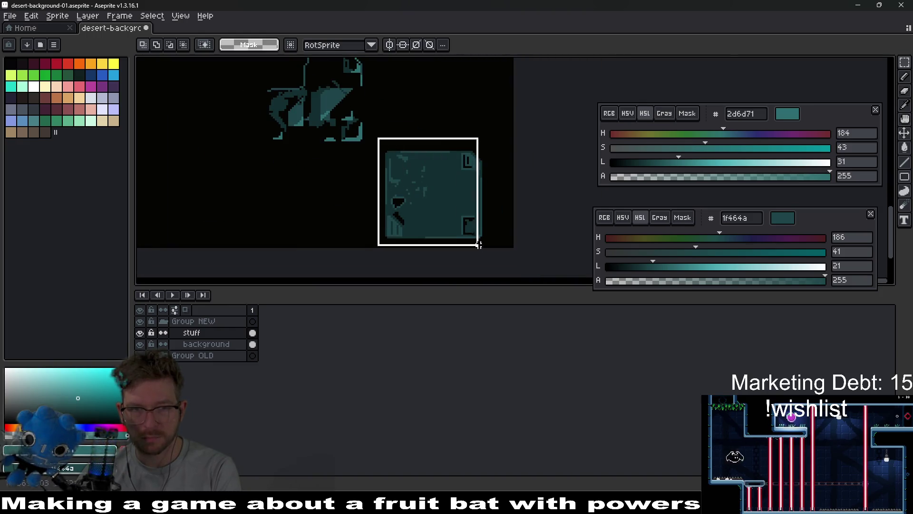
key("Delete")
View the whole sprite and marquee-select the top-left block cluster.
scroll(429, 184, "down", 3)
left_click_drag(428, 184, 458, 211)
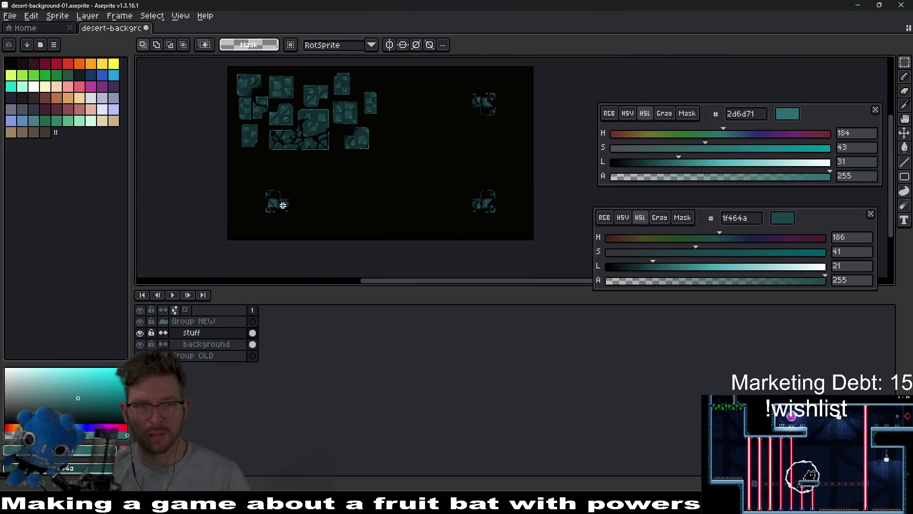
scroll(284, 205, "up", 3)
scroll(322, 231, "up", 5)
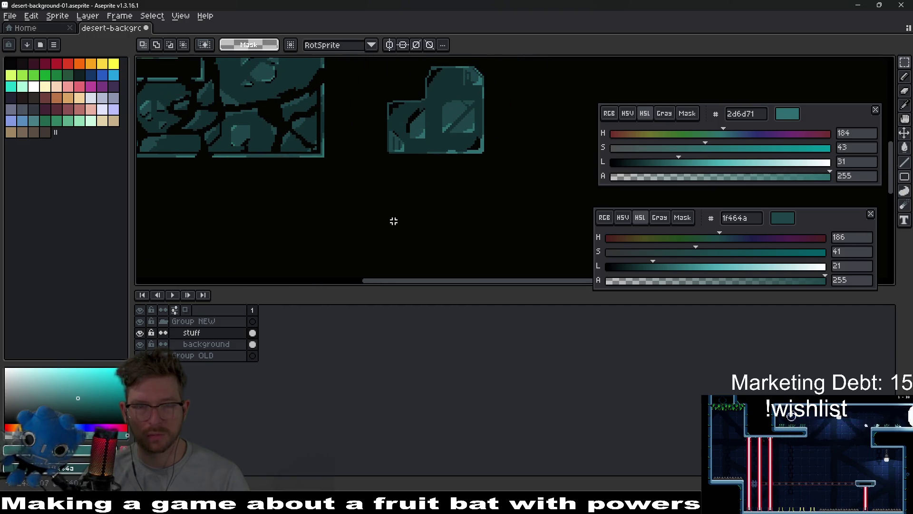
scroll(394, 221, "down", 2)
scroll(384, 175, "down", 2)
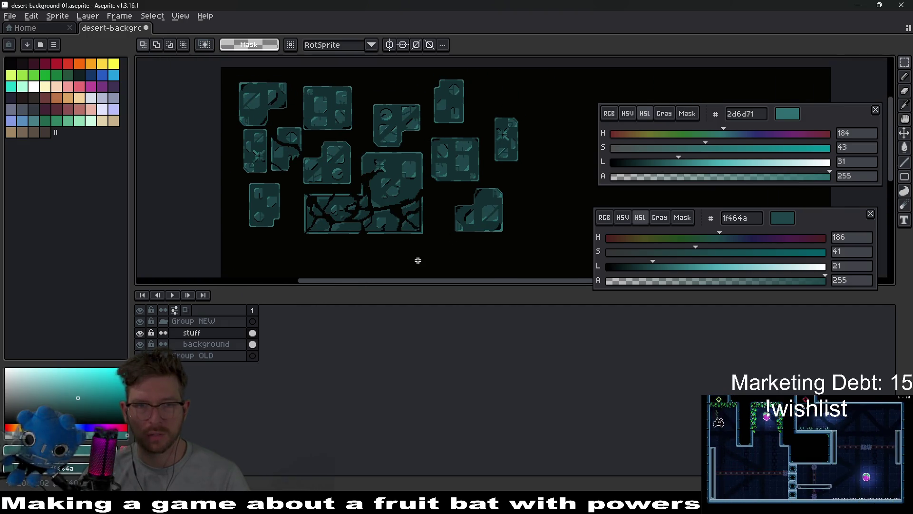
scroll(423, 230, "up", 2)
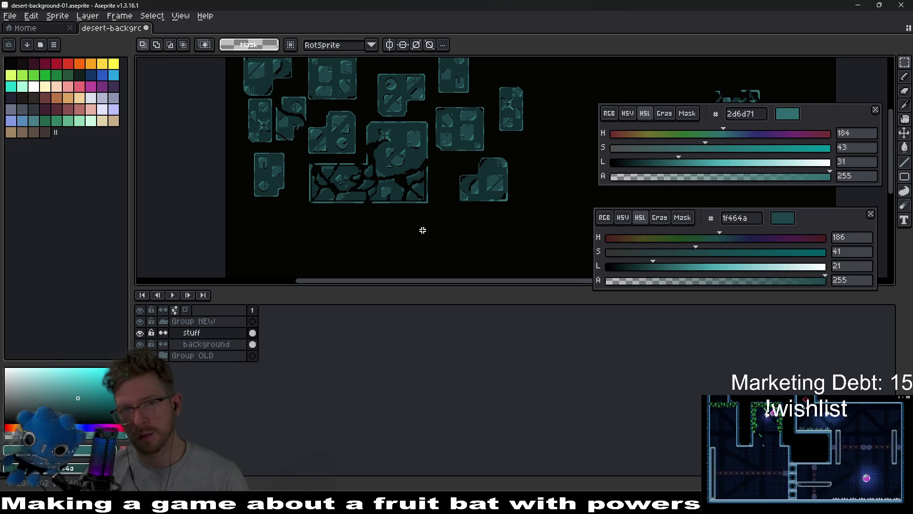
scroll(423, 230, "down", 3)
scroll(409, 199, "up", 1)
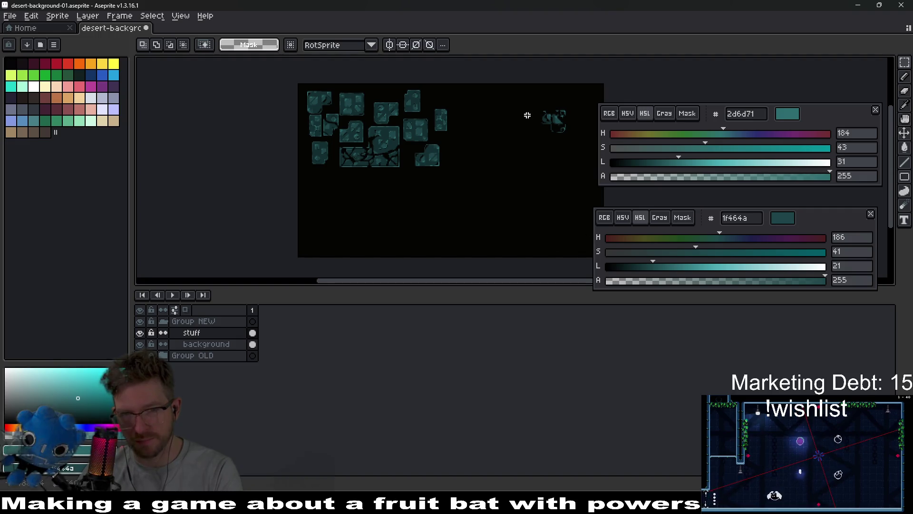
left_click_drag(298, 85, 475, 183)
Drop a horizontally mirrored copy of the cluster into the lower-right and nudge it into place.
mouse_move(405, 120)
left_mouse_down()
mouse_move(408, 179)
mouse_move(381, 200)
left_mouse_up()
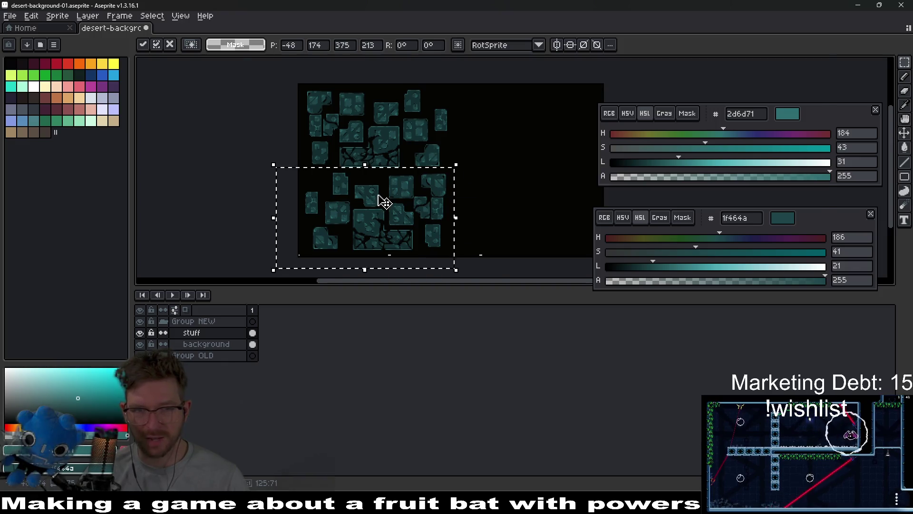
scroll(381, 200, "up", 2)
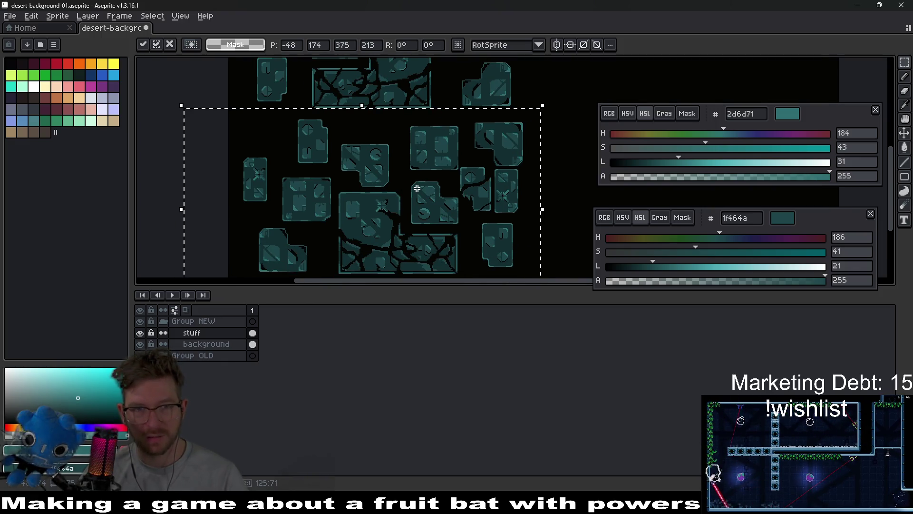
key("shift+h")
key("shift+h")
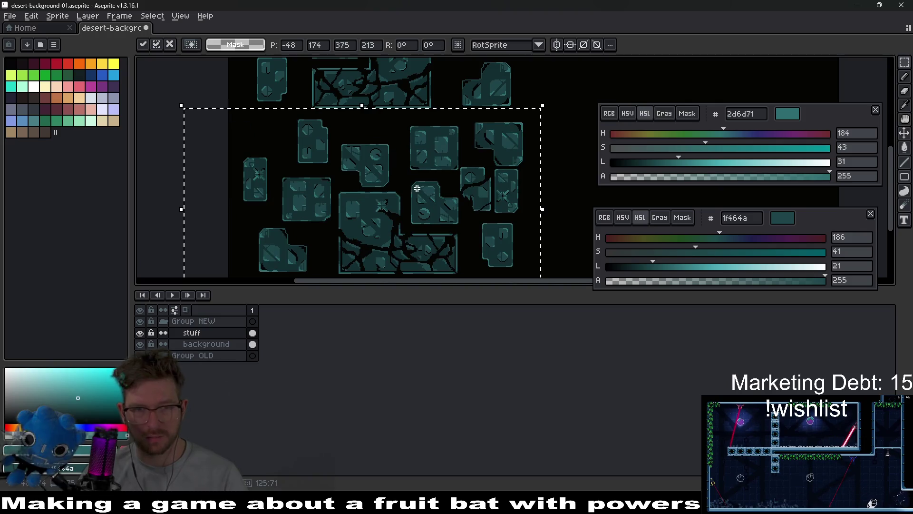
scroll(445, 210, "up", 1)
scroll(498, 219, "right", 2)
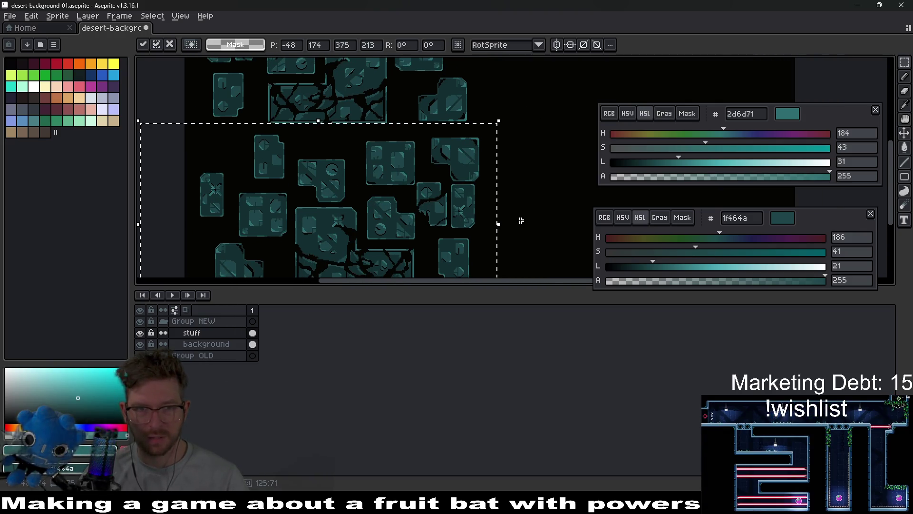
scroll(484, 210, "down", 2)
scroll(445, 218, "right", 2)
mouse_move(444, 218)
left_mouse_down()
mouse_move(535, 194)
mouse_move(521, 204)
mouse_move(573, 214)
mouse_move(498, 203)
left_mouse_up()
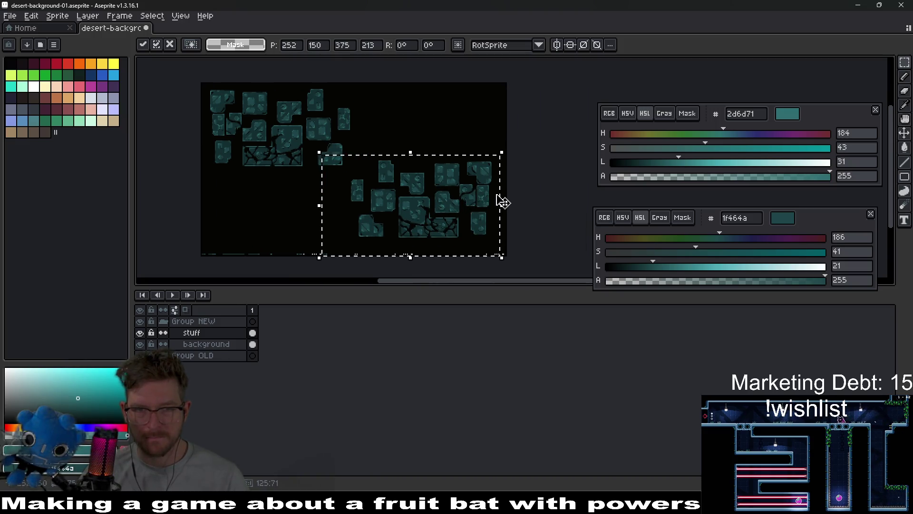
left_click_drag(438, 198, 446, 208)
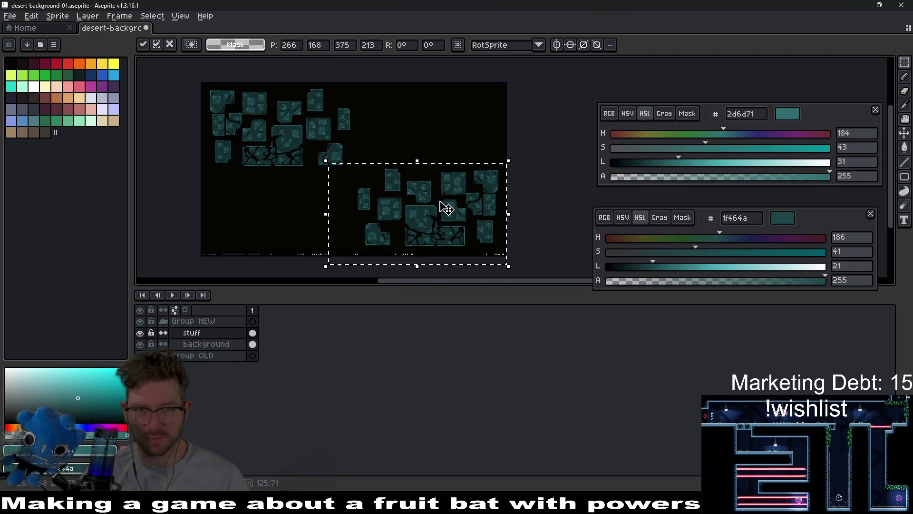
scroll(495, 210, "up", 1)
left_click_drag(455, 214, 457, 215)
Toggle vertical and horizontal symmetry on and off, then commit the copied cluster.
left_click(557, 45)
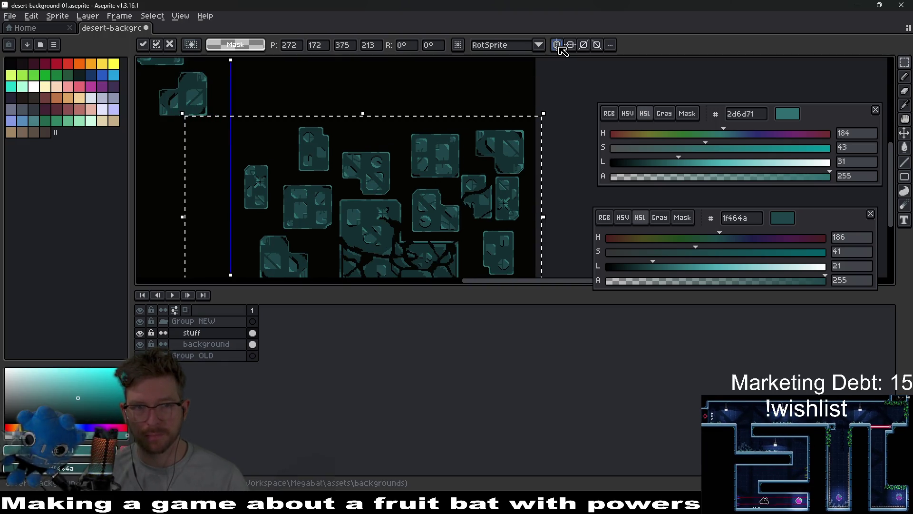
left_click(568, 46)
left_click(568, 45)
left_click(557, 45)
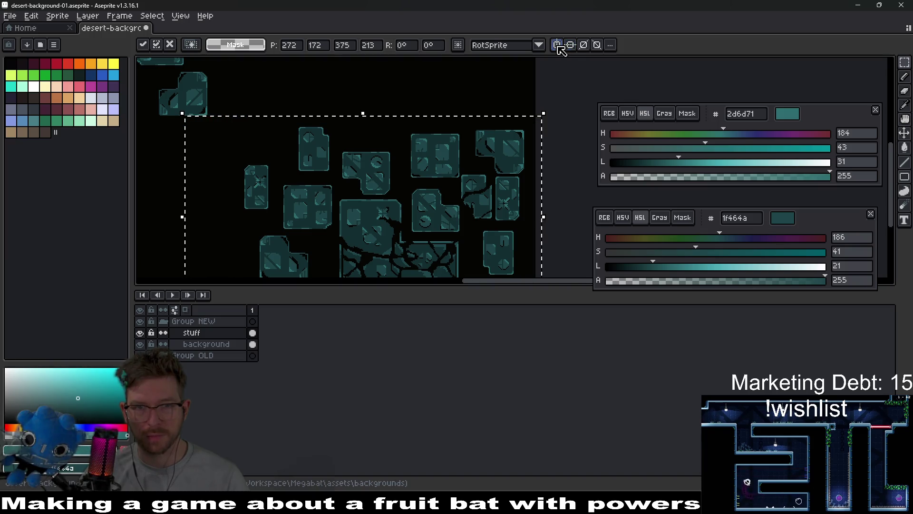
scroll(490, 169, "down", 2)
left_click(526, 170)
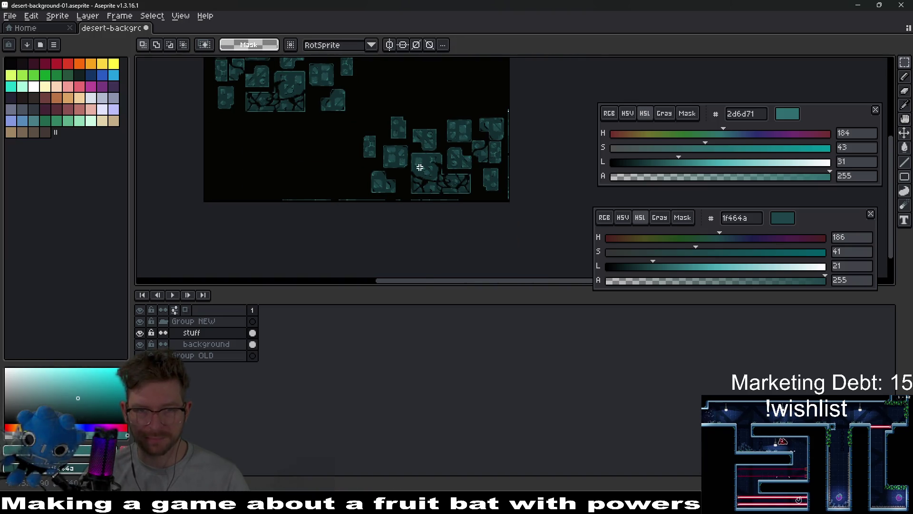
scroll(420, 168, "up", 1)
mouse_move(490, 194)
left_mouse_down()
mouse_move(474, 212)
mouse_move(496, 192)
left_mouse_up()
Lasso-select the cluster of stone blocks including the cracked slab.
key("q")
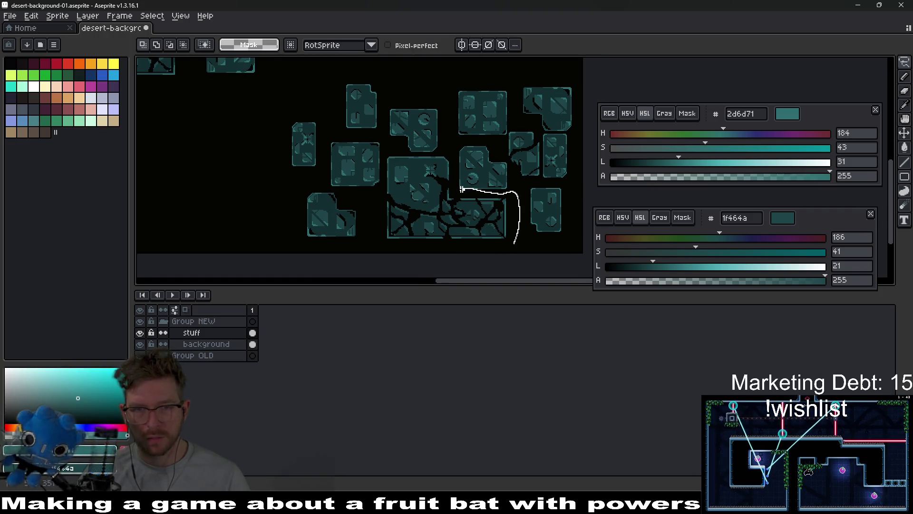
left_click_drag(450, 172, 506, 157)
scroll(450, 174, "up", 2)
scroll(499, 161, "down", 2)
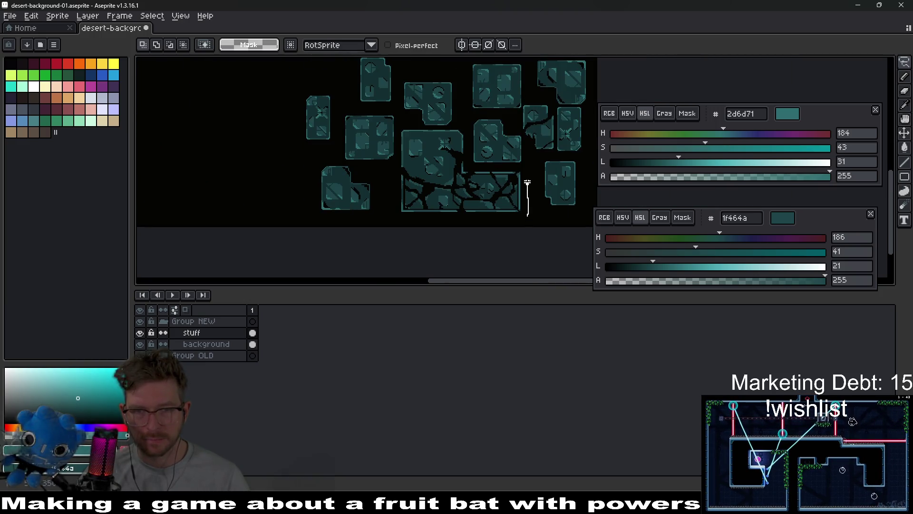
mouse_move(464, 92)
left_mouse_down()
mouse_move(430, 59)
mouse_move(389, 68)
left_mouse_up()
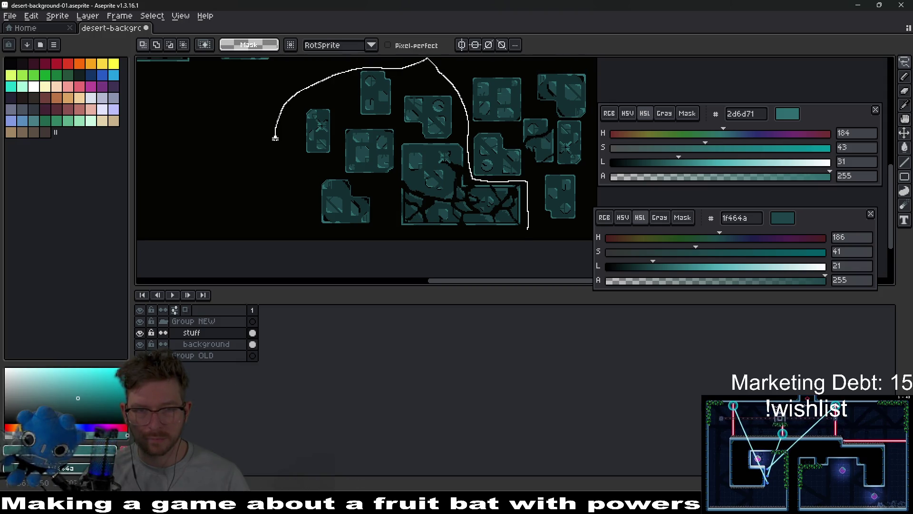
mouse_move(527, 226)
left_mouse_down()
mouse_move(341, 230)
mouse_move(438, 244)
mouse_move(449, 255)
mouse_move(288, 202)
mouse_move(370, 192)
left_mouse_up()
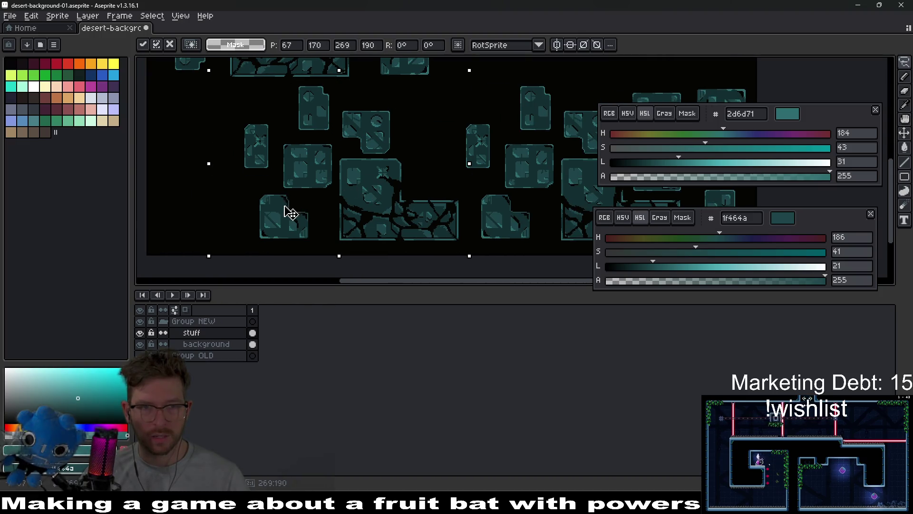
Rotate the selected cluster to exactly -90° and move it to the top-right edge.
left_click_drag(291, 209, 263, 212)
mouse_move(445, 74)
left_mouse_down()
mouse_move(482, 193)
mouse_move(457, 241)
mouse_move(397, 264)
left_mouse_up()
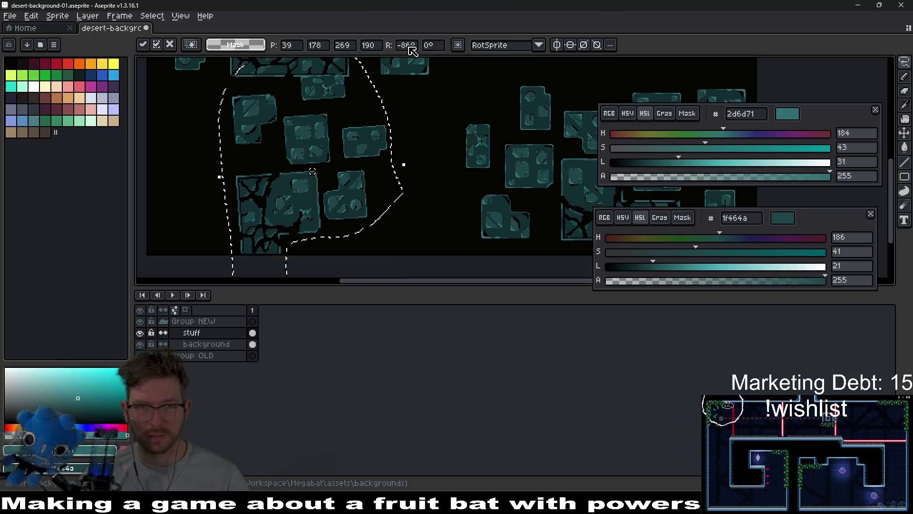
double_click(408, 45)
type("-90")
key("Return")
scroll(314, 174, "up", 3)
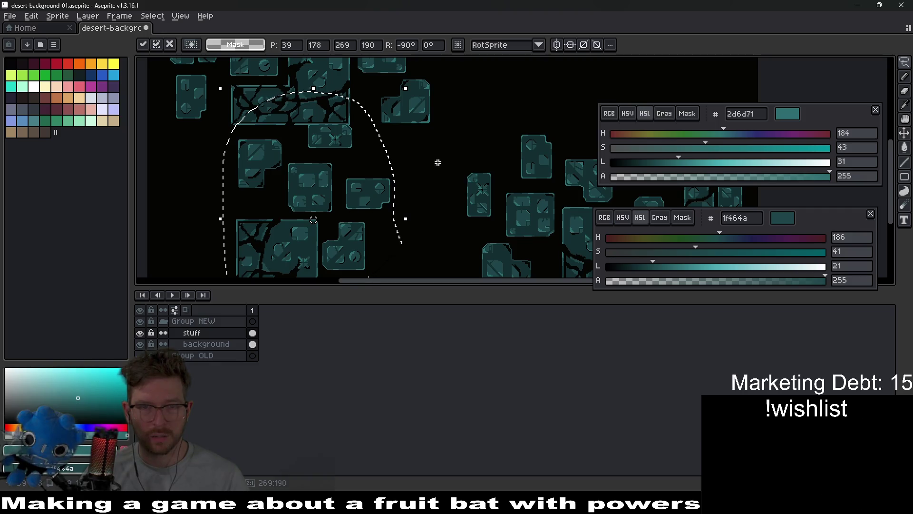
scroll(436, 158, "down", 2)
mouse_move(320, 200)
left_mouse_down()
mouse_move(485, 102)
mouse_move(487, 122)
mouse_move(489, 98)
mouse_move(483, 128)
mouse_move(374, 208)
mouse_move(350, 182)
mouse_move(312, 216)
mouse_move(288, 211)
mouse_move(486, 120)
mouse_move(491, 98)
mouse_move(483, 91)
left_mouse_up()
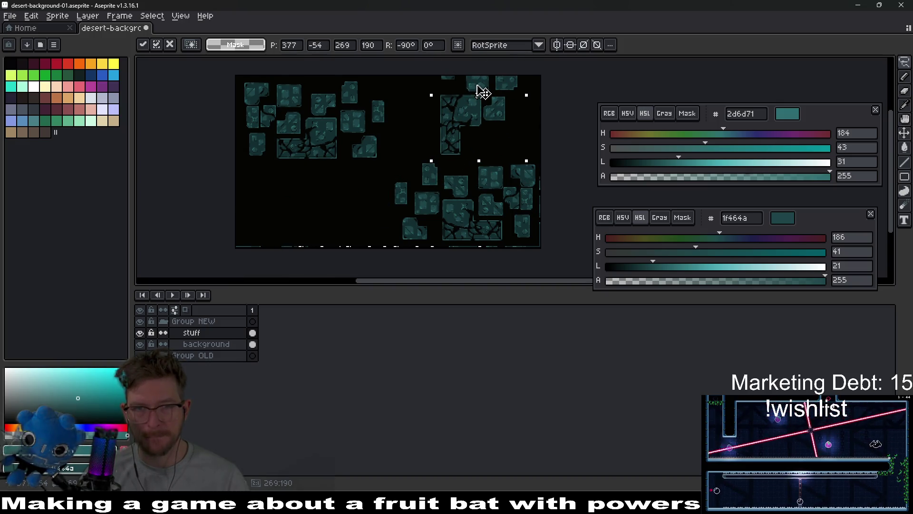
mouse_move(514, 136)
left_mouse_down()
mouse_move(481, 173)
mouse_move(440, 171)
left_mouse_up()
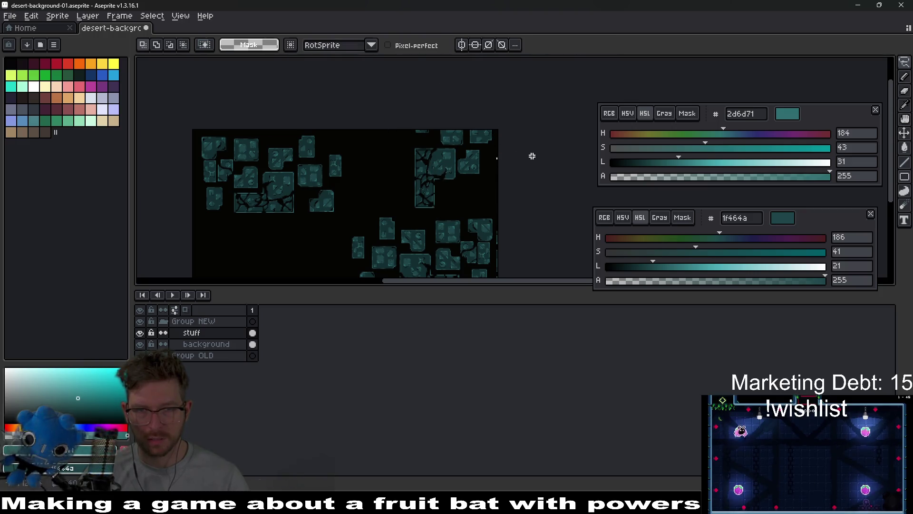
Apply the rotated cluster, then delete the top row of tiles.
key("Return")
scroll(494, 147, "up", 3)
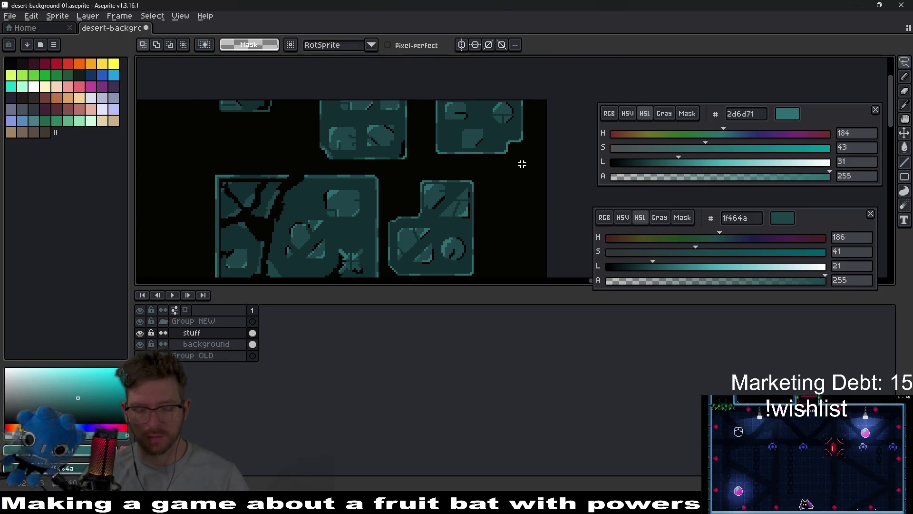
left_click_drag(522, 164, 199, 95)
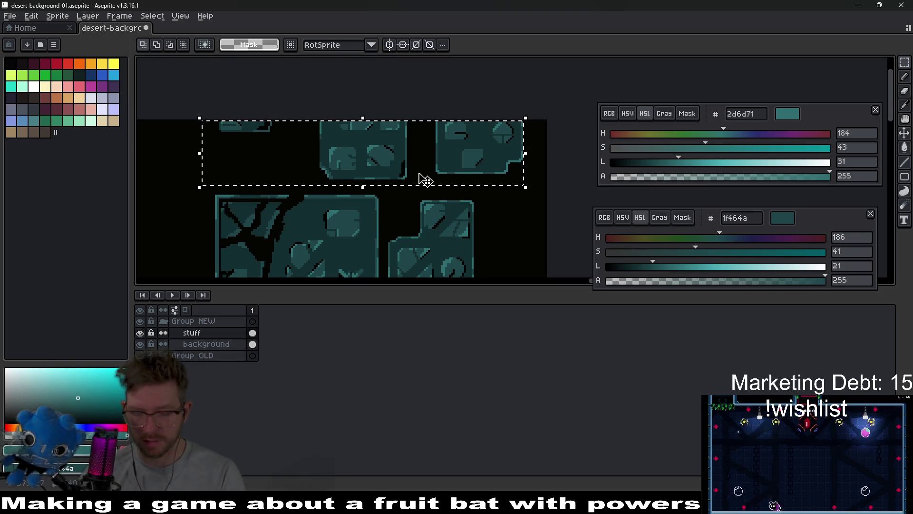
key("Delete")
Reposition a single selected block and drop it in place.
mouse_move(382, 194)
left_mouse_down()
mouse_move(394, 110)
mouse_move(475, 203)
mouse_move(516, 188)
mouse_move(495, 163)
left_mouse_up()
scroll(495, 164, "down", 2)
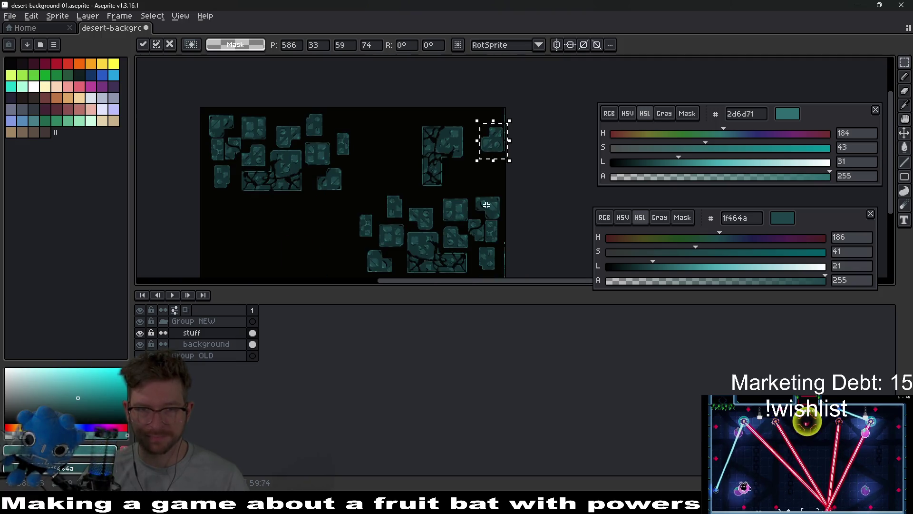
scroll(465, 176, "up", 1)
scroll(482, 197, "down", 3)
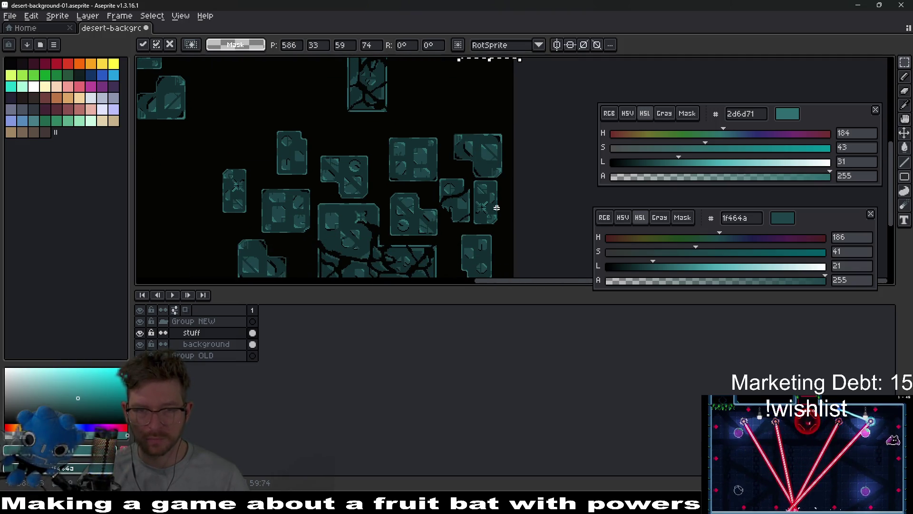
left_click(473, 181)
mouse_move(501, 223)
left_mouse_down()
mouse_move(510, 227)
mouse_move(469, 116)
mouse_move(465, 159)
mouse_move(456, 161)
mouse_move(461, 136)
left_mouse_up()
scroll(507, 226, "up", 3)
left_click(500, 247)
scroll(465, 119, "up", 5)
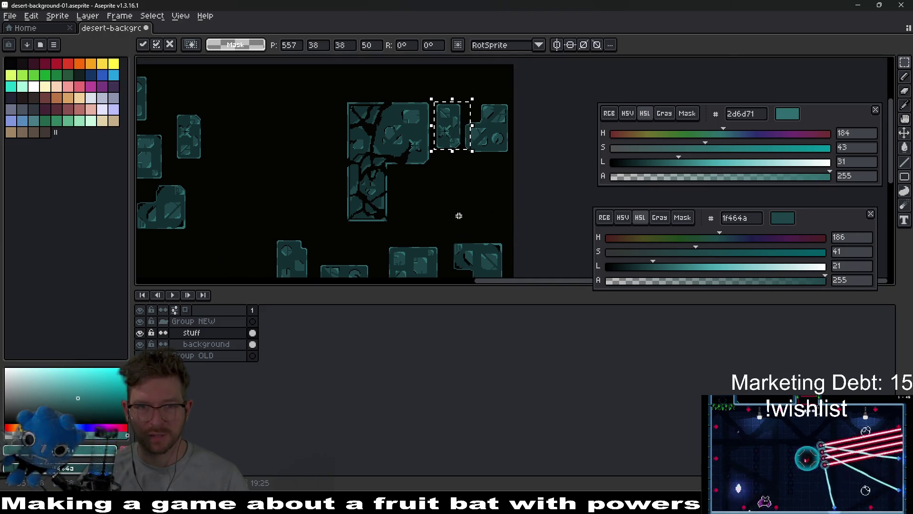
scroll(454, 206, "down", 5)
Move another single block up beside the cracked cluster, flipped vertically.
left_click_drag(399, 158, 448, 201)
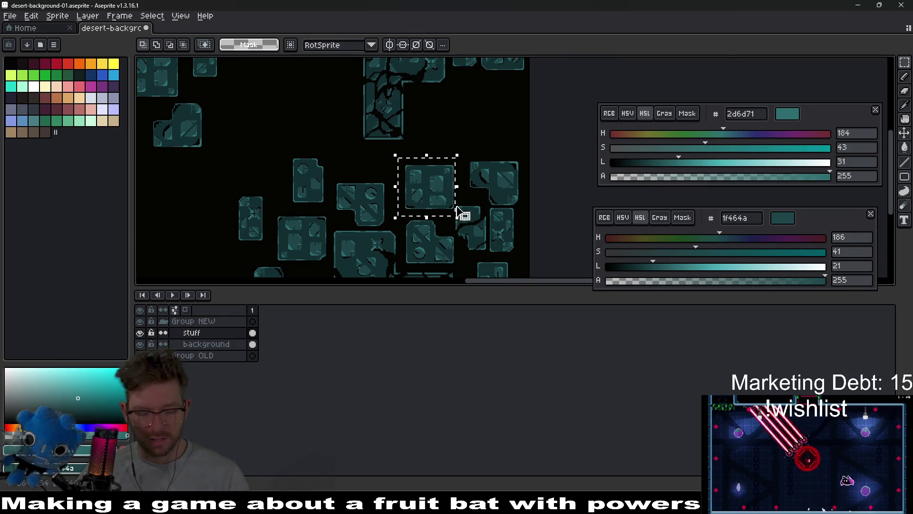
mouse_move(446, 190)
left_mouse_down()
mouse_move(444, 116)
mouse_move(444, 166)
mouse_move(432, 163)
left_mouse_up()
key("shift+v")
key("b")
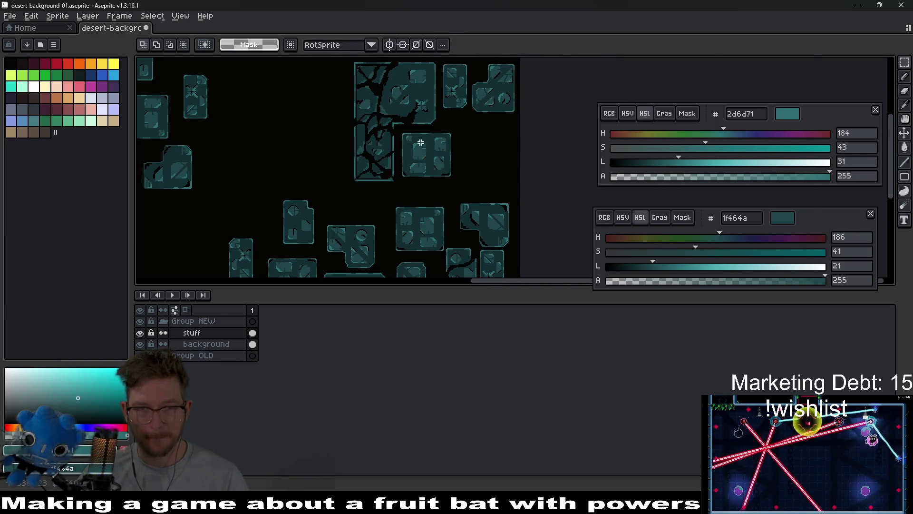
scroll(420, 137, "up", 4)
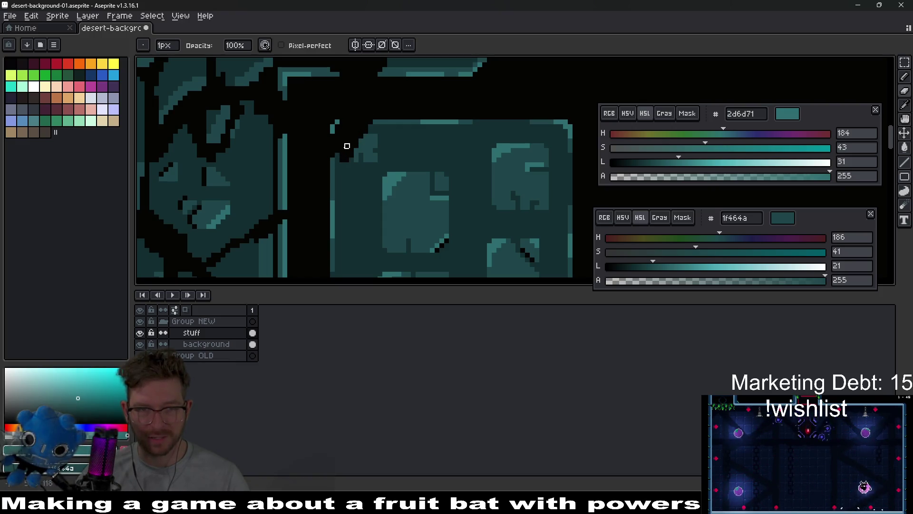
scroll(341, 174, "up", 1)
key("i")
left_click(332, 197)
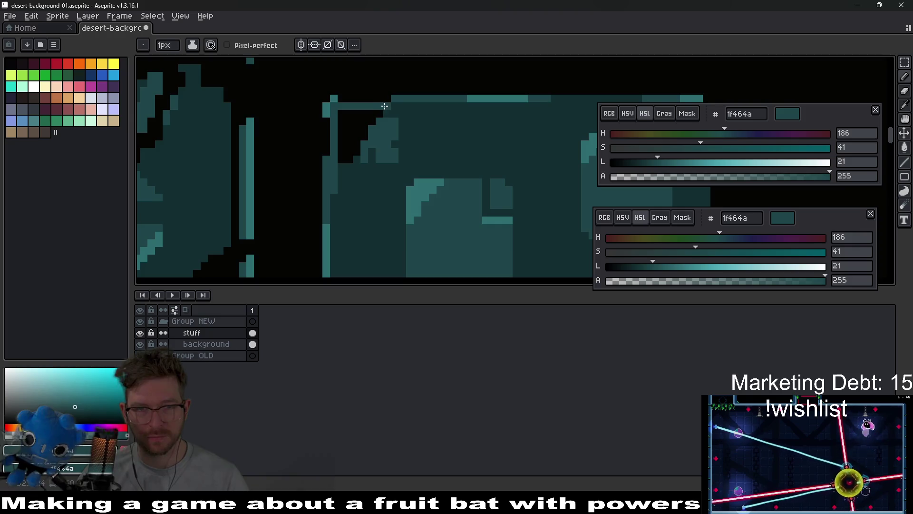
scroll(364, 115, "up", 1)
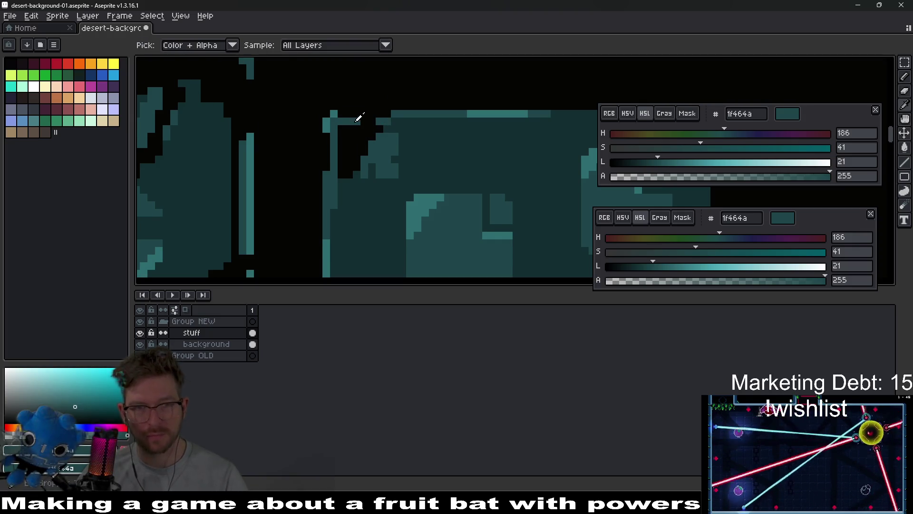
left_click(341, 113, "alt")
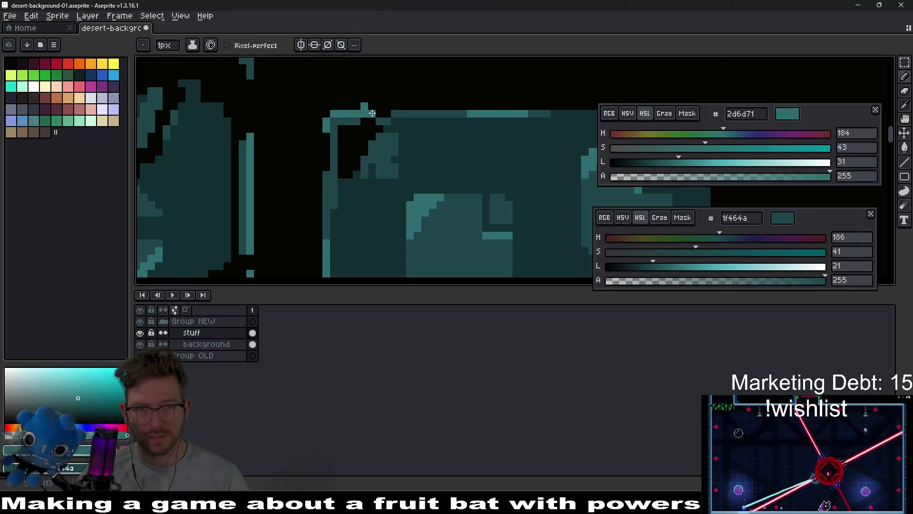
scroll(333, 160, "up", 1)
scroll(347, 172, "down", 1)
left_click_drag(328, 185, 344, 185)
scroll(375, 170, "down", 3)
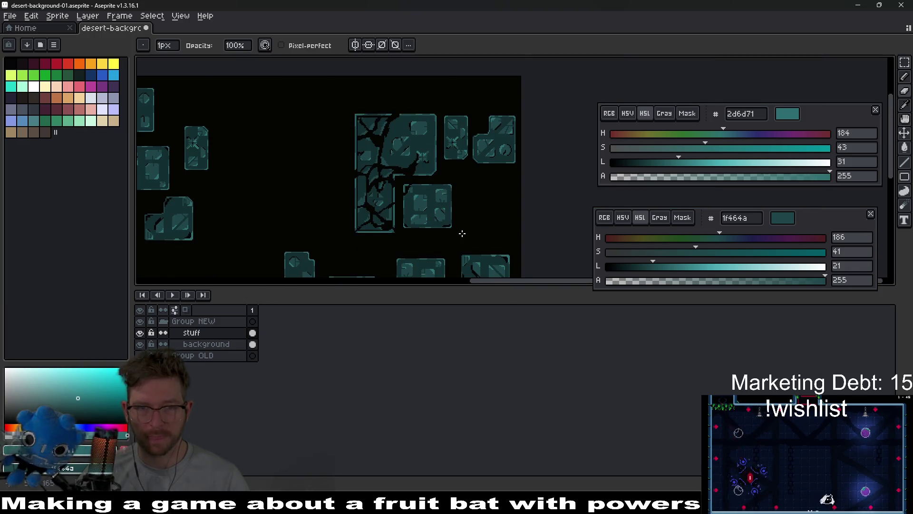
scroll(409, 198, "up", 3)
scroll(408, 198, "up", 1)
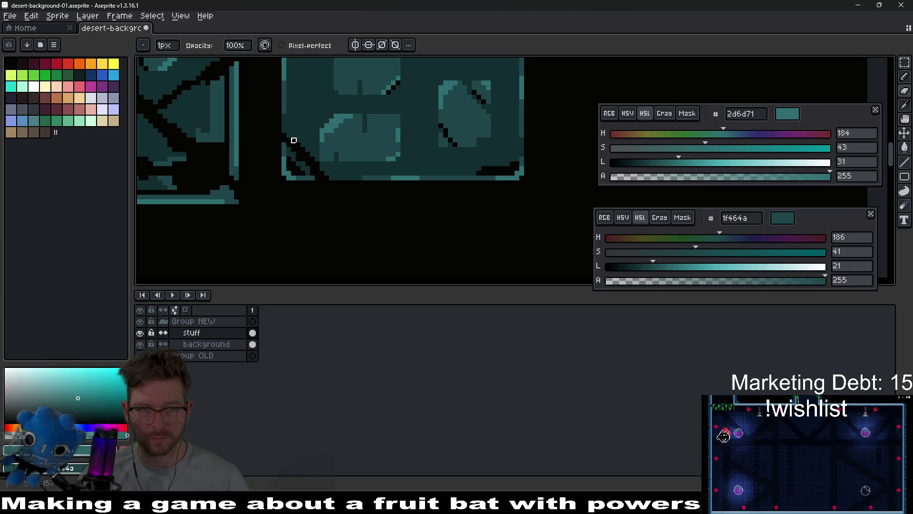
scroll(394, 188, "down", 2)
scroll(394, 173, "up", 3)
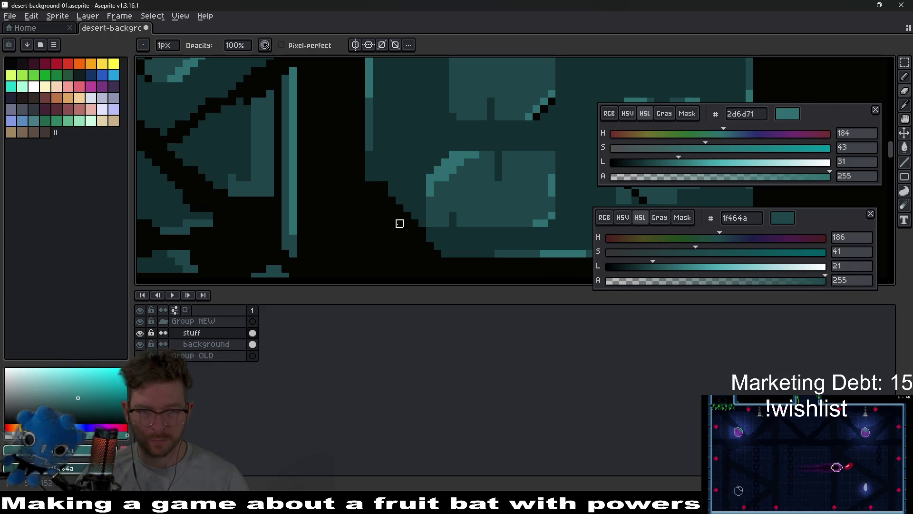
key("i")
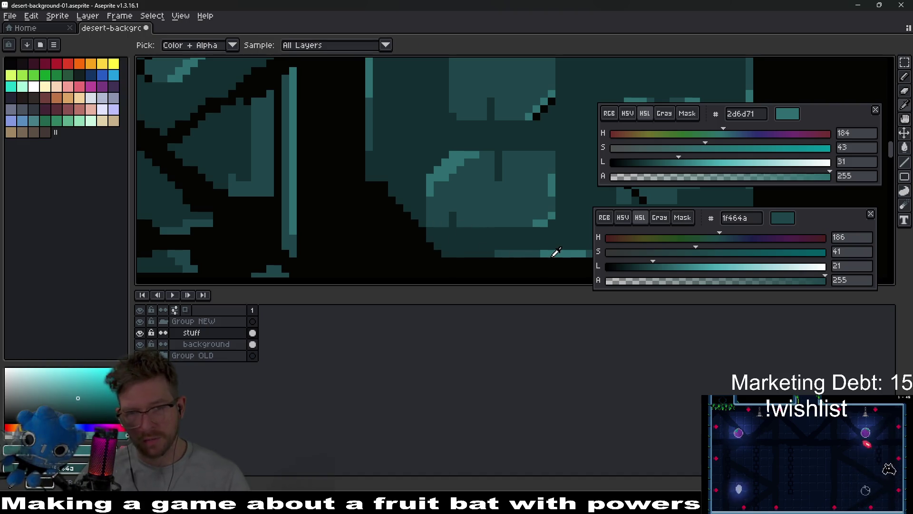
key("b")
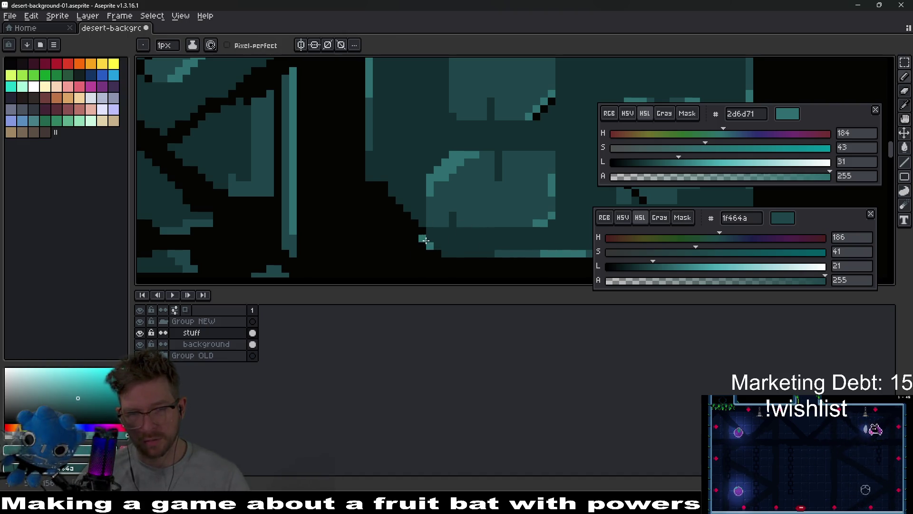
left_click(525, 252, "alt")
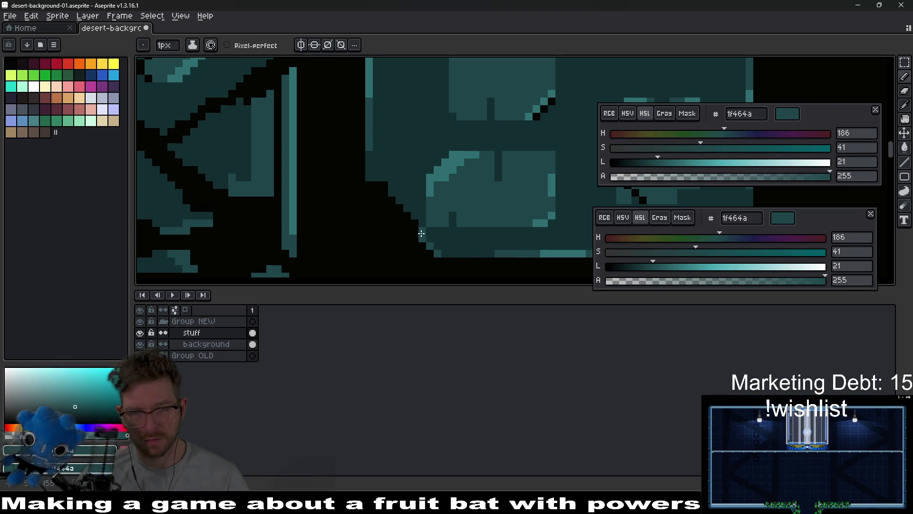
left_click_drag(408, 214, 382, 184)
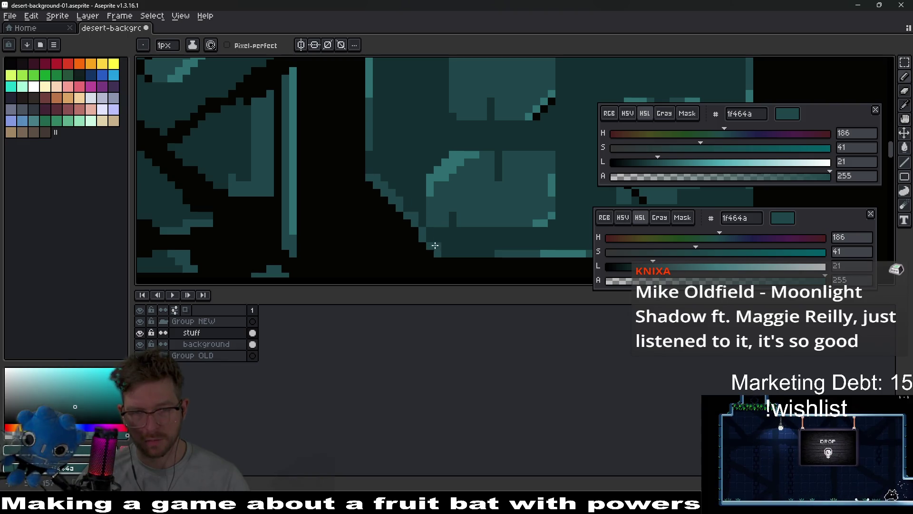
left_click_drag(476, 261, 424, 224)
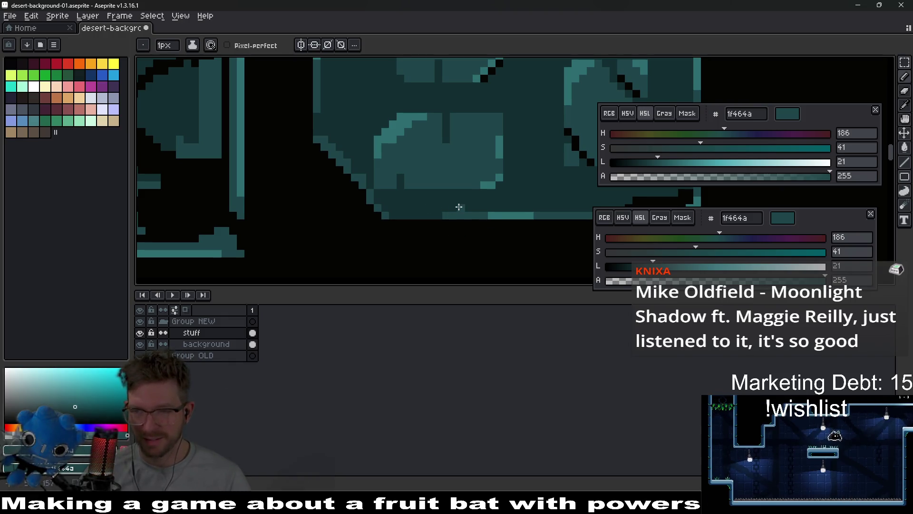
scroll(458, 207, "up", 3)
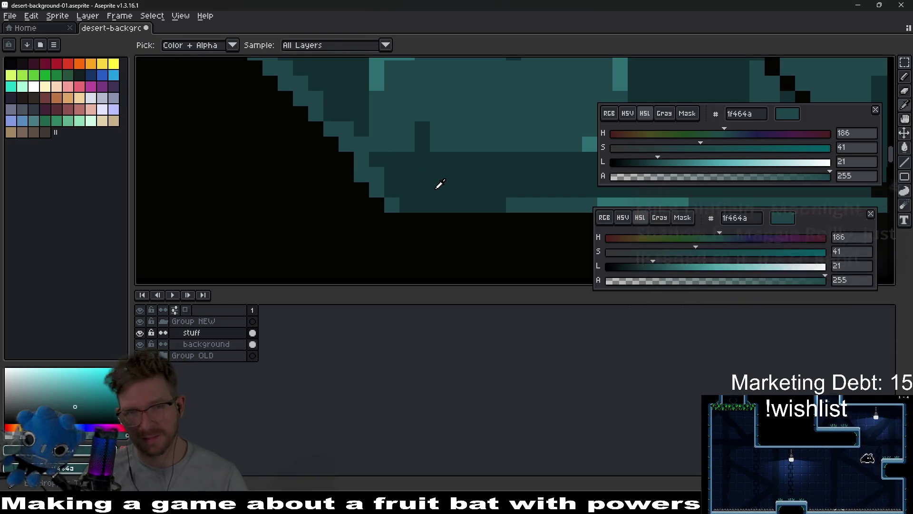
left_click(360, 143, "alt")
left_click(377, 175)
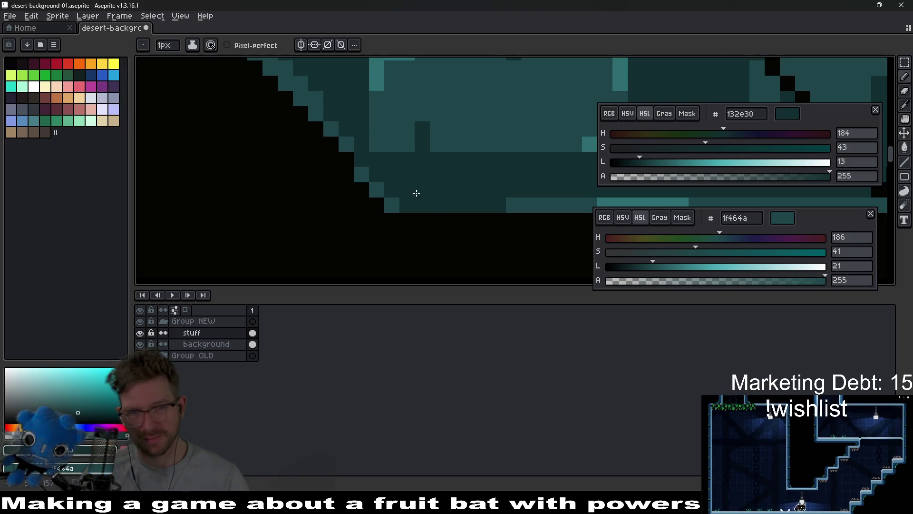
scroll(417, 192, "down", 2)
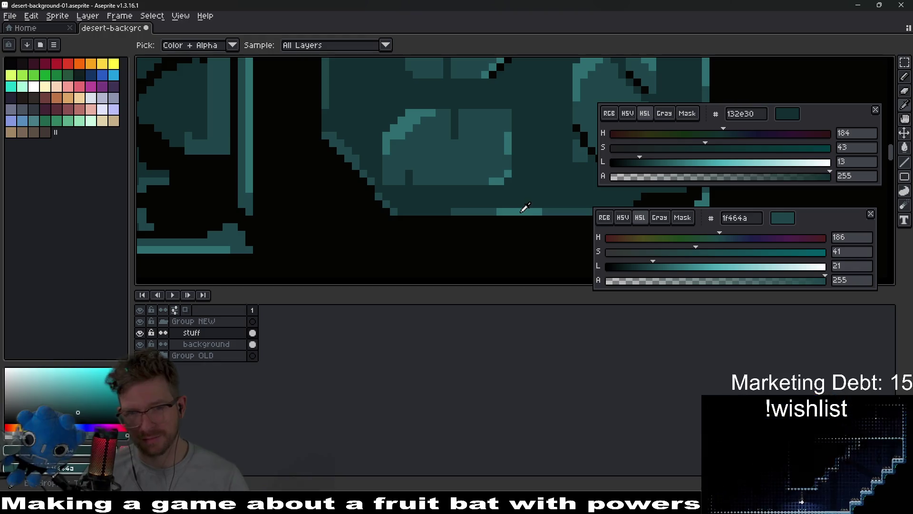
left_click(526, 209, "alt")
scroll(361, 176, "up", 2)
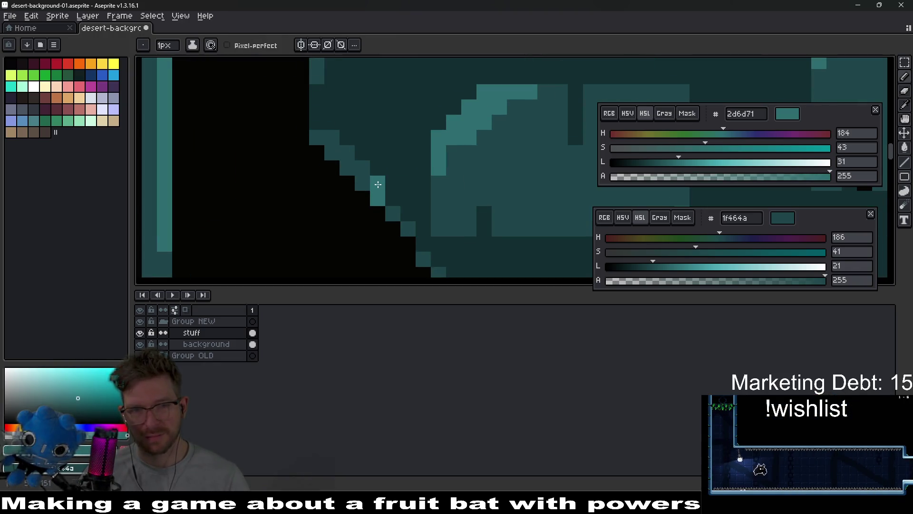
mouse_move(428, 265)
left_mouse_down()
mouse_move(441, 205)
mouse_move(398, 194)
left_mouse_up()
scroll(389, 175, "down", 4)
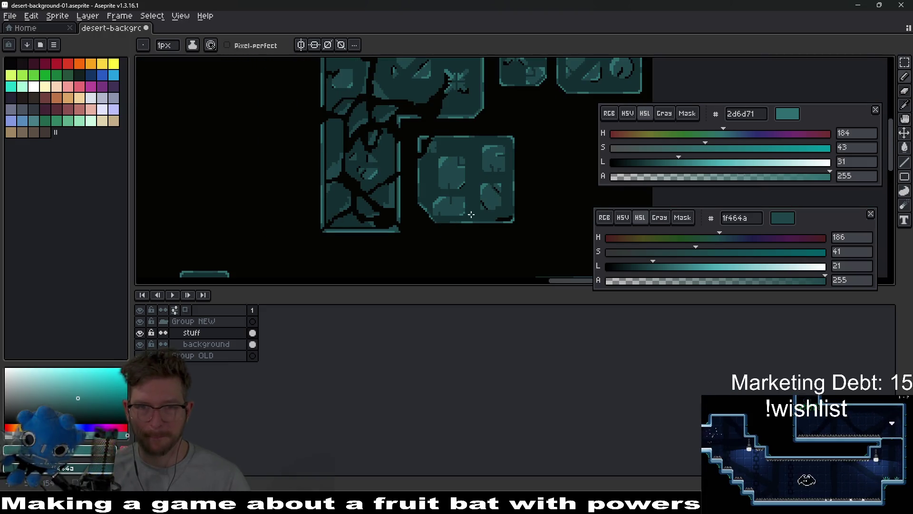
scroll(443, 226, "up", 3)
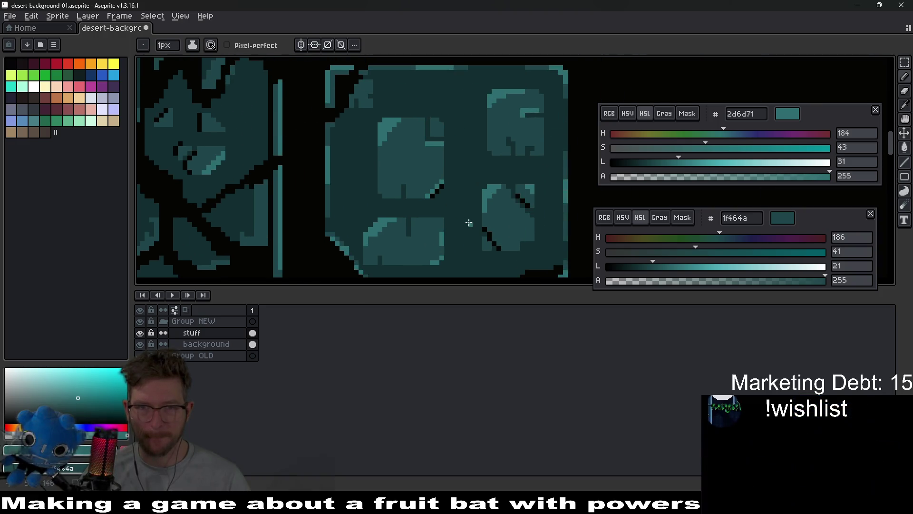
scroll(399, 254, "down", 3)
key("ctrl")
scroll(483, 214, "down", 5)
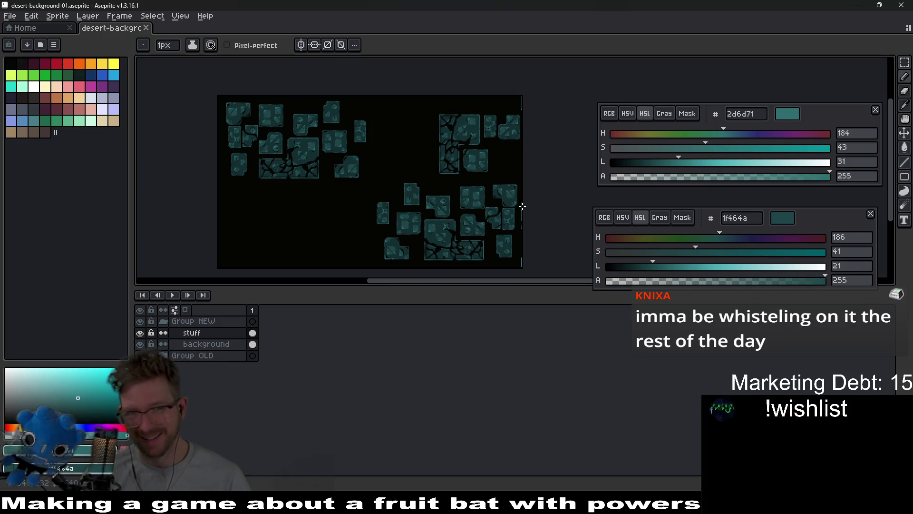
Lasso one stone block, move it right and mirror it horizontally.
left_click_drag(421, 216, 414, 194)
scroll(402, 196, "up", 3)
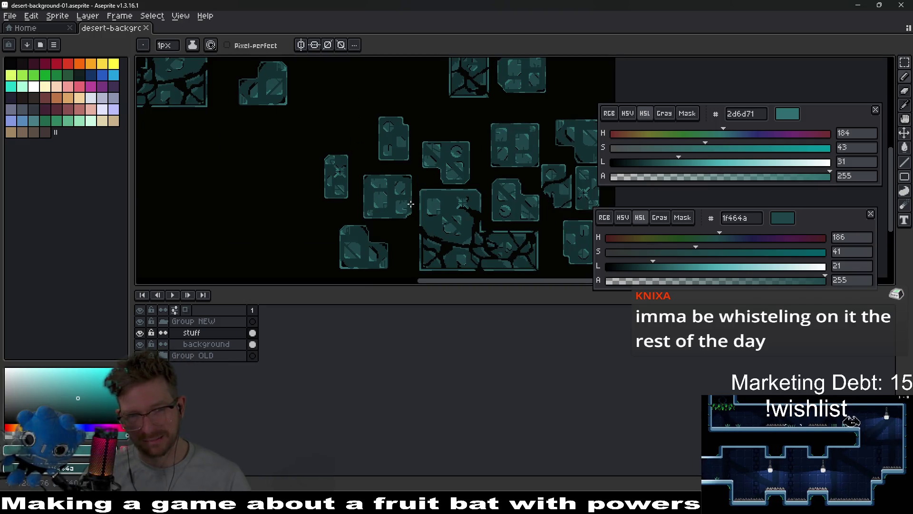
key("q")
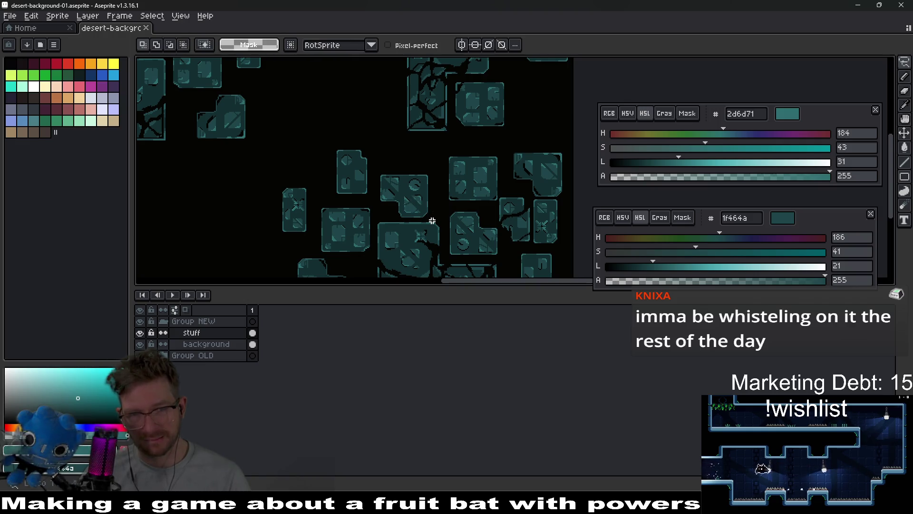
mouse_move(431, 220)
left_mouse_down()
mouse_move(376, 207)
mouse_move(408, 152)
mouse_move(436, 196)
mouse_move(431, 219)
left_mouse_up()
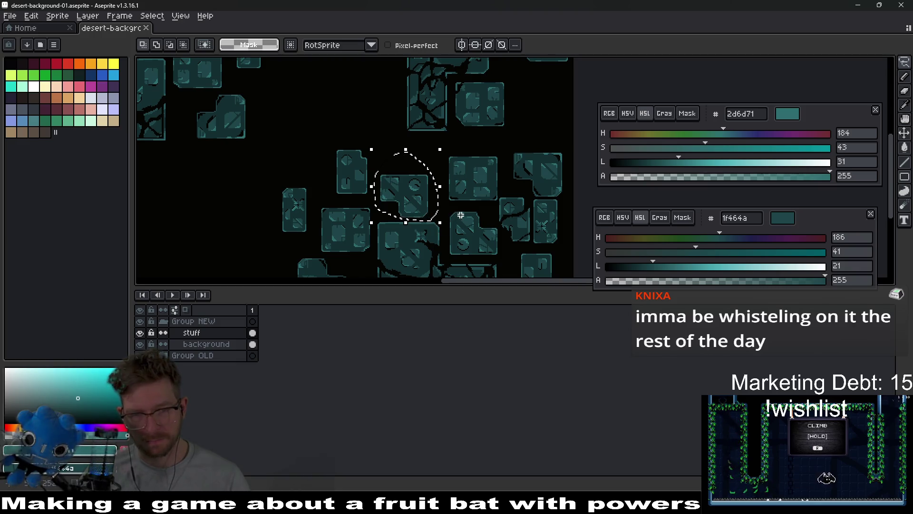
scroll(343, 224, "up", 2)
scroll(350, 158, "left", 5)
mouse_move(306, 113)
left_mouse_down()
mouse_move(303, 166)
mouse_move(347, 164)
mouse_move(364, 143)
mouse_move(306, 111)
left_mouse_up()
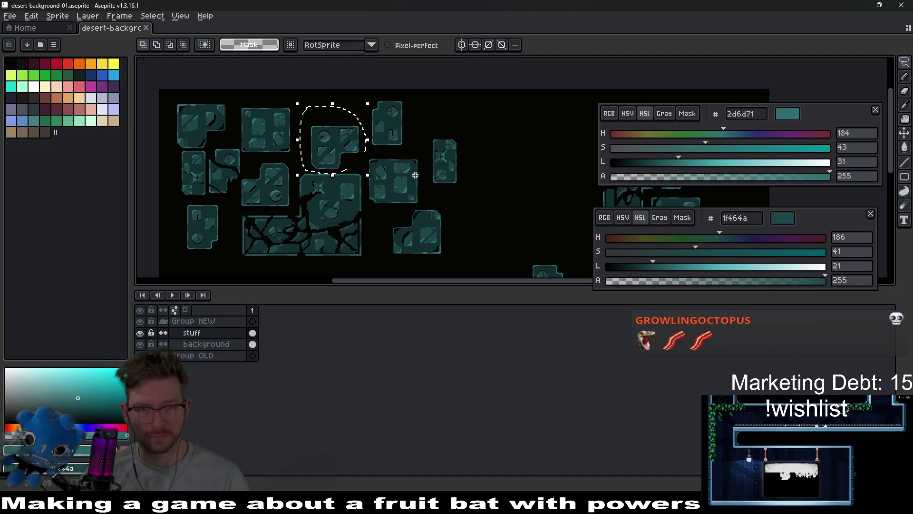
mouse_move(330, 153)
left_mouse_down()
mouse_move(541, 162)
mouse_move(430, 161)
left_mouse_up()
key("shift+h")
Push the mirrored block against the top edge beside the cracked slab and deselect.
left_click_drag(484, 190, 467, 185)
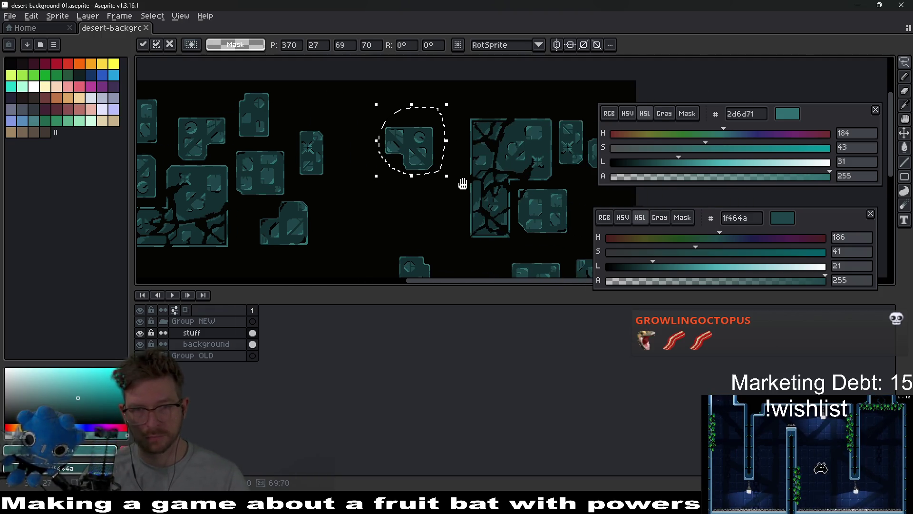
scroll(467, 184, "up", 1)
left_click_drag(410, 151, 457, 128)
mouse_move(413, 180)
left_mouse_down()
mouse_move(405, 137)
mouse_move(375, 213)
mouse_move(374, 175)
left_mouse_up()
scroll(461, 240, "down", 1)
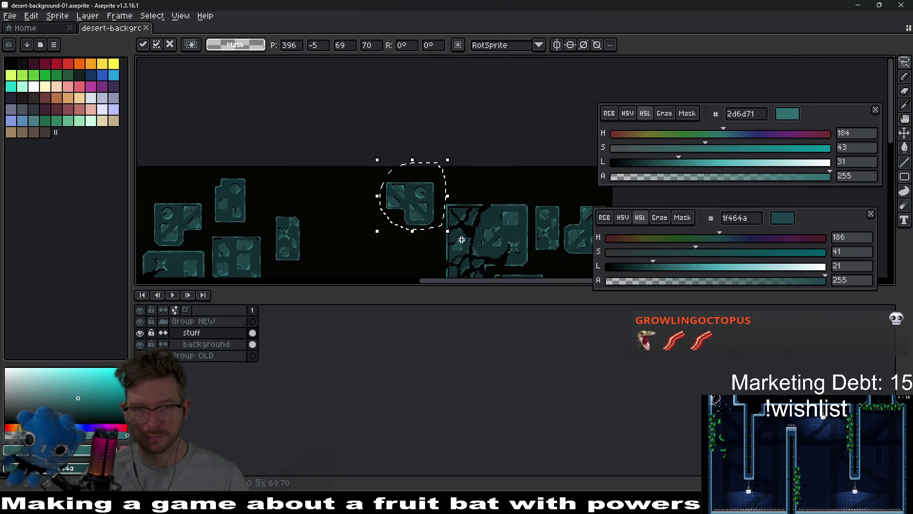
scroll(462, 240, "down", 2)
scroll(475, 214, "up", 1)
scroll(387, 153, "up", 1)
mouse_move(311, 138)
left_mouse_down()
mouse_move(326, 188)
mouse_move(351, 204)
left_mouse_up()
left_click(383, 176)
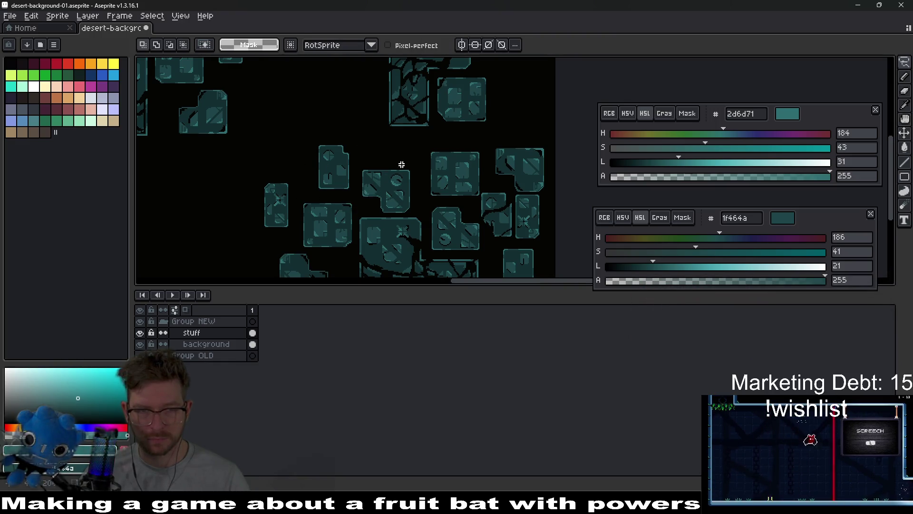
scroll(398, 167, "down", 2)
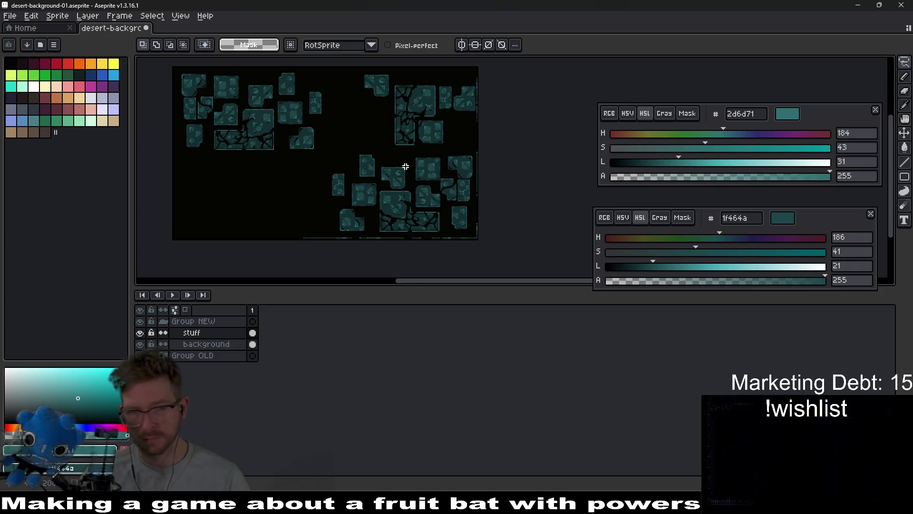
scroll(482, 231, "up", 2)
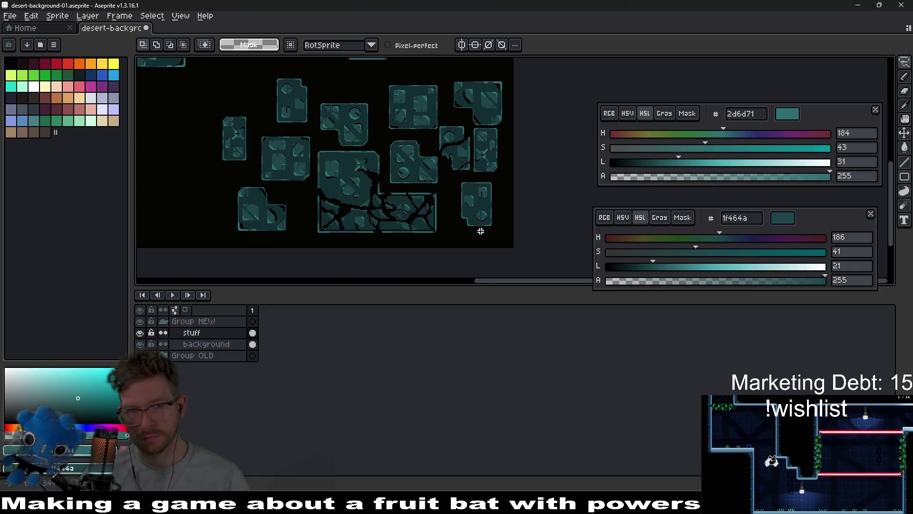
Box-select the small lower-right block and rotate it 90°.
key("m")
left_click_drag(488, 216, 498, 227)
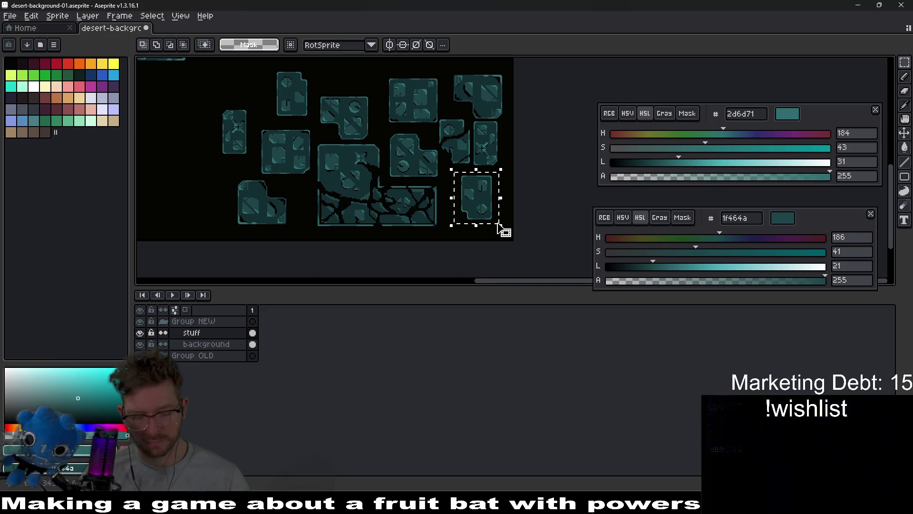
left_click(498, 224)
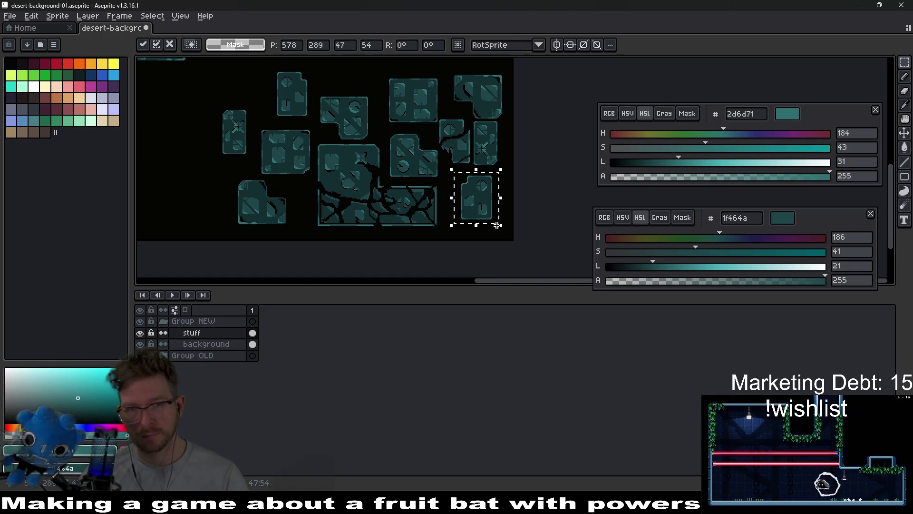
left_click(413, 45)
type("90")
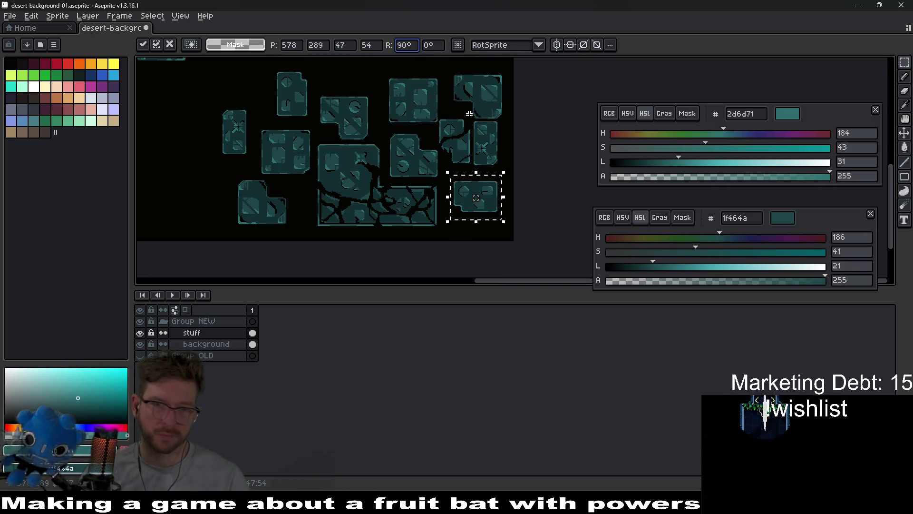
Drag the rotated block up to the canvas's top edge, partly cut off, and commit it.
left_click_drag(492, 214, 477, 116)
scroll(468, 152, "up", 3)
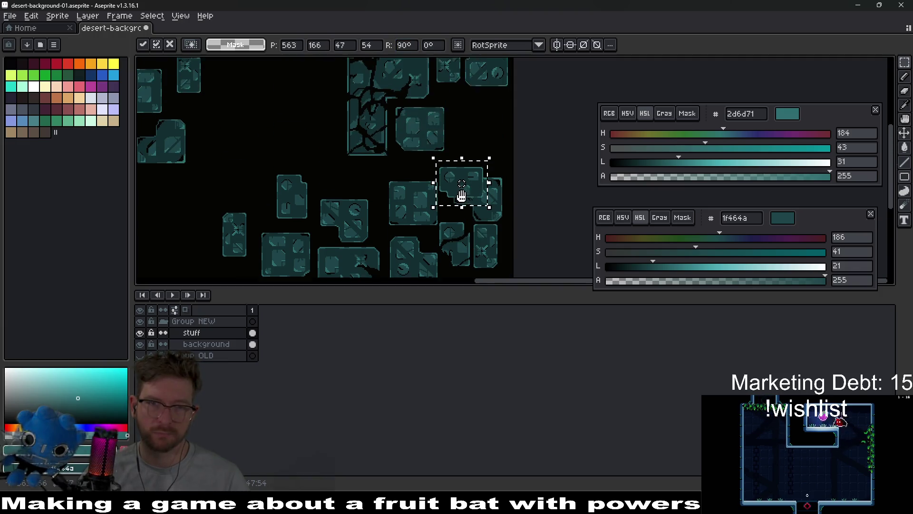
left_click_drag(479, 238, 478, 115)
scroll(478, 116, "up", 3)
mouse_move(478, 233)
left_mouse_down()
mouse_move(469, 198)
mouse_move(430, 189)
mouse_move(474, 186)
left_mouse_up()
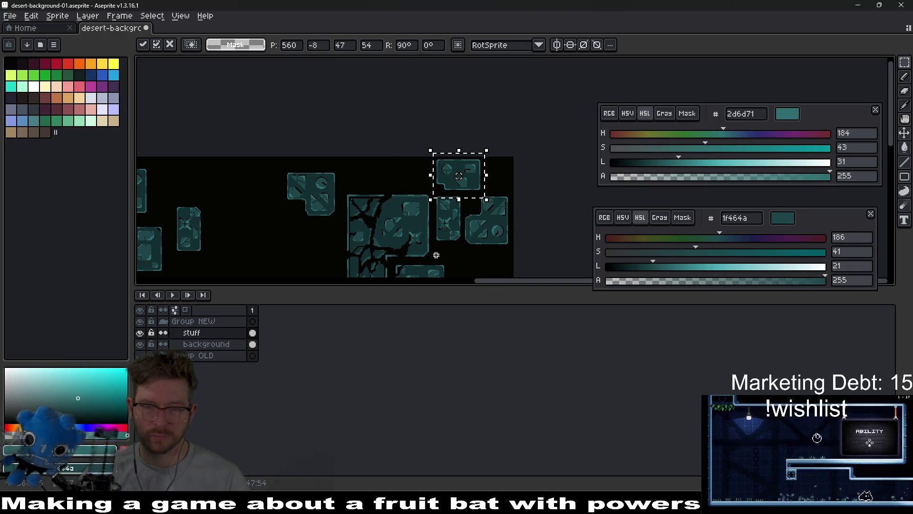
scroll(480, 190, "down", 4)
scroll(478, 229, "down", 5)
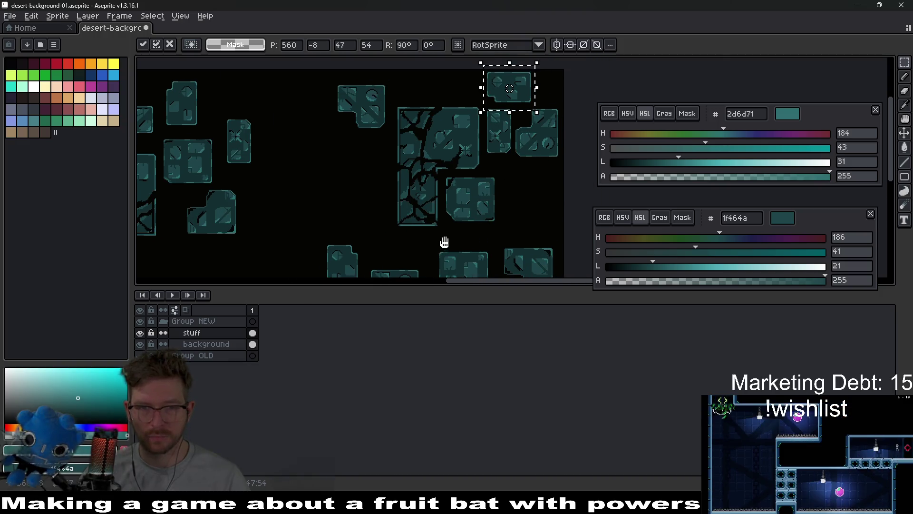
scroll(380, 219, "down", 4)
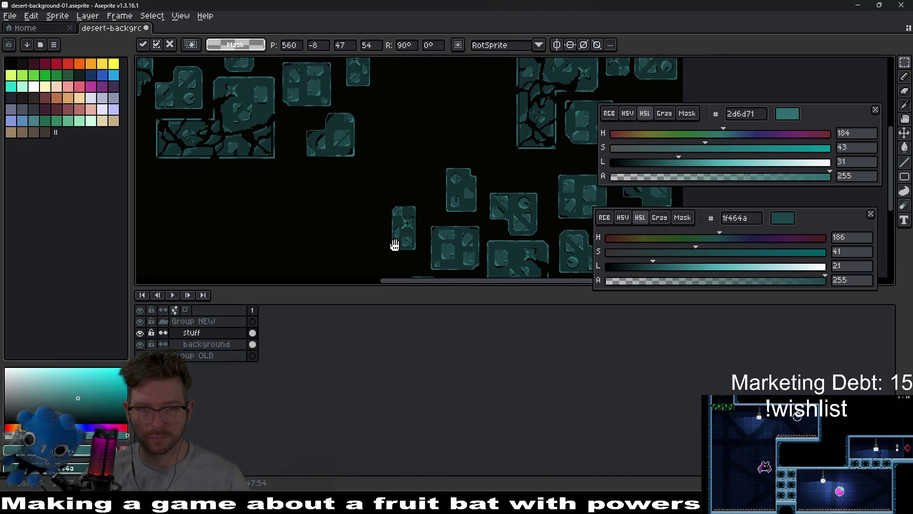
scroll(399, 209, "down", 3)
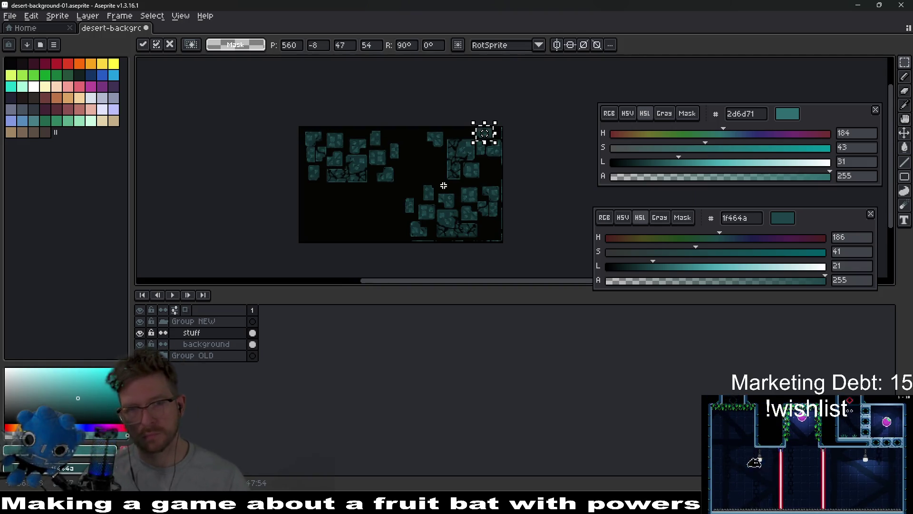
left_click(444, 186)
scroll(447, 180, "up", 3)
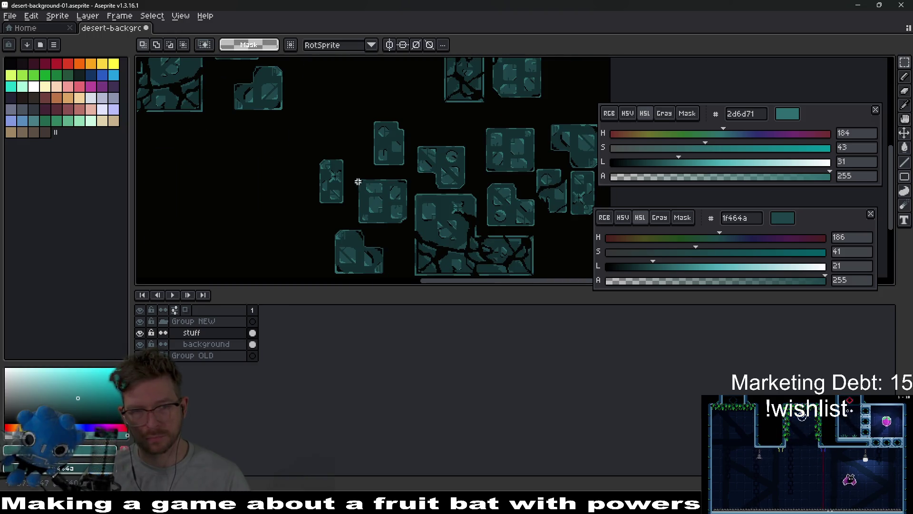
mouse_move(325, 227)
left_mouse_down()
mouse_move(390, 276)
mouse_move(394, 75)
mouse_move(369, 227)
mouse_move(383, 167)
mouse_move(384, 180)
mouse_move(402, 180)
left_mouse_up()
Move the selected L-shaped block to its new spot and turn off vertical symmetry.
left_click(373, 267)
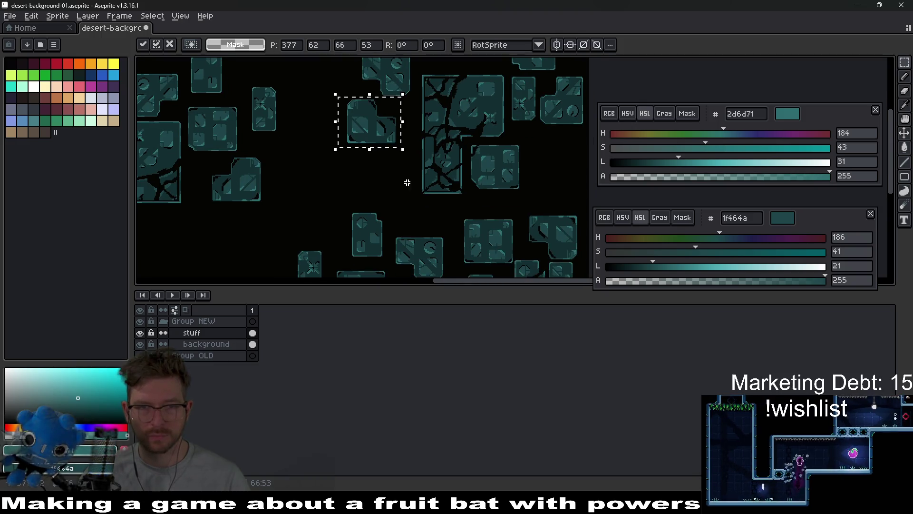
left_click(473, 238)
scroll(493, 229, "down", 2)
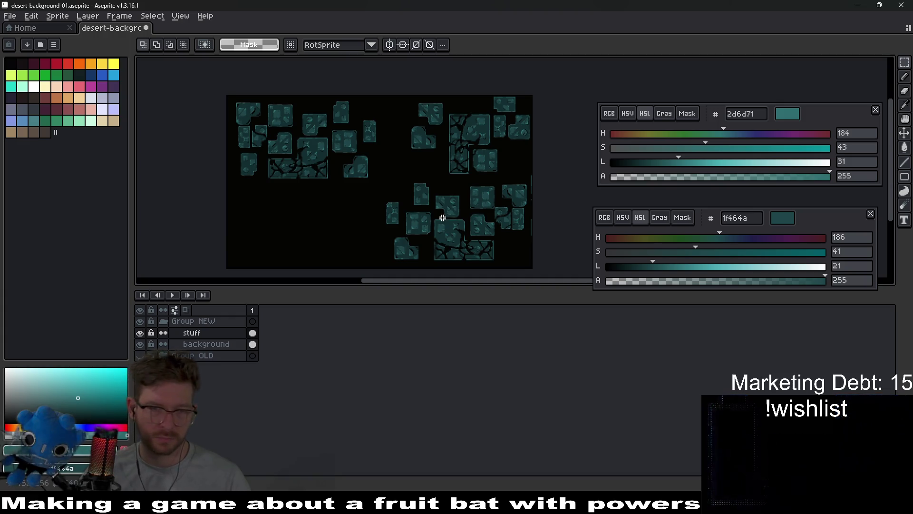
left_click(391, 44)
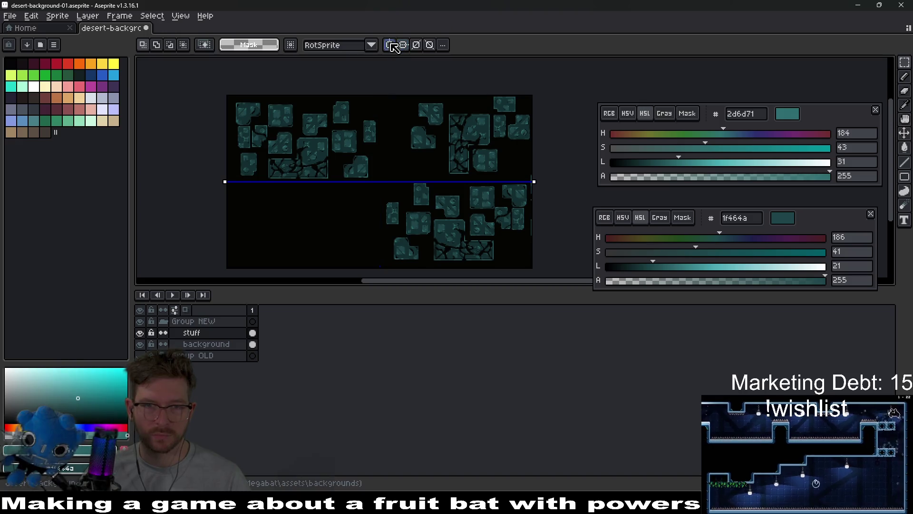
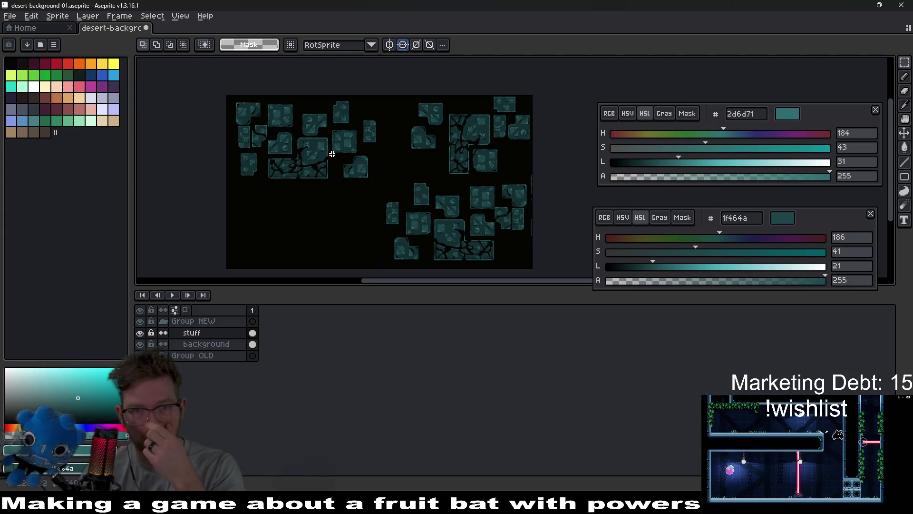
Drop a copied cluster of stone blocks into the empty lower-left area and delete one stray block.
mouse_move(390, 231)
left_mouse_down()
mouse_move(399, 193)
mouse_move(467, 171)
left_mouse_up()
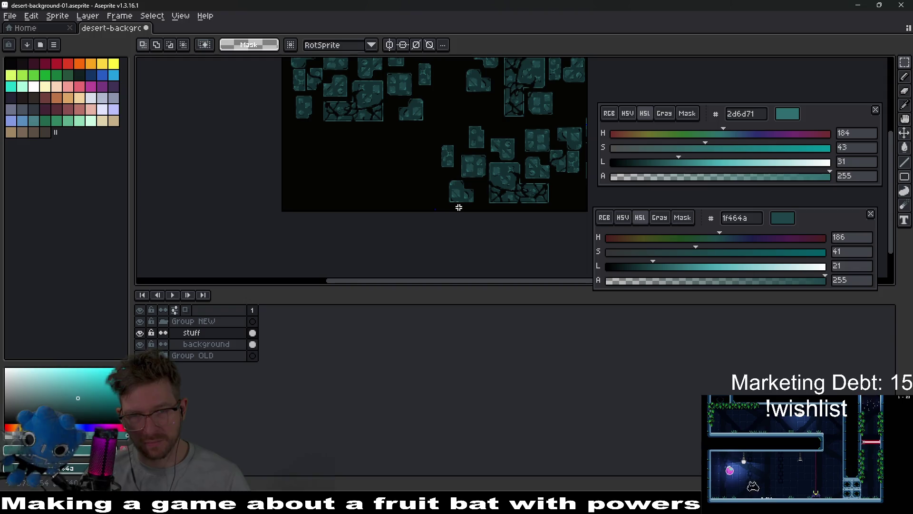
left_click_drag(459, 207, 388, 239)
left_click_drag(448, 149, 431, 176)
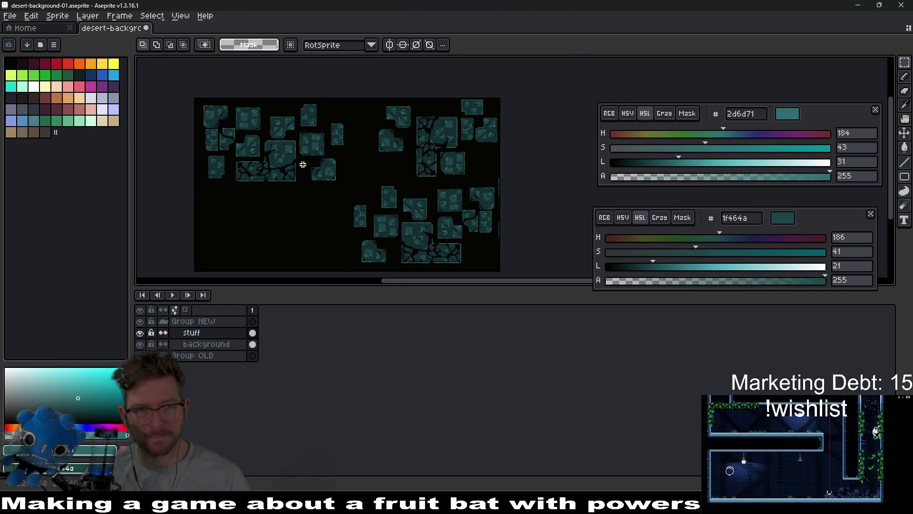
mouse_move(357, 196)
left_mouse_down()
mouse_move(310, 219)
mouse_move(325, 236)
mouse_move(316, 225)
mouse_move(285, 238)
mouse_move(351, 206)
mouse_move(341, 210)
left_mouse_up()
key("Return")
scroll(352, 187, "up", 3)
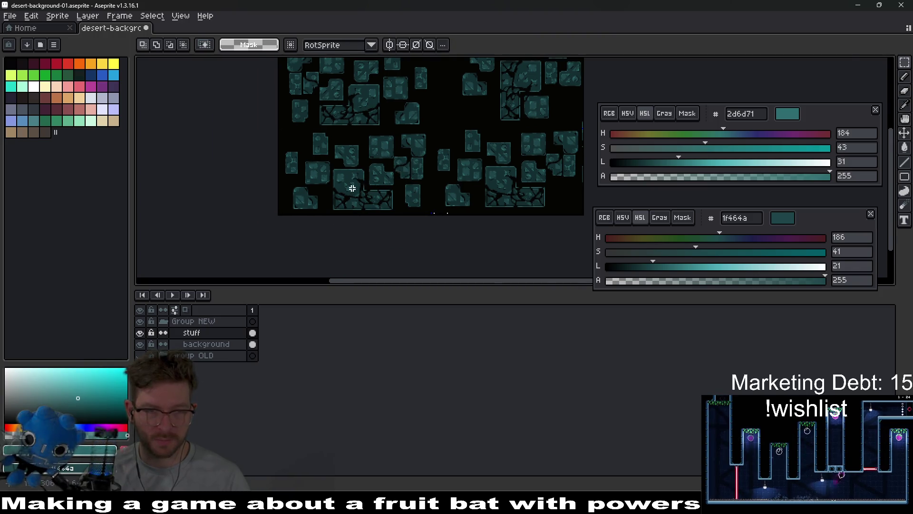
scroll(319, 214, "down", 1)
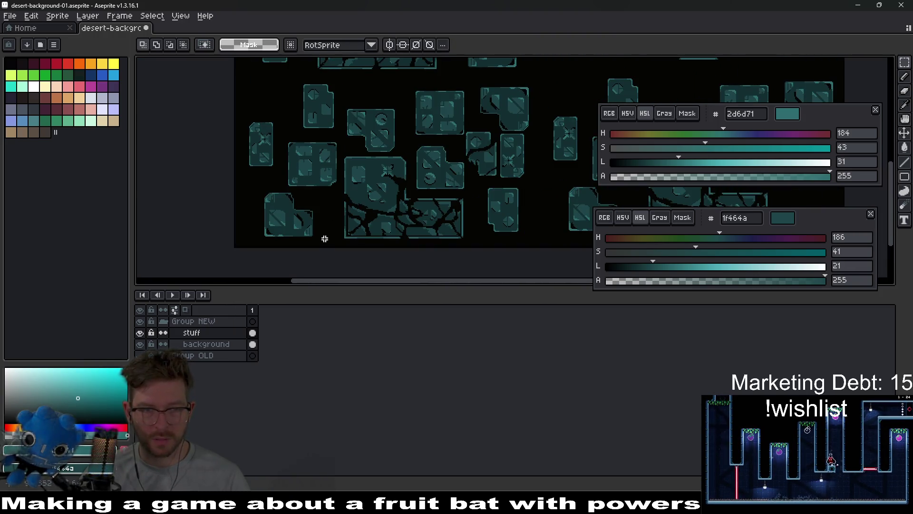
left_click_drag(256, 191, 256, 191)
key("Delete")
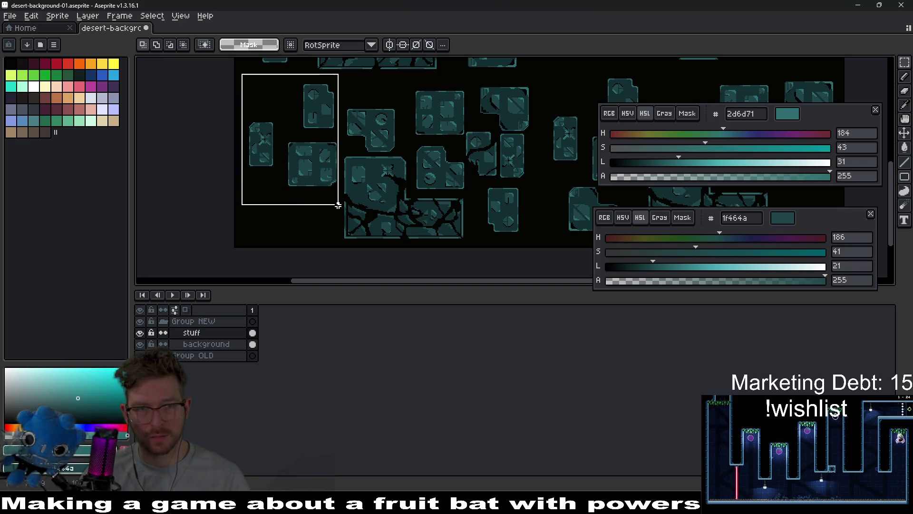
Move the group of three stone blocks further down and shift another block up slightly.
left_click_drag(338, 204, 337, 205)
left_click_drag(325, 149, 320, 198)
key("ctrl+d")
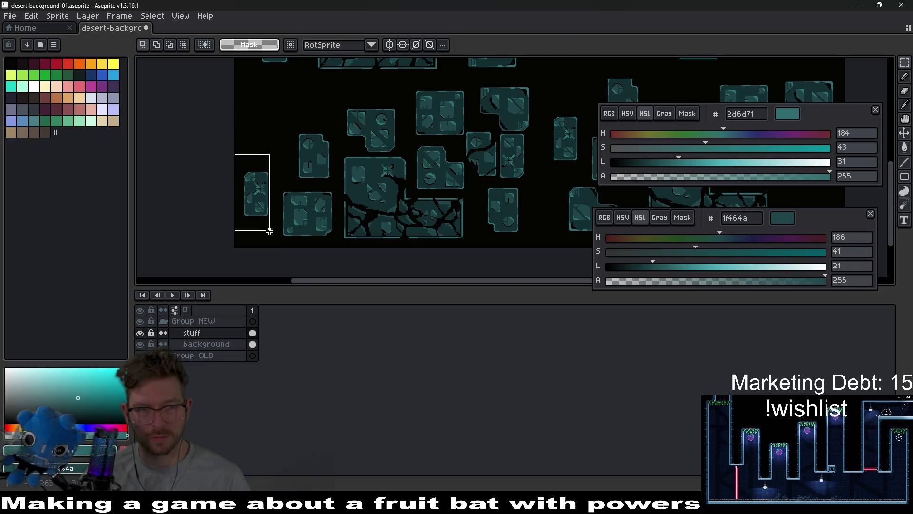
mouse_move(274, 220)
left_mouse_down()
mouse_move(267, 170)
mouse_move(282, 144)
left_mouse_up()
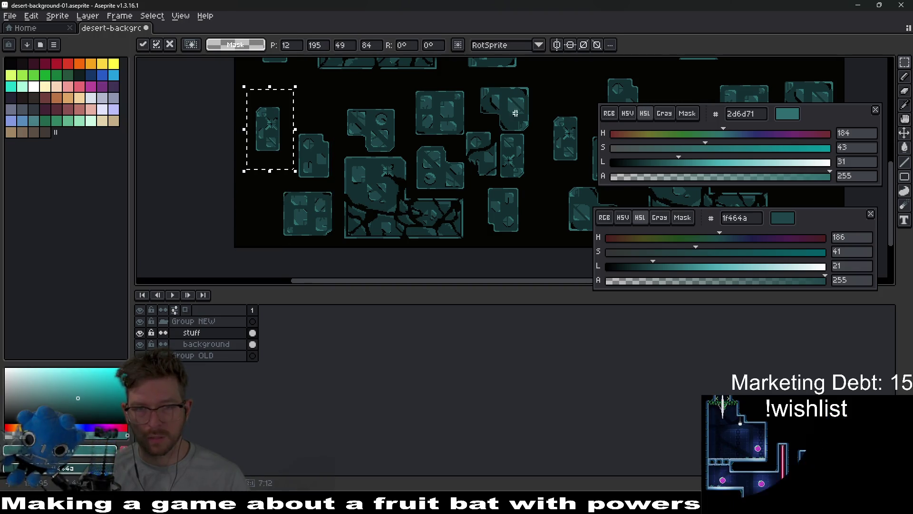
scroll(511, 115, "up", 1)
scroll(511, 115, "right", 1)
Reposition a stone block from the upper right down into the left gap.
left_click_drag(454, 98, 514, 151)
scroll(495, 141, "up", 2)
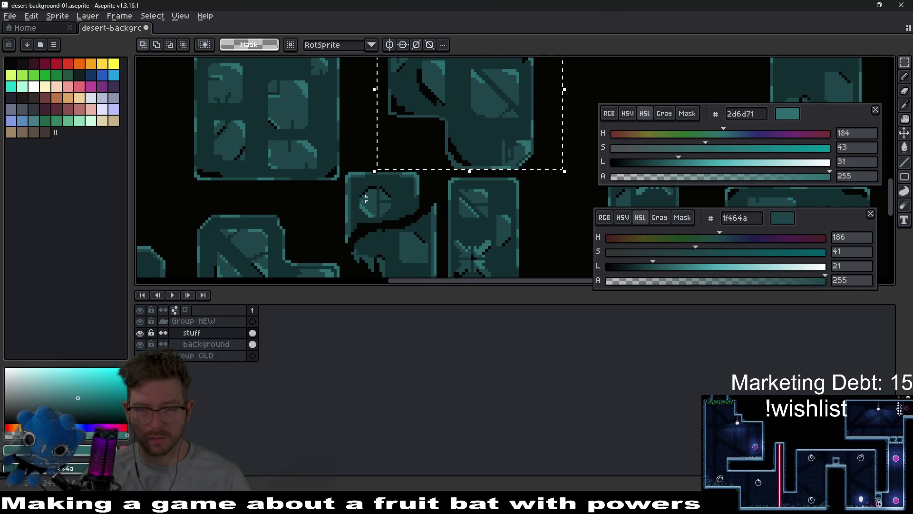
scroll(497, 147, "down", 5)
scroll(481, 147, "up", 2)
left_click_drag(482, 146, 398, 184)
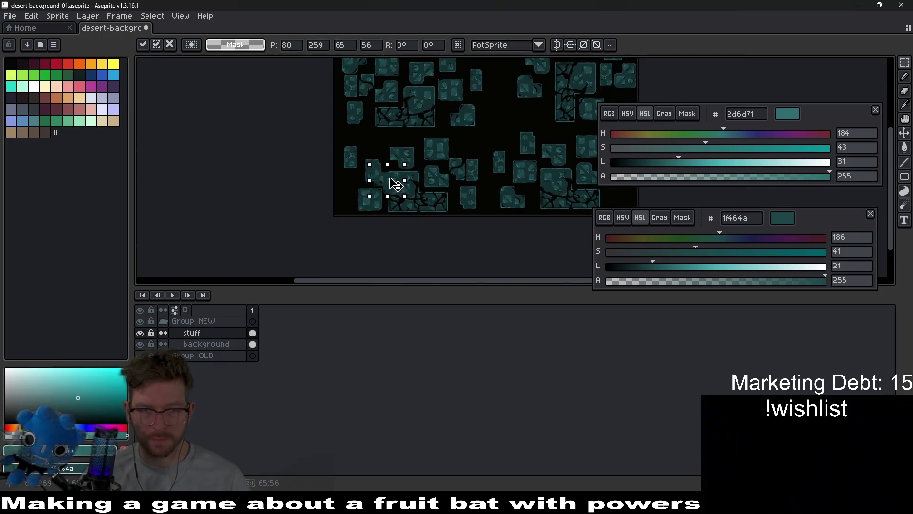
scroll(354, 189, "up", 5)
scroll(347, 198, "up", 1)
left_click_drag(347, 198, 394, 122)
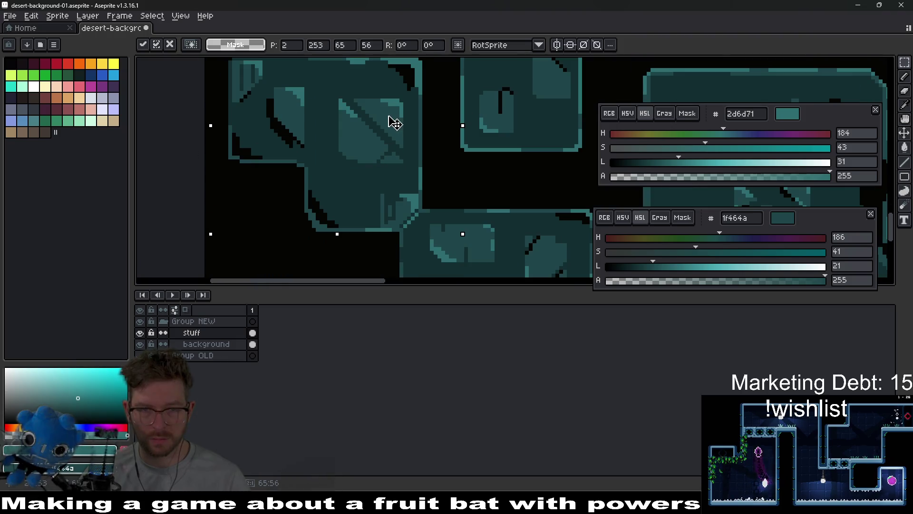
scroll(418, 138, "down", 1)
scroll(417, 138, "down", 2)
mouse_move(394, 157)
left_mouse_down()
mouse_move(383, 234)
mouse_move(414, 143)
mouse_move(386, 231)
left_mouse_up()
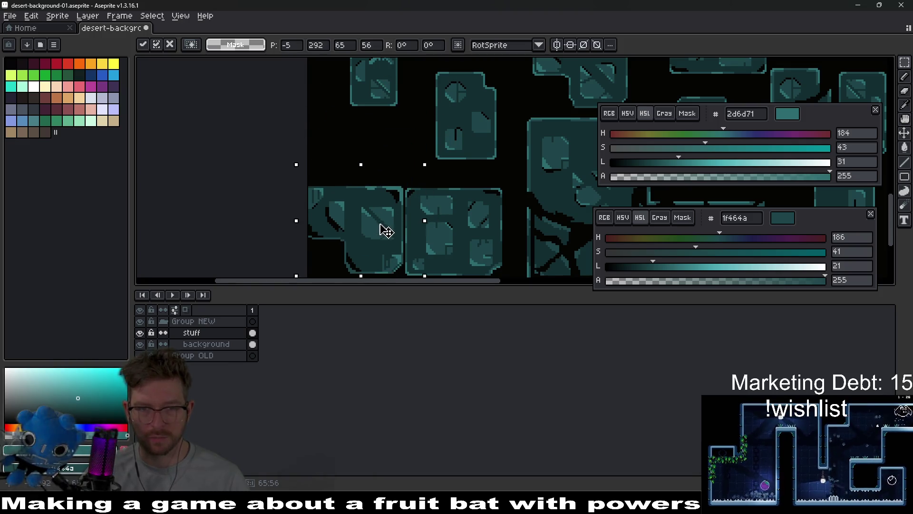
scroll(465, 189, "down", 2)
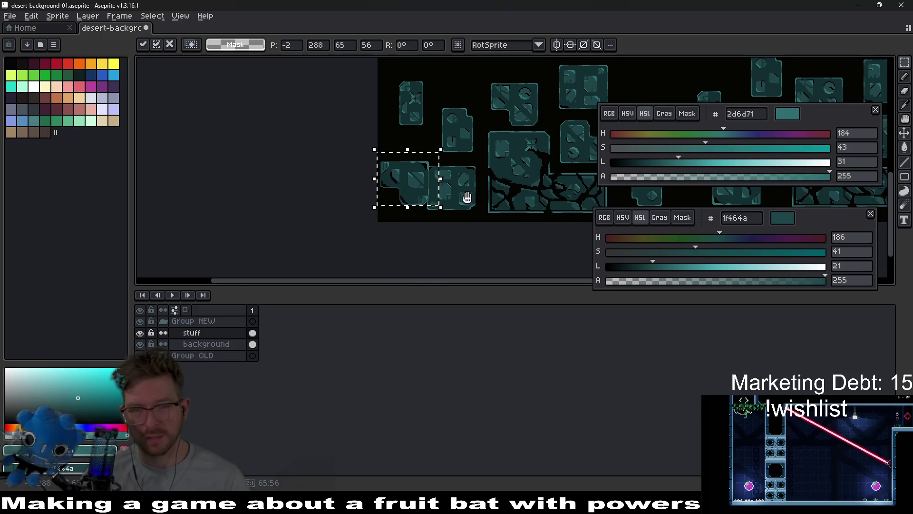
key("ctrl+z")
Shift a top block slightly right and move another block to the lower left beside its neighbour.
left_click_drag(452, 194, 484, 217)
left_click_drag(464, 199, 468, 200)
mouse_move(541, 181)
left_mouse_down()
mouse_move(434, 200)
mouse_move(403, 224)
left_mouse_up()
left_click_drag(480, 99, 535, 139)
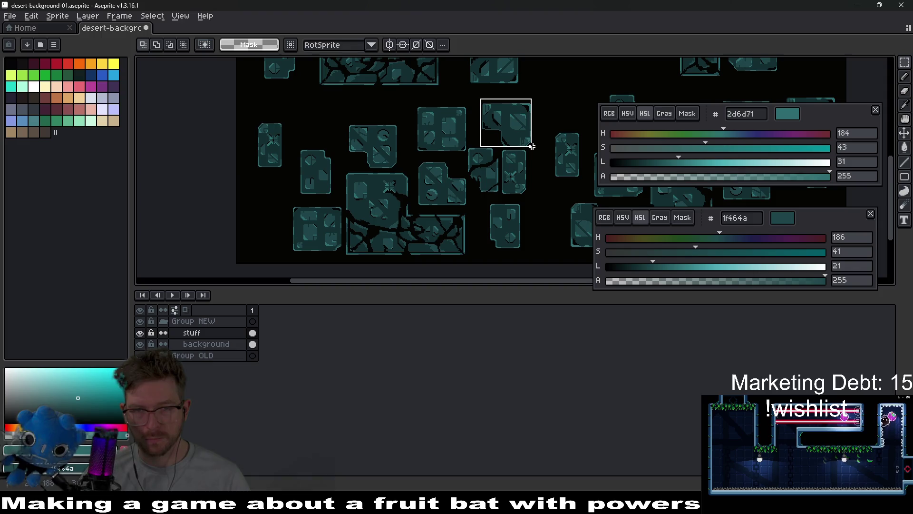
mouse_move(532, 139)
left_mouse_down()
mouse_move(361, 218)
mouse_move(280, 228)
mouse_move(281, 211)
left_mouse_up()
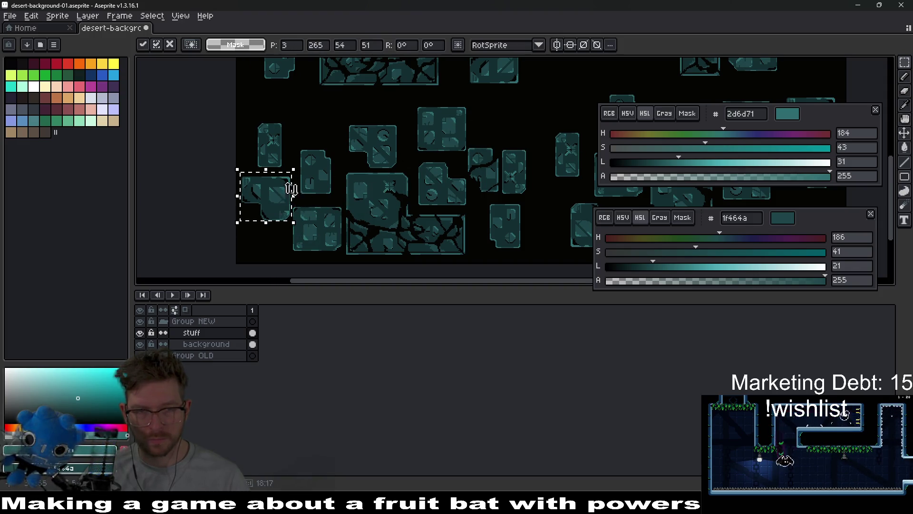
mouse_move(299, 135)
left_mouse_down()
mouse_move(329, 195)
mouse_move(330, 172)
left_mouse_up()
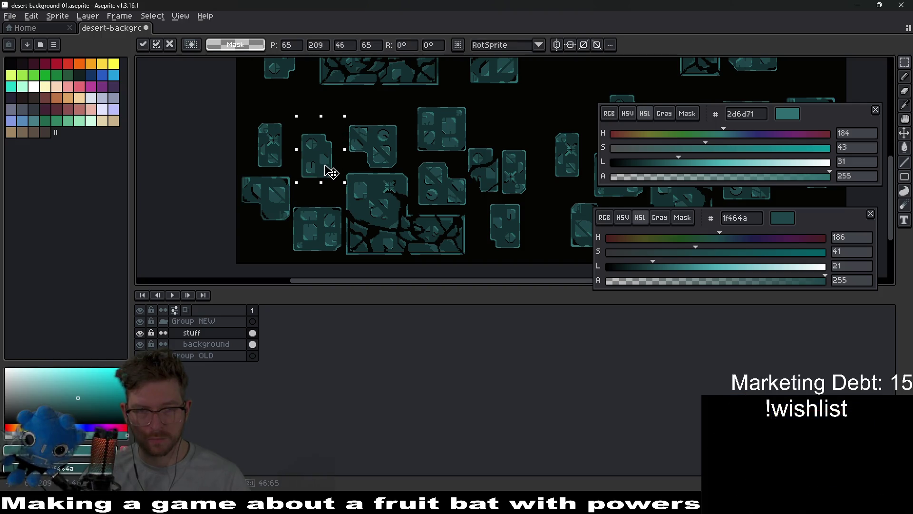
scroll(466, 199, "down", 1)
scroll(431, 190, "up", 3)
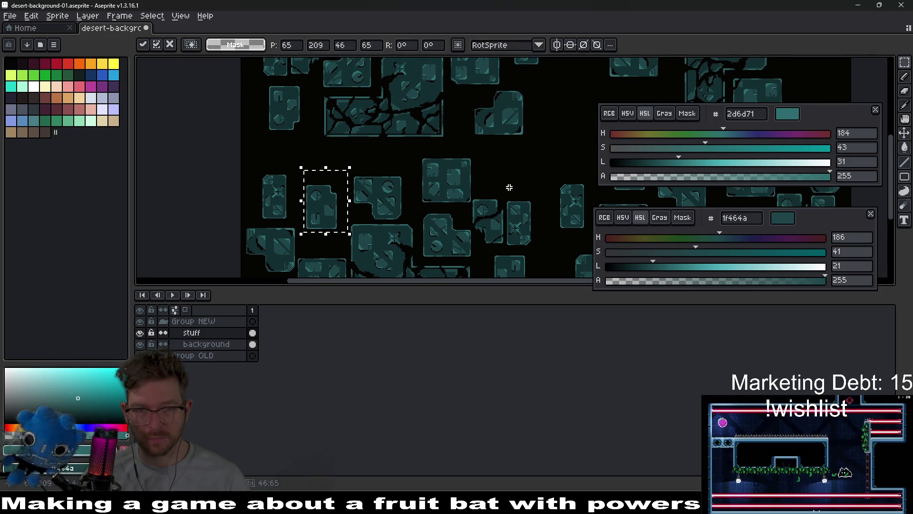
Cut away two more stone blocks from the background.
left_click_drag(394, 150, 436, 189)
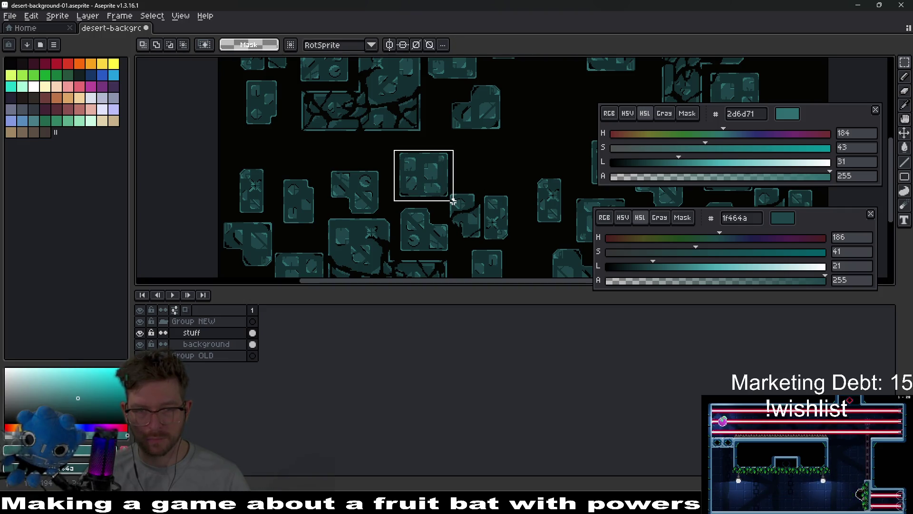
key("ctrl+x")
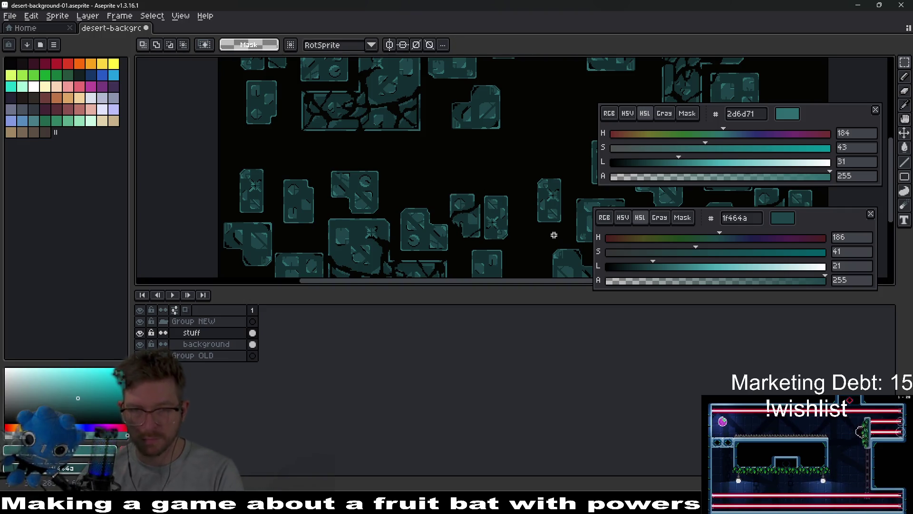
scroll(475, 199, "up", 2)
left_click_drag(356, 169, 441, 223)
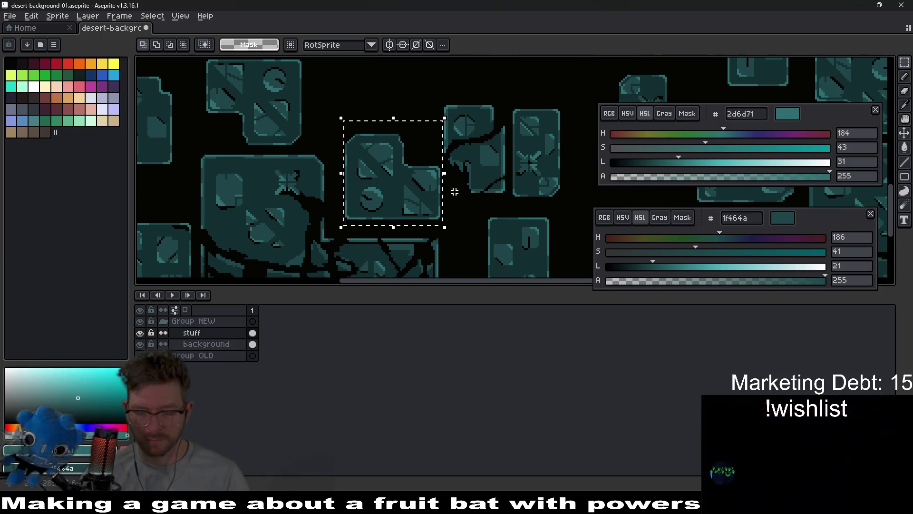
key("ctrl+x")
Move a block down-left, erase another, and place a block into the empty slot.
left_click_drag(427, 92, 507, 196)
left_click_drag(485, 166, 406, 189)
scroll(494, 153, "down", 3)
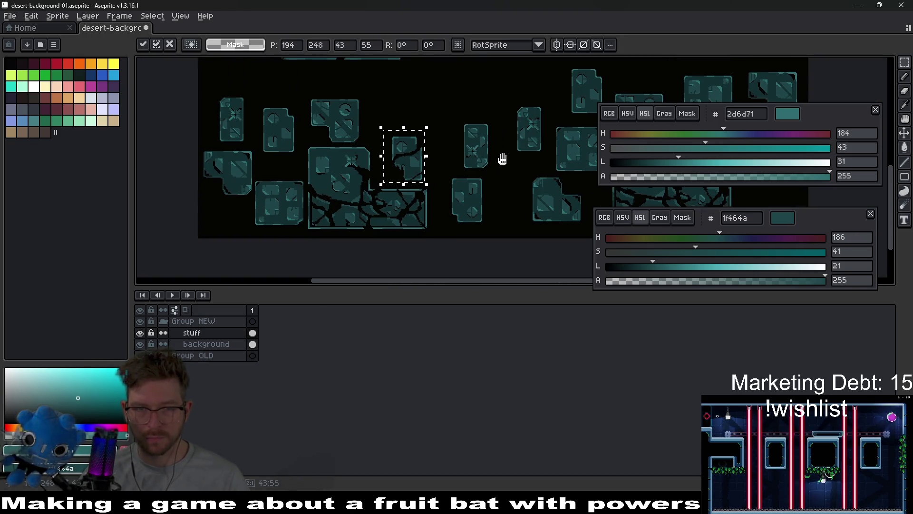
scroll(309, 220, "up", 3)
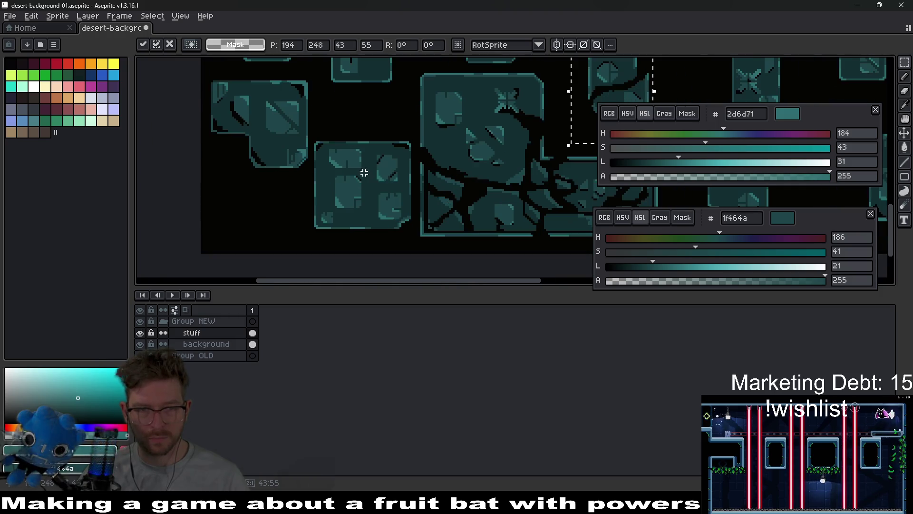
mouse_move(315, 133)
left_mouse_down()
mouse_move(390, 220)
mouse_move(414, 231)
left_mouse_up()
key("Delete")
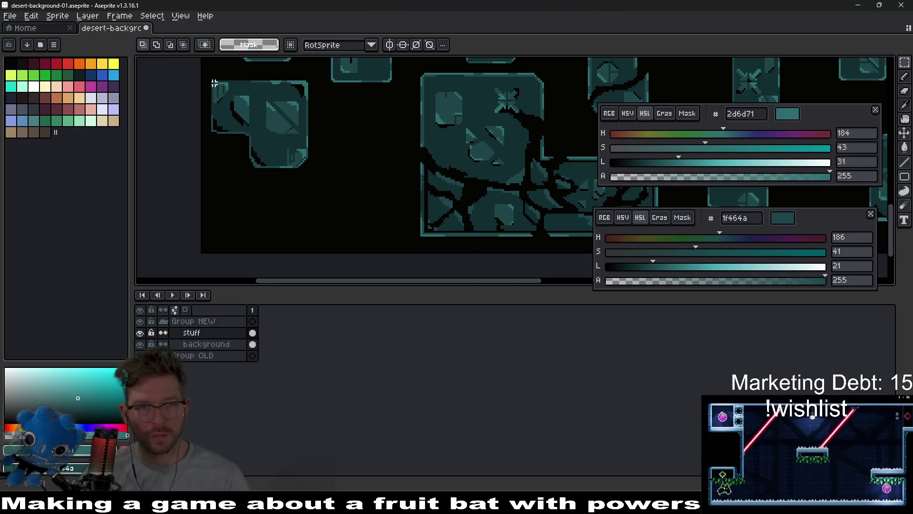
left_click_drag(283, 152, 332, 178)
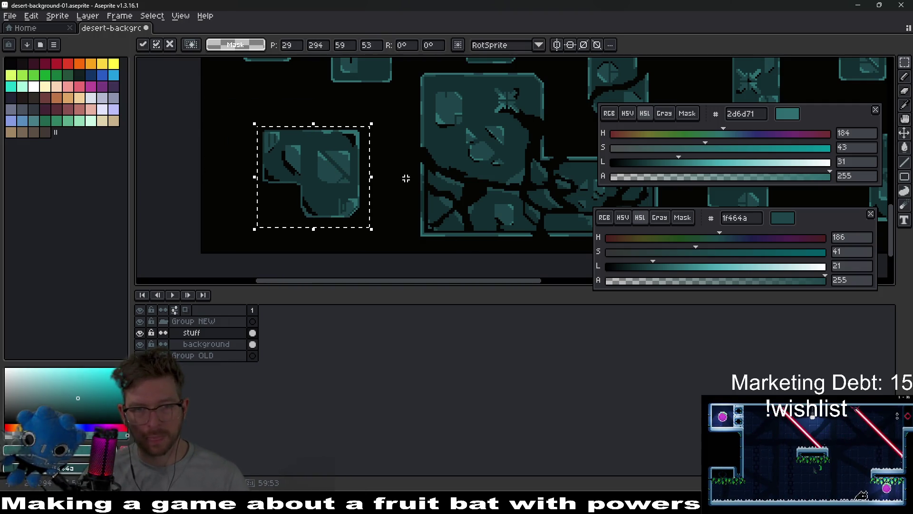
scroll(365, 182, "up", 2)
key("ctrl+d")
Extend the dark outline down-left along a stone block with the pencil.
key("b")
scroll(339, 175, "up", 2)
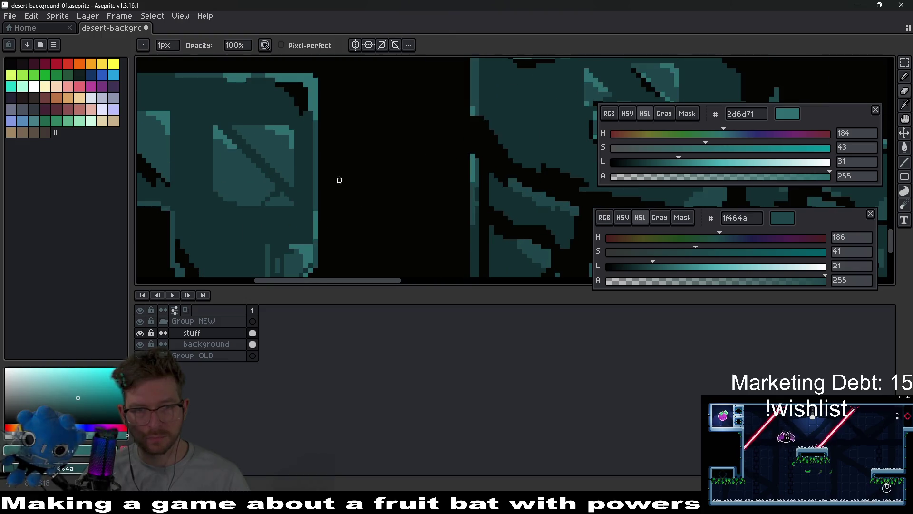
left_click_drag(297, 220, 383, 157)
mouse_move(326, 223)
left_mouse_down()
mouse_move(316, 218)
mouse_move(340, 166)
left_mouse_up()
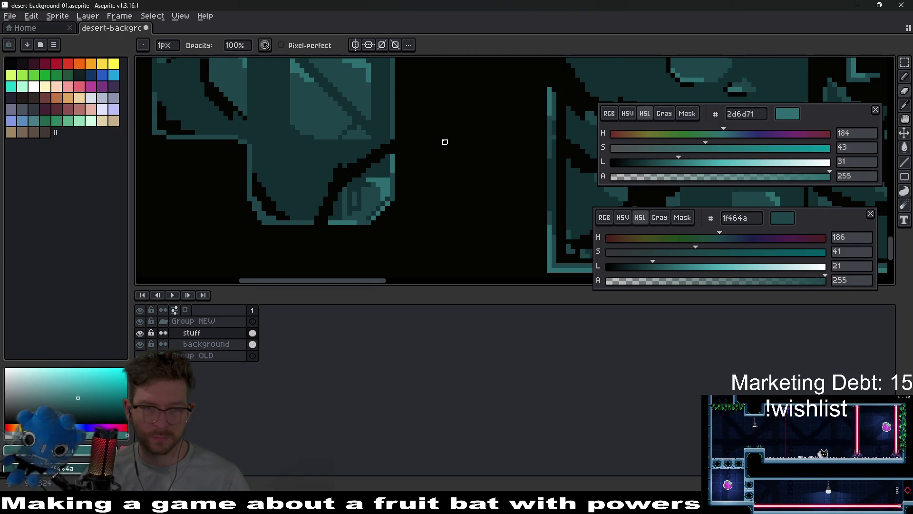
scroll(446, 142, "down", 2)
scroll(443, 181, "up", 2)
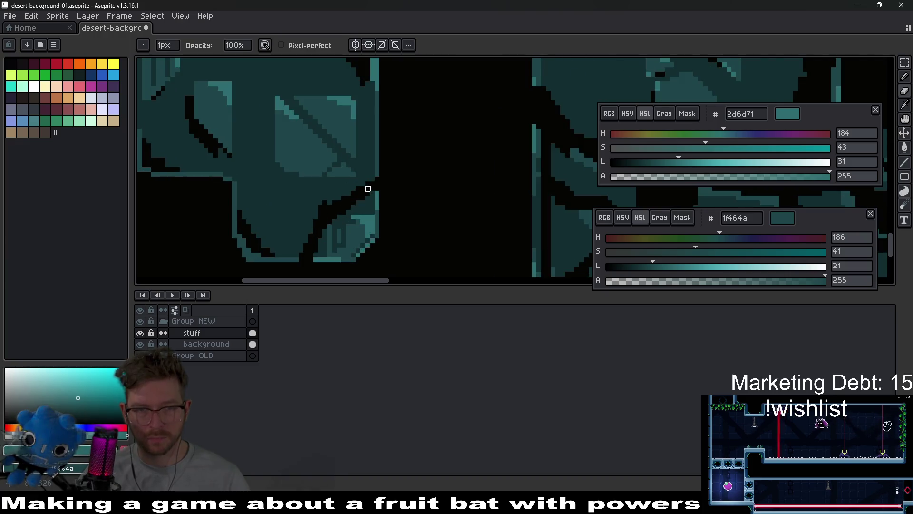
scroll(368, 189, "up", 3)
Sample the dark teal 1f464a, set ink to replace alpha and colour, and paint a stroke.
left_click(453, 151, "alt")
scroll(447, 157, "up", 1)
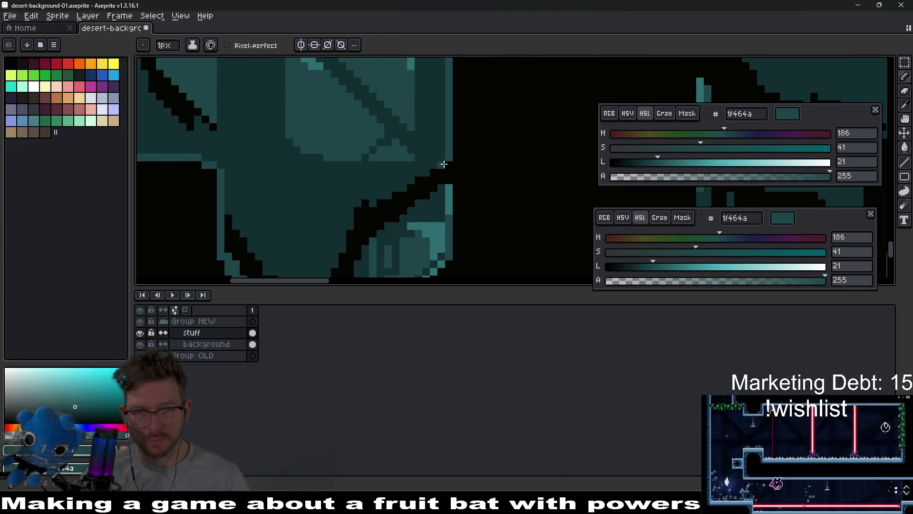
left_click(192, 45)
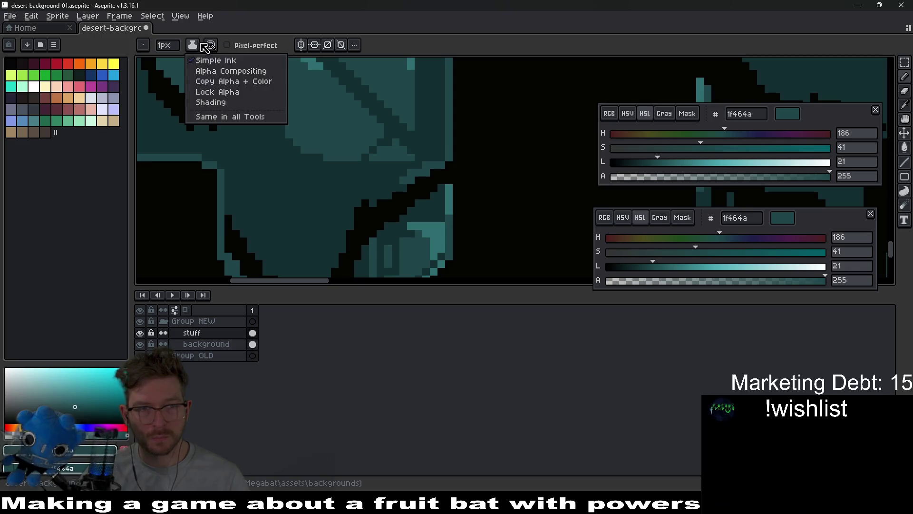
left_click(224, 84)
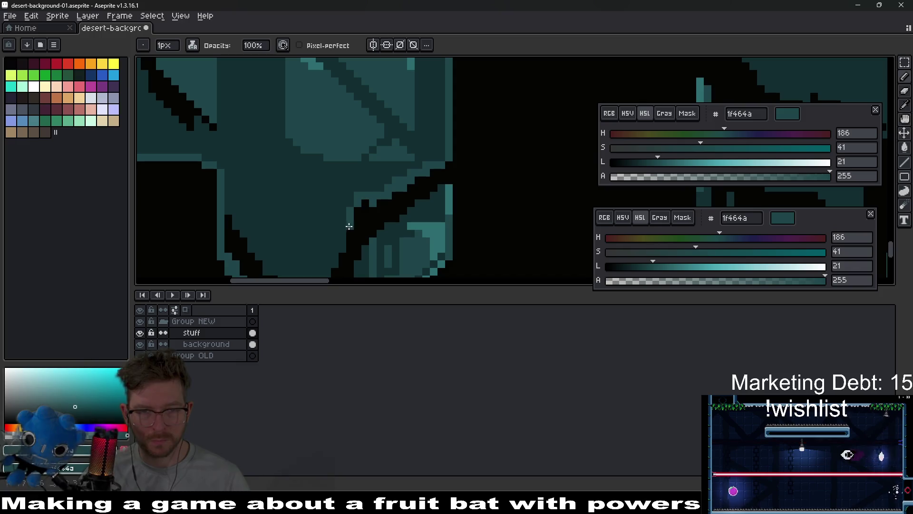
left_click_drag(356, 227, 420, 161)
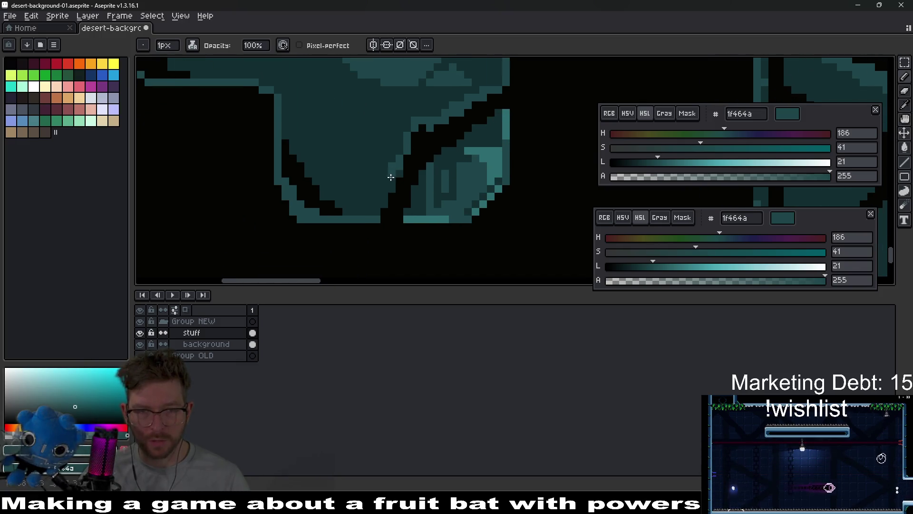
Pick the lighter teal 2d6d71 from the stone block with the Eyedropper.
scroll(396, 199, "up", 2)
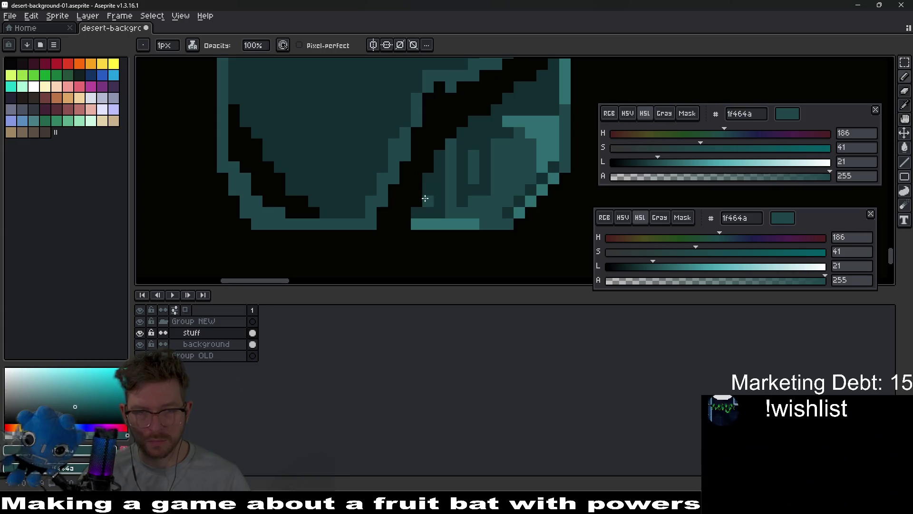
key("i")
left_click(434, 224, "alt")
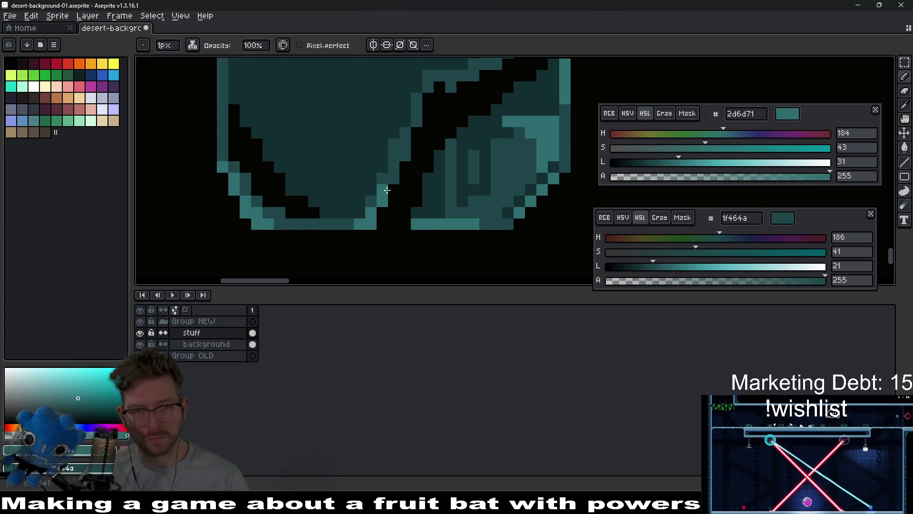
scroll(294, 195, "down", 2)
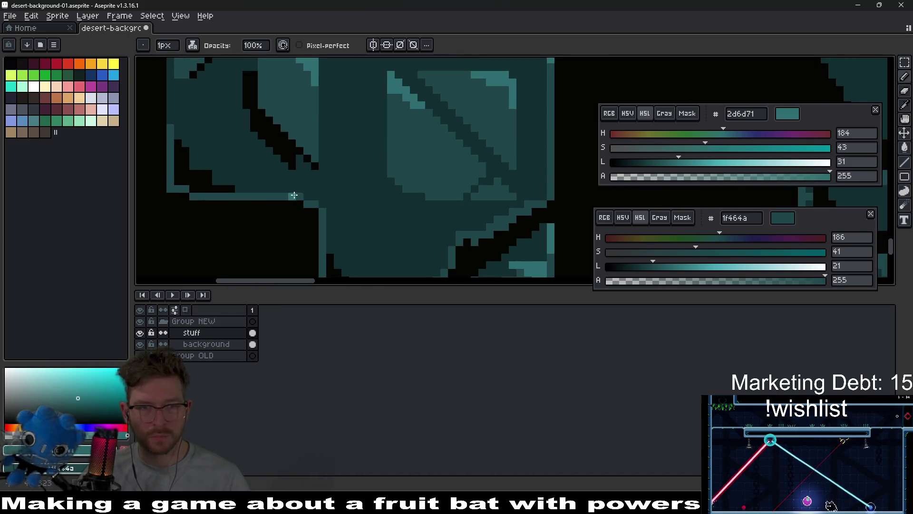
key("alt+Tab")
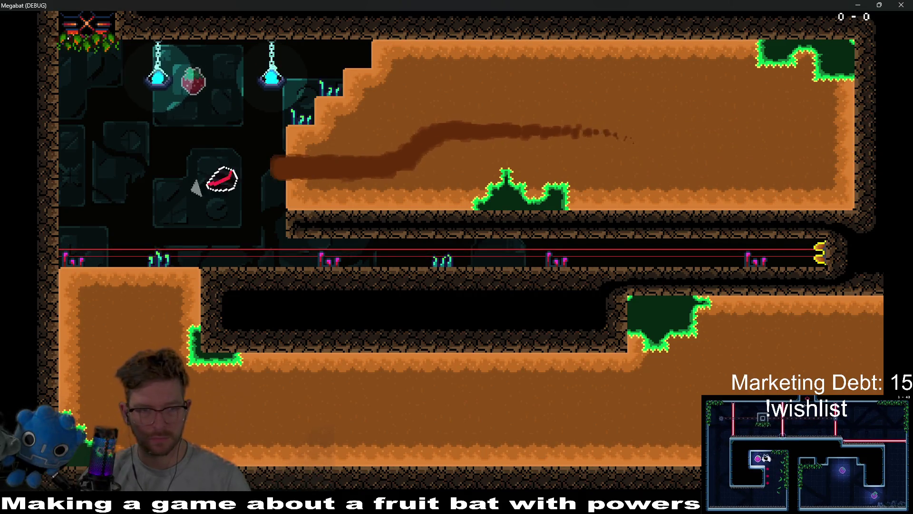
Fly the bat through the tunnels, firing pulses to switch off lasers, then close the game.
key("Down")
key("Right")
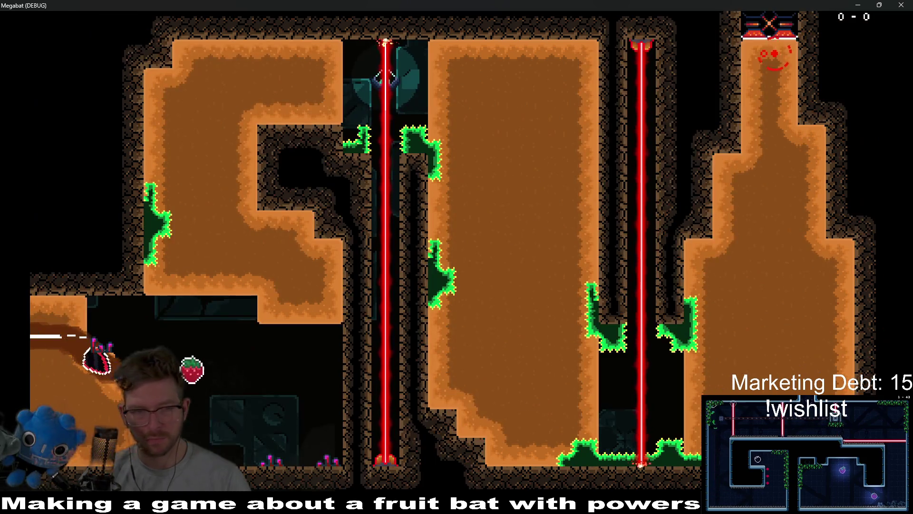
key("space")
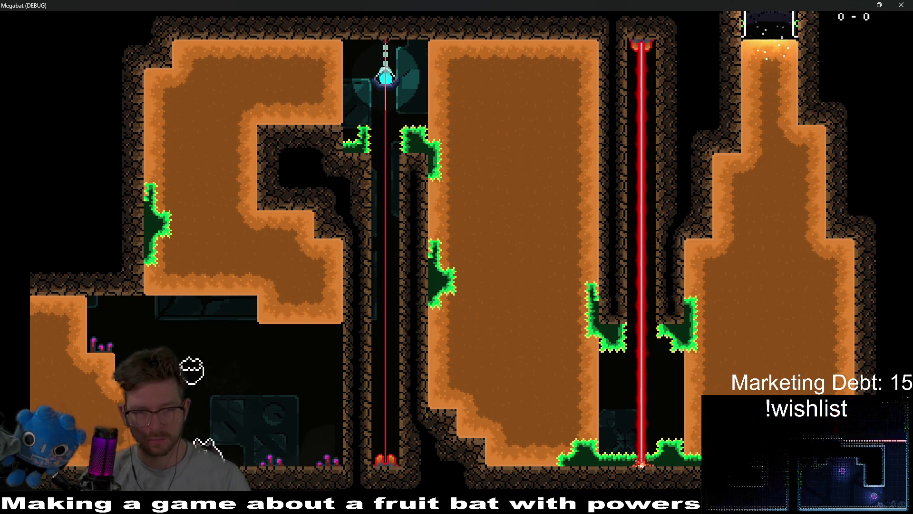
key("space")
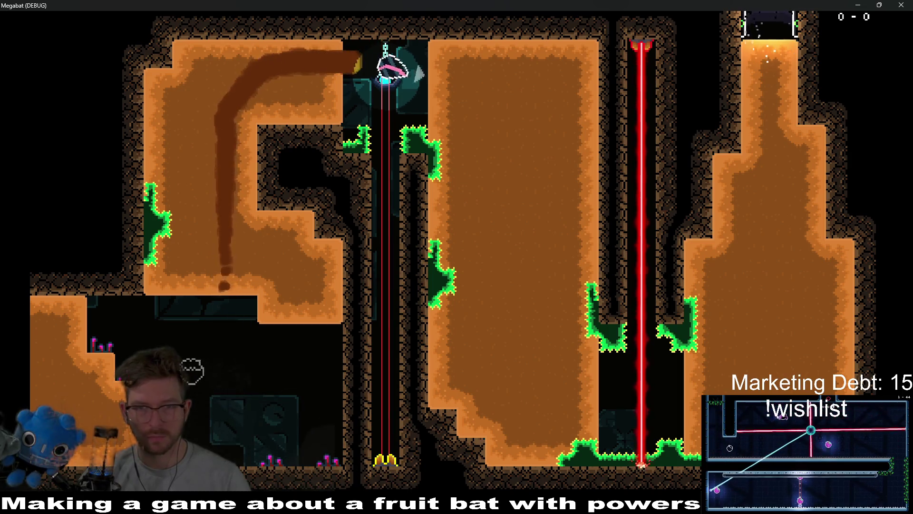
key("space")
key("Right")
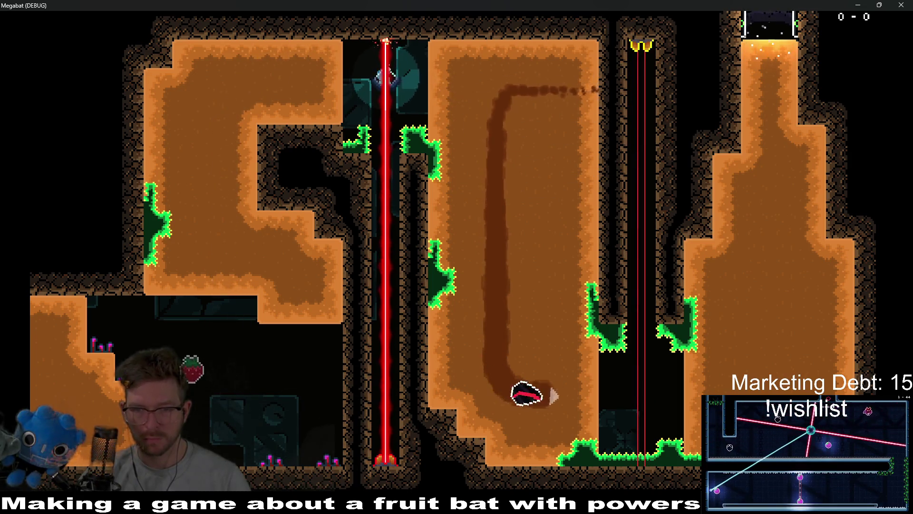
key("Up")
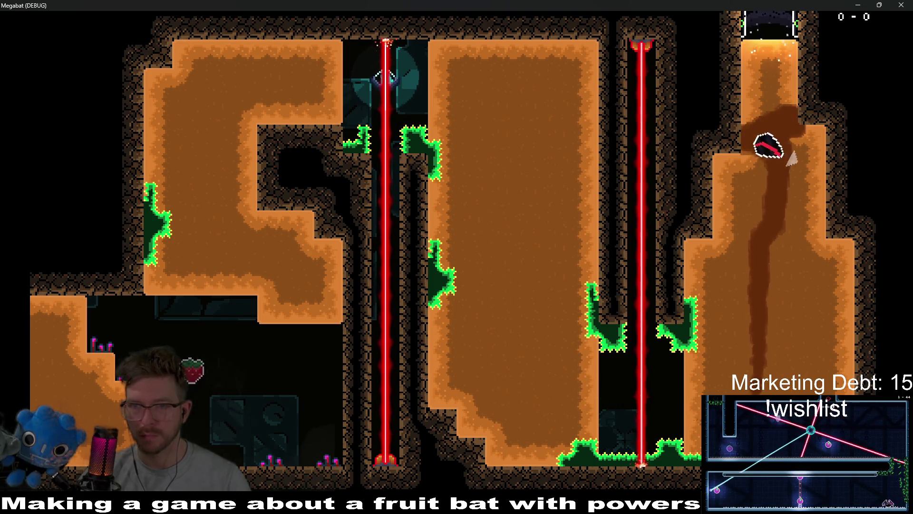
left_click(905, 5)
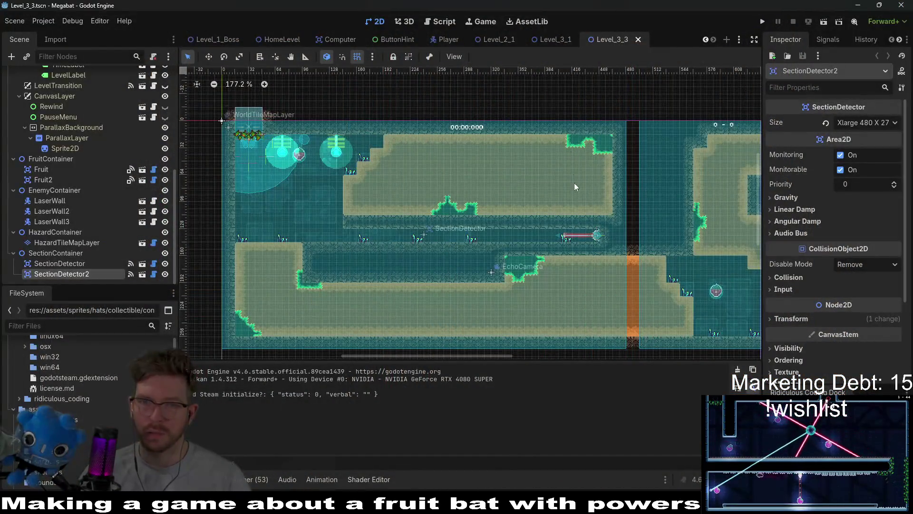
Quick-open the Level_1_4 scene and then the Level_3_6 scene.
key("alt+shift+o")
type("lev")
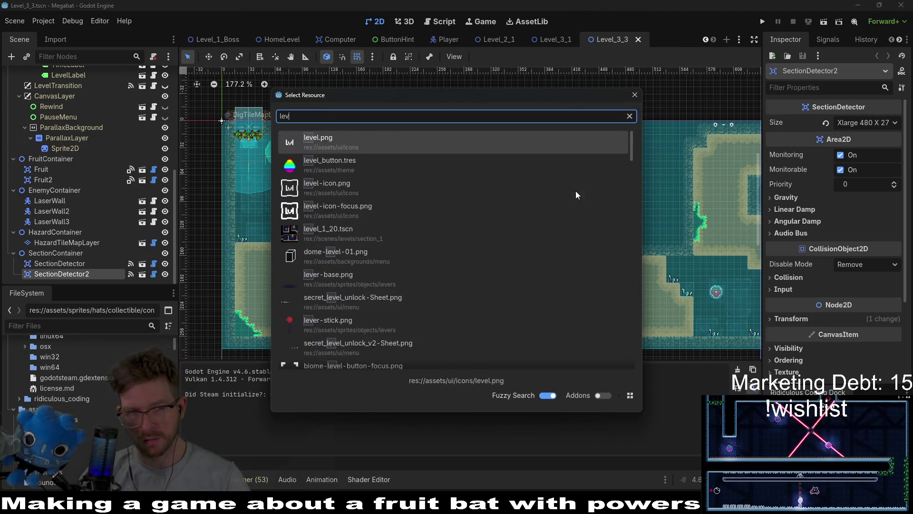
type("el_")
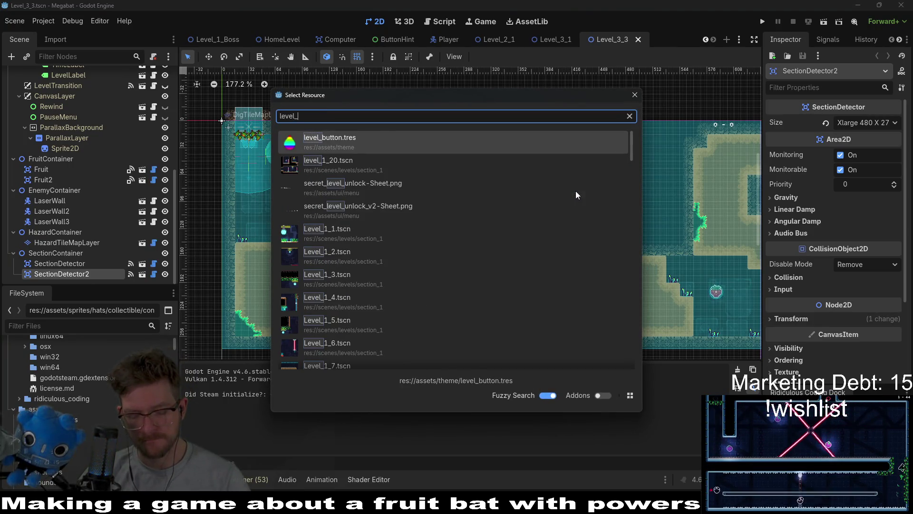
type("4")
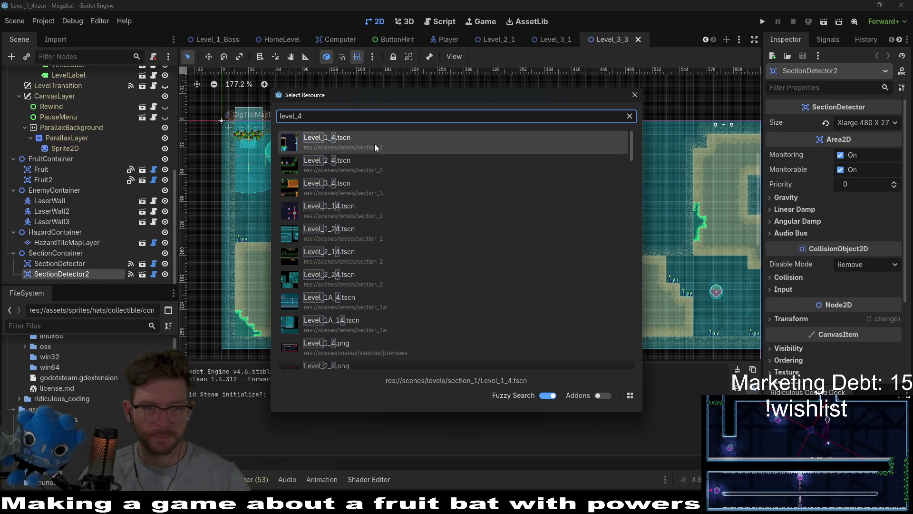
double_click(375, 148)
key("ctrl+shift+o")
type("level_")
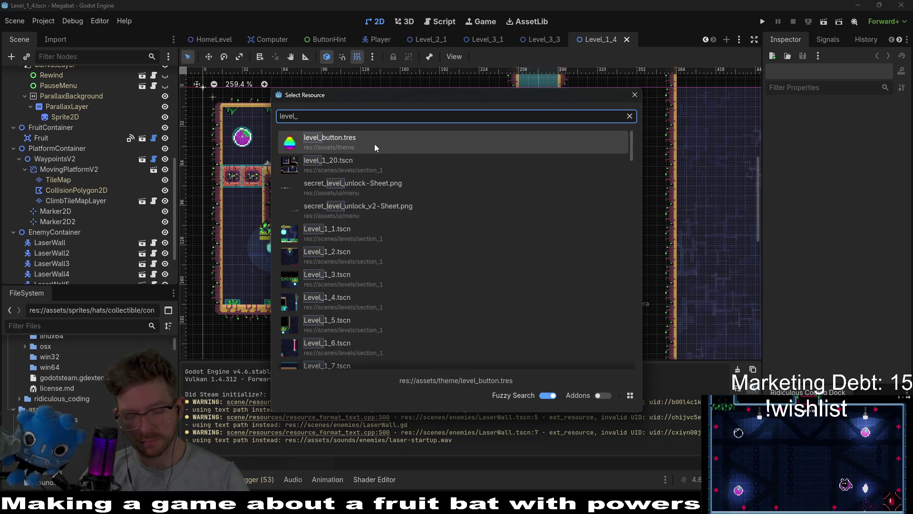
type("3_")
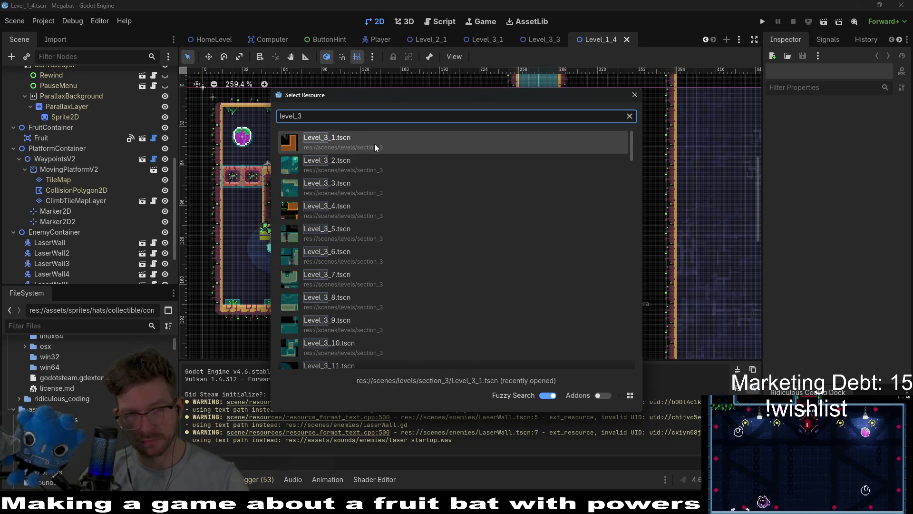
left_click(363, 257)
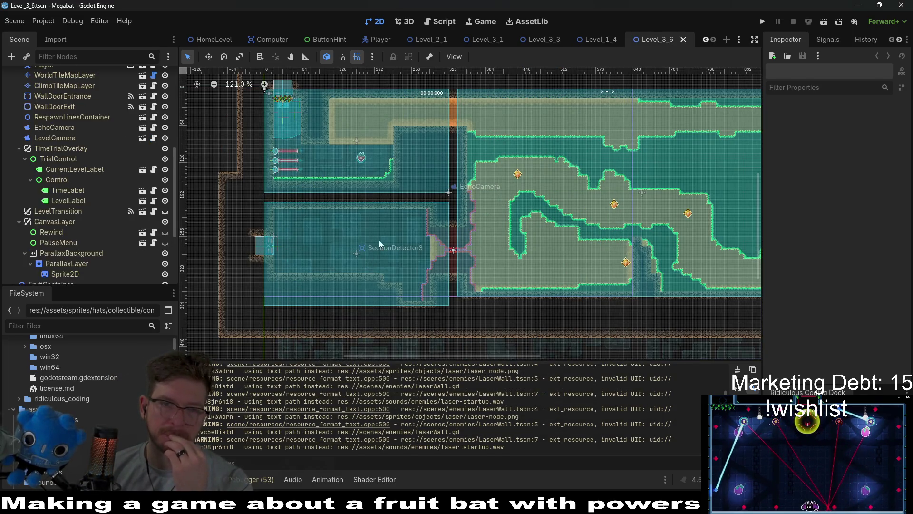
Frame the Level_3_6 dirt maze and run the current scene.
scroll(401, 235, "down", 1)
left_click_drag(588, 245, 482, 251)
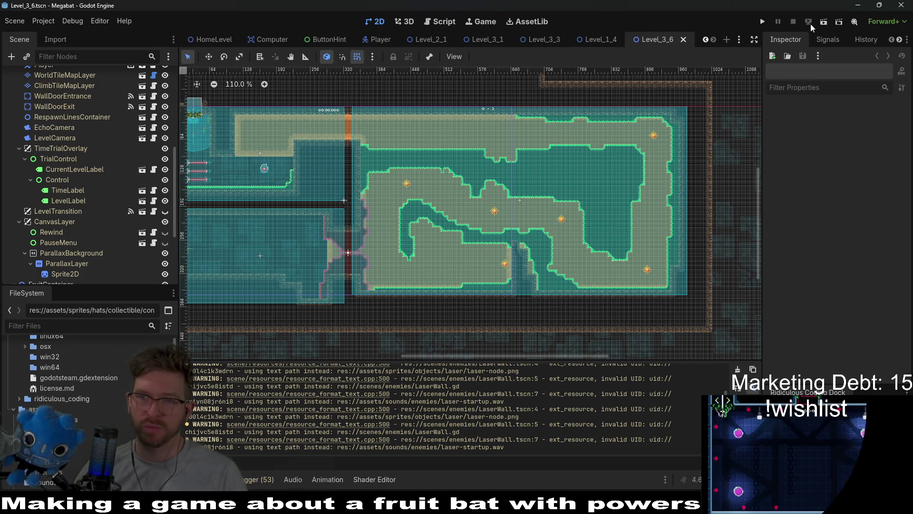
left_click(827, 22)
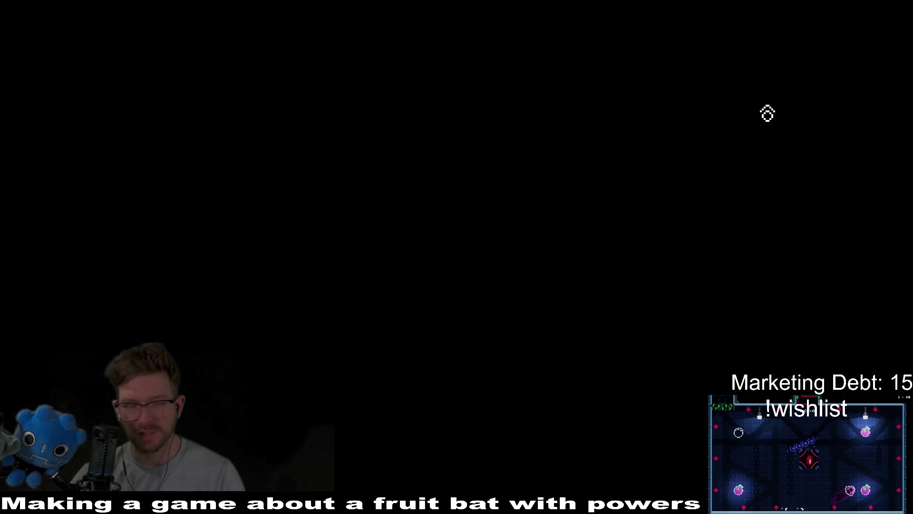
Burrow through the dirt maze collecting each gem, then quit the playtest with F8.
key("Right")
key("Up")
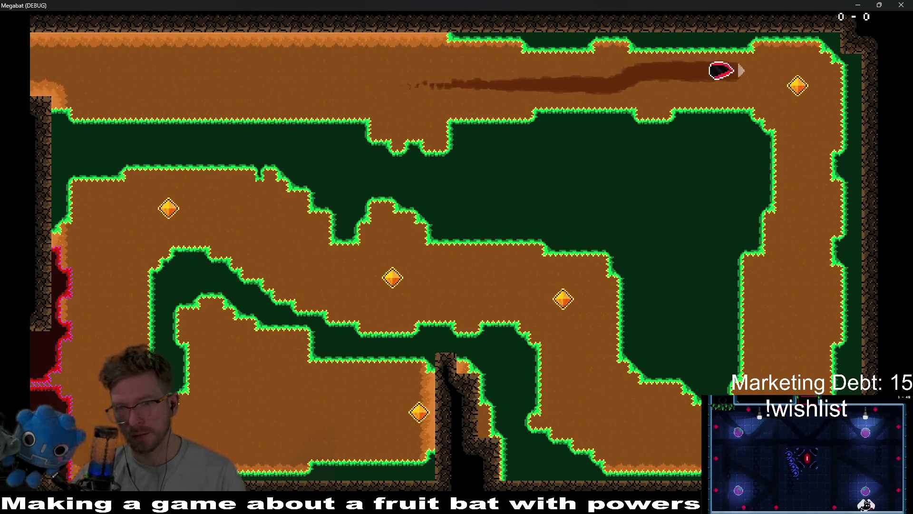
key("Down")
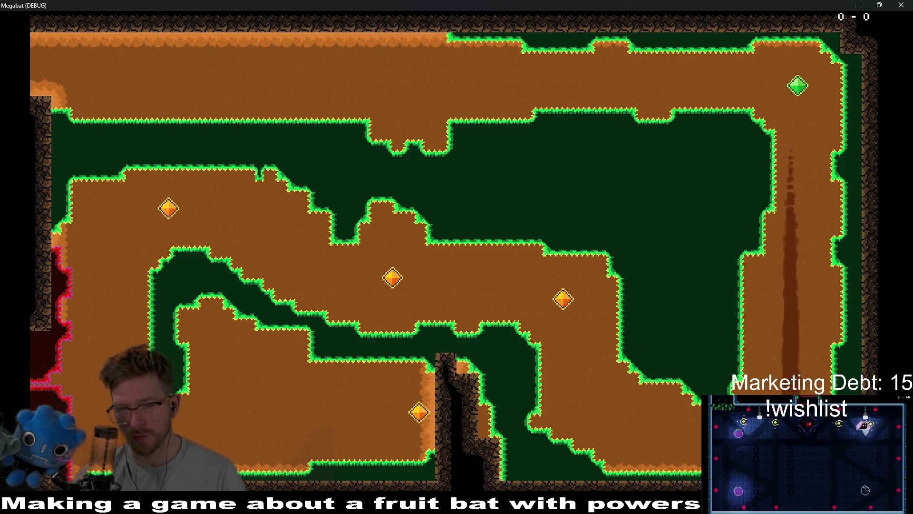
key("Up")
key("Left")
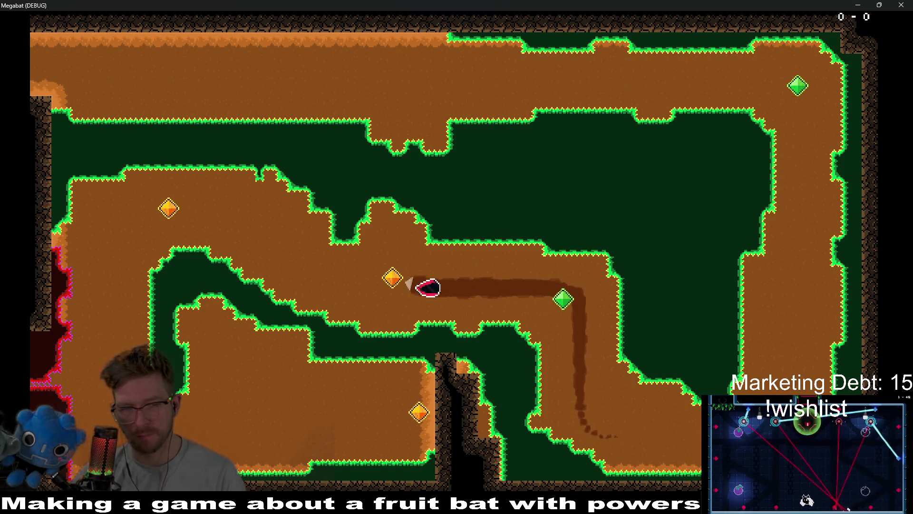
key("Up")
key("Left")
key("Down")
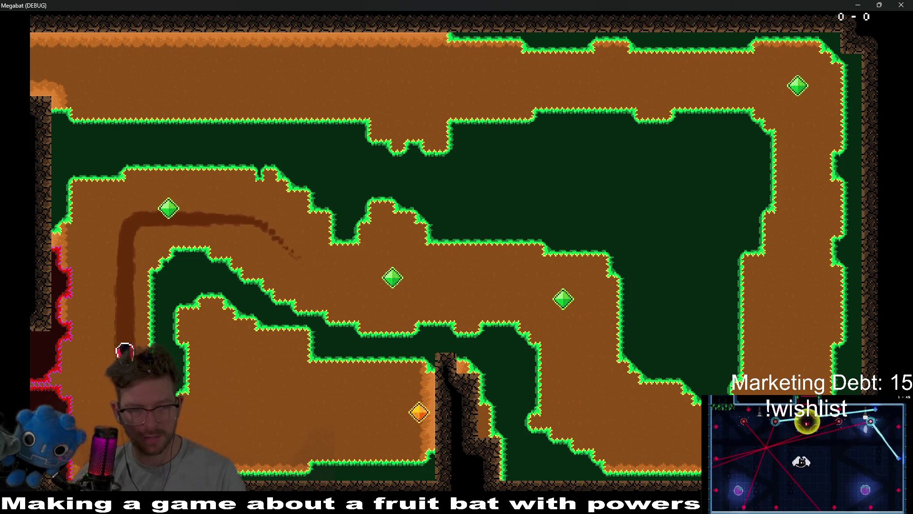
key("Left")
key("Down")
key("Left")
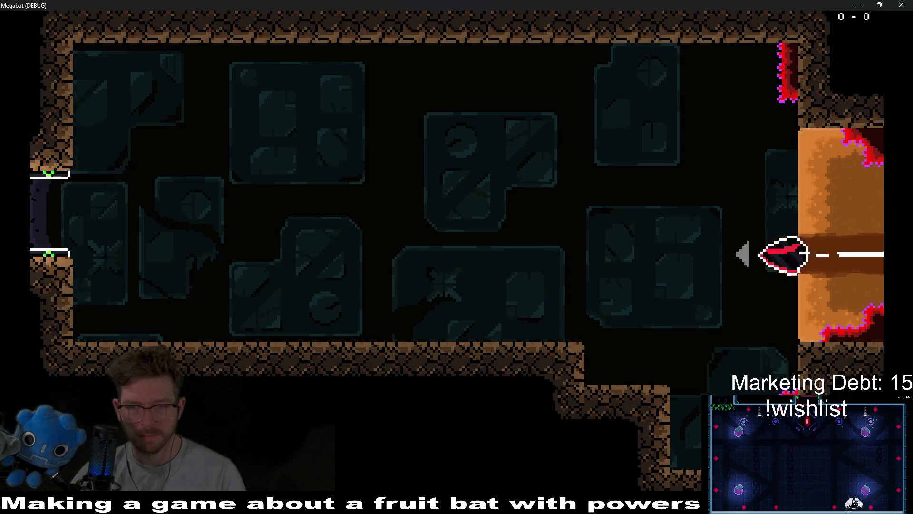
key("Left")
key("Right")
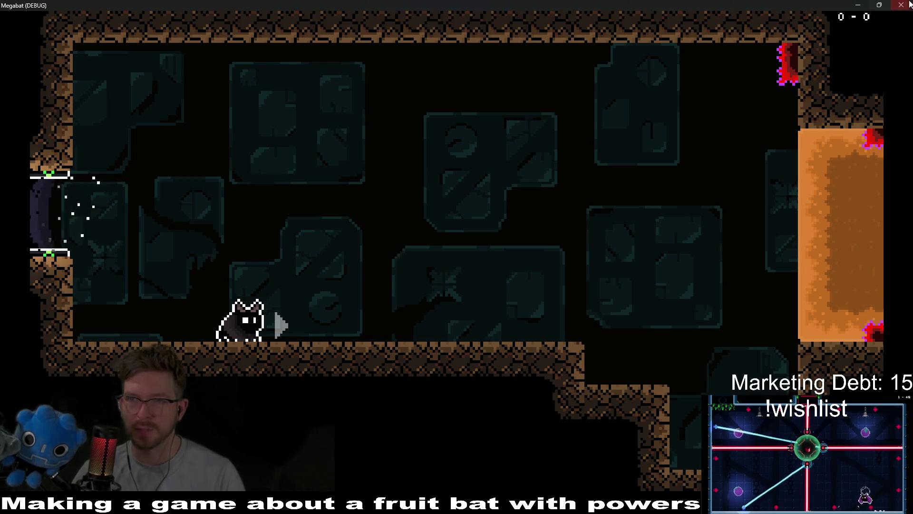
key("F8")
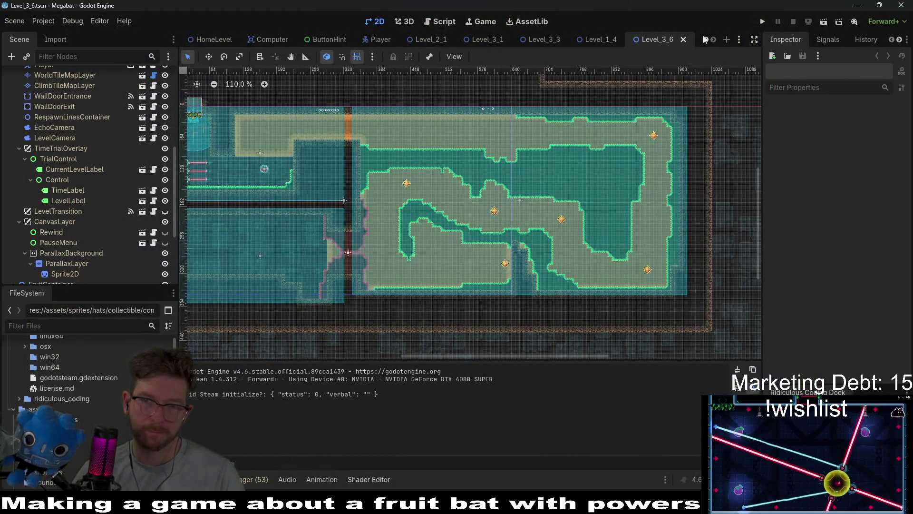
Quick-open Level_3_7.tscn and launch it with Run Current Scene.
key("shift+alt+o")
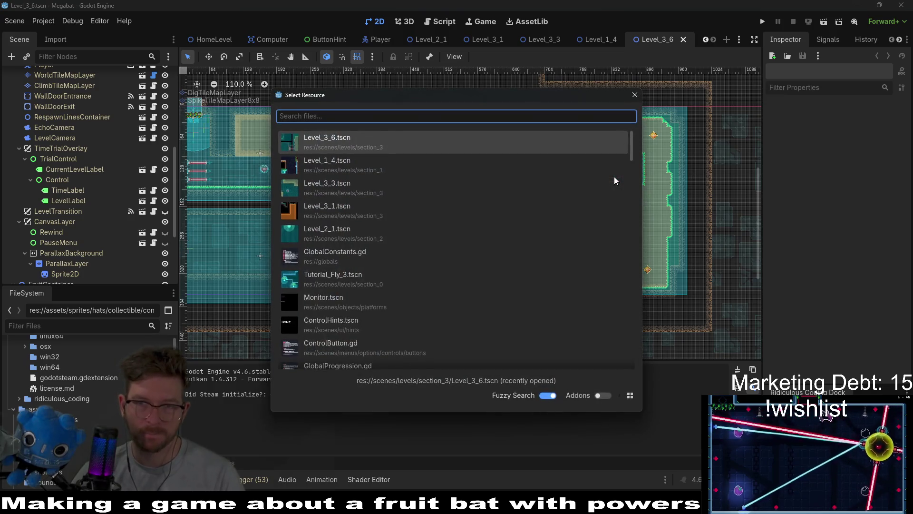
type("level_3_7")
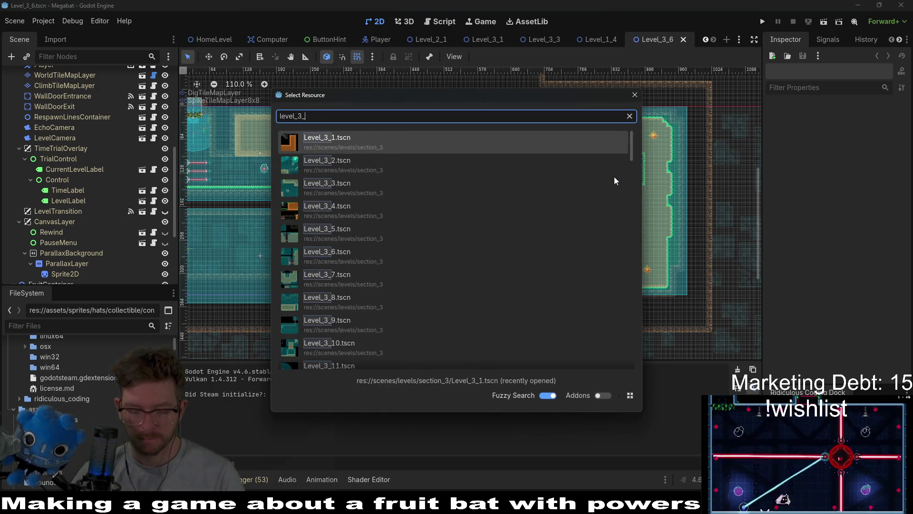
left_click(440, 140)
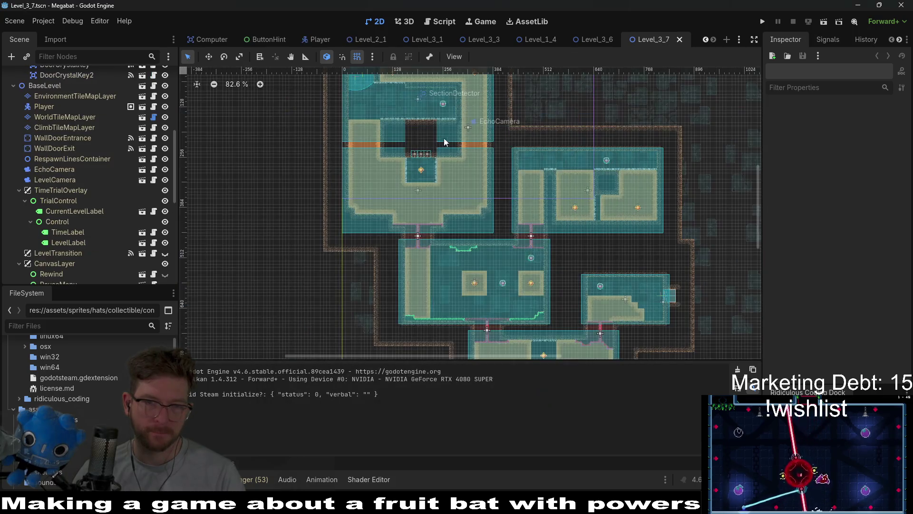
left_click_drag(612, 255, 614, 220)
left_click(827, 22)
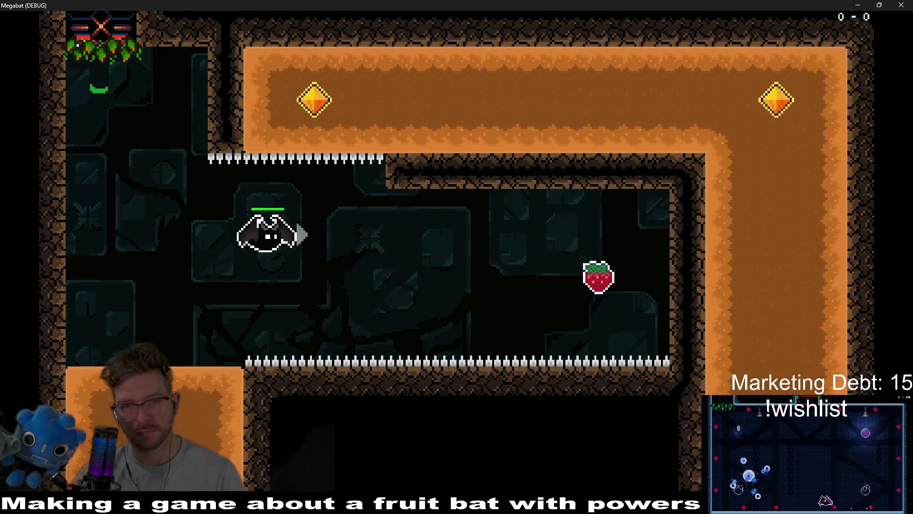
Eat the first strawberry and dip into the pit to hit its gem.
key("Right")
key("Left")
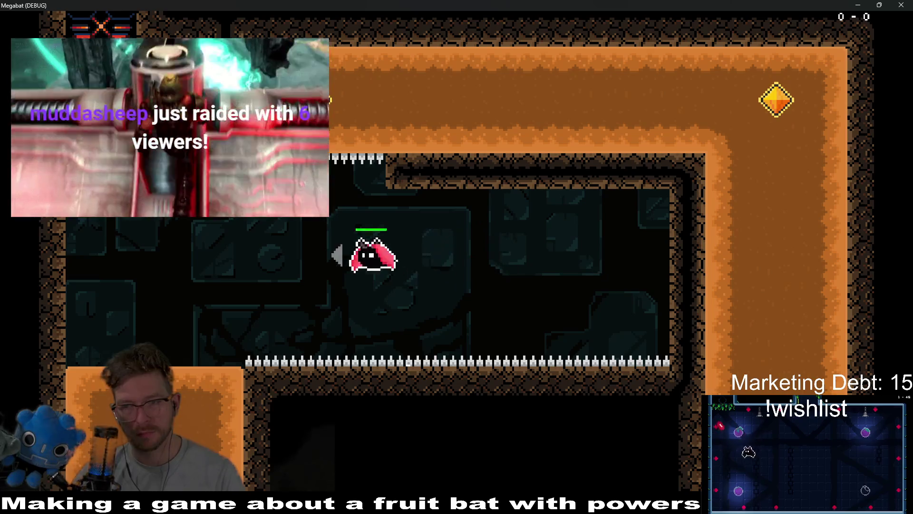
key("Down")
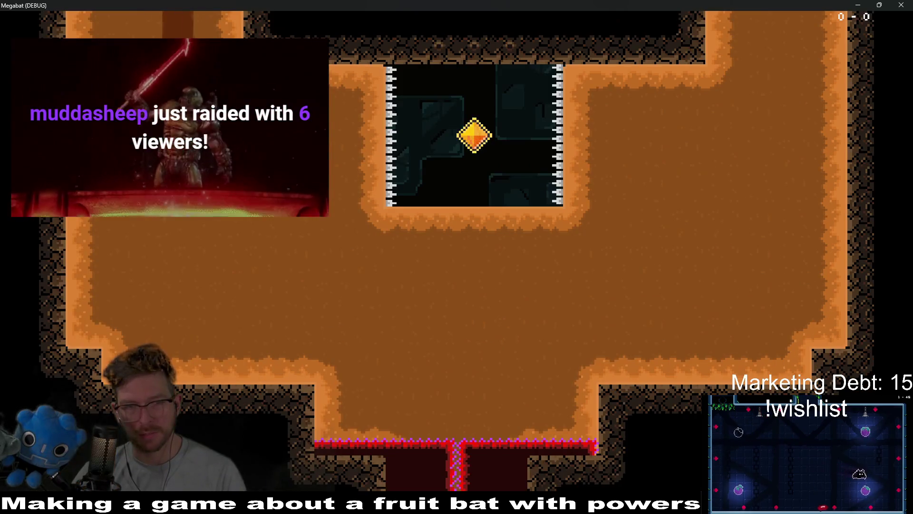
key("Up")
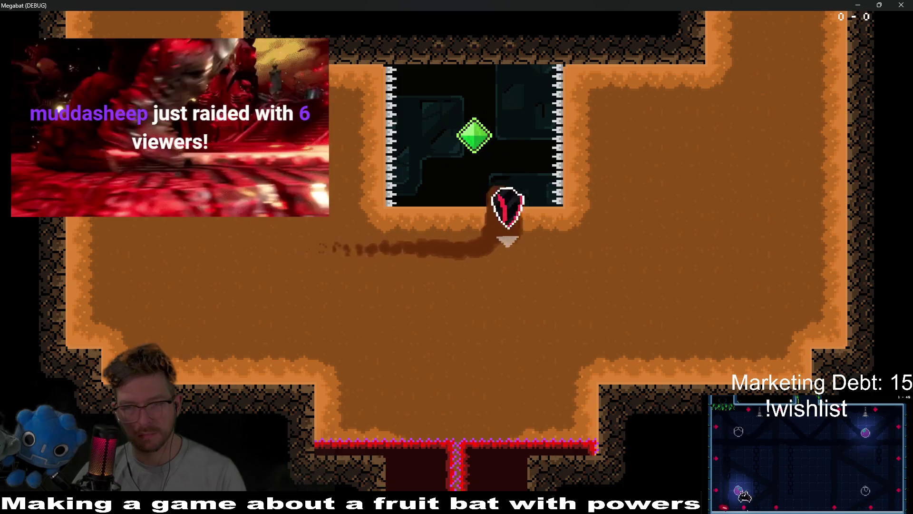
key("Right")
key("Up")
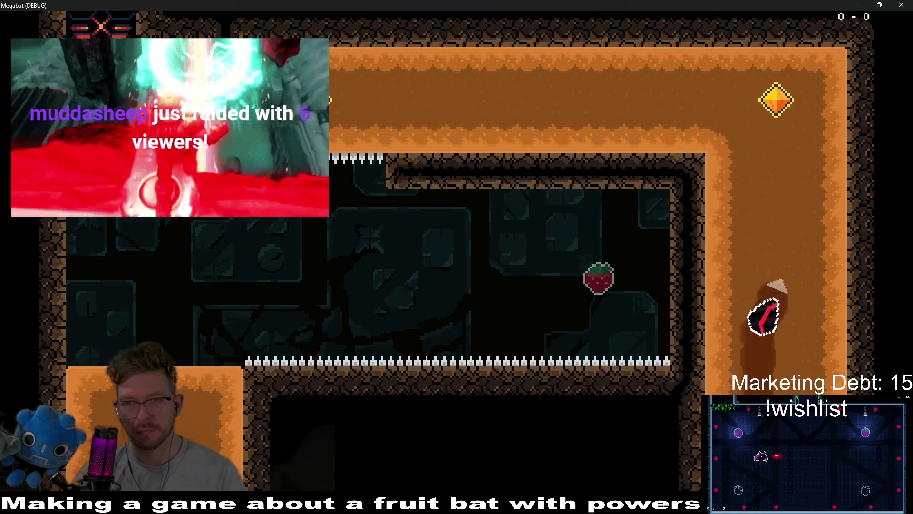
key("Left")
key("Down")
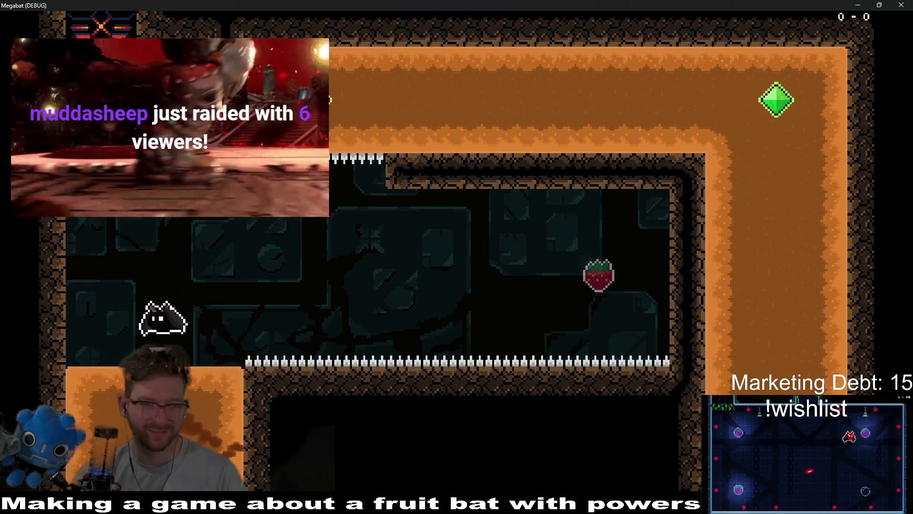
key("Right")
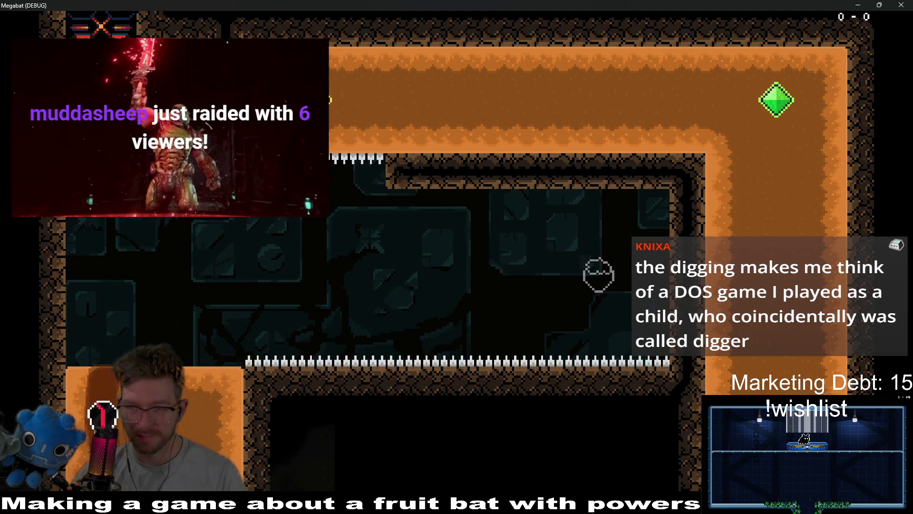
Dig through the dirt room past the gem chamber, then grab the next strawberry after respawning.
key("Down")
key("Right")
key("Up")
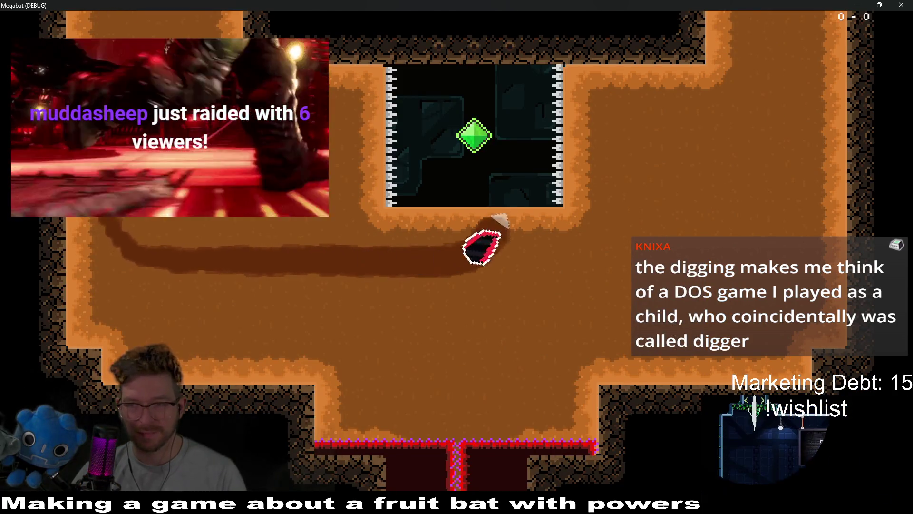
key("Right")
key("Up")
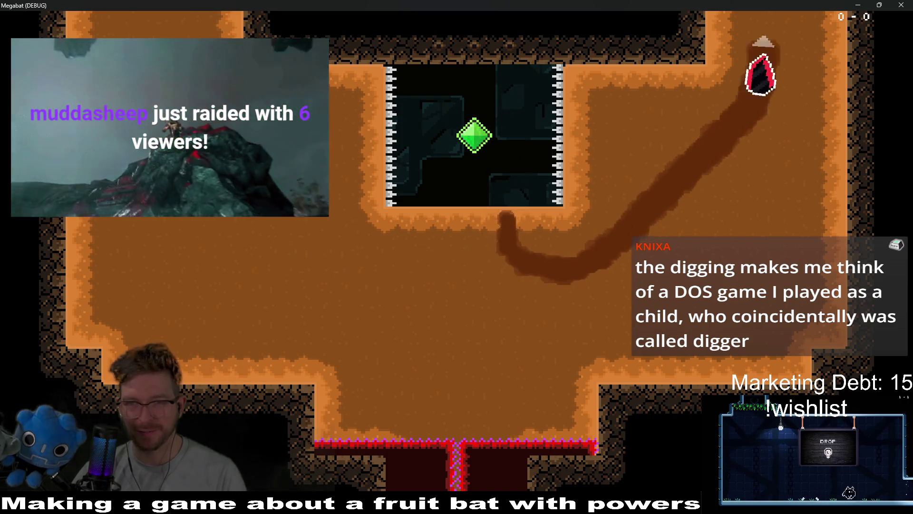
key("Left")
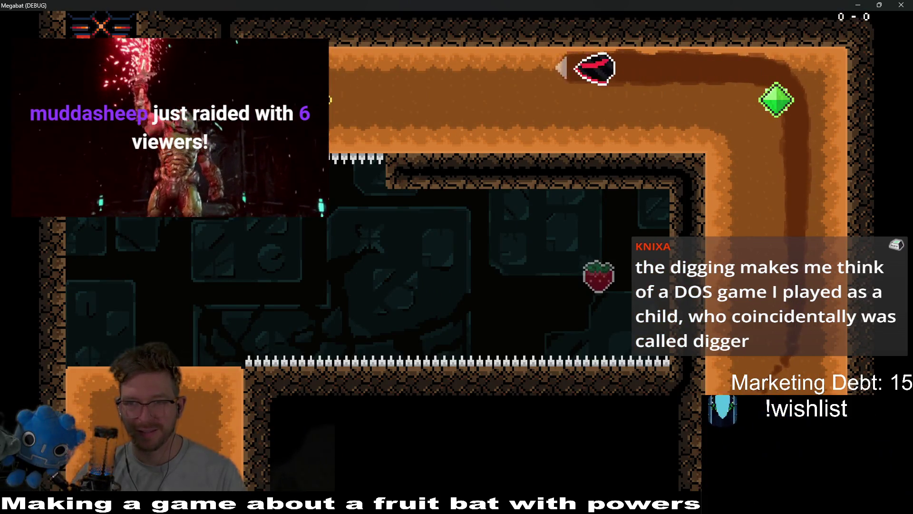
key("Right")
key("Left")
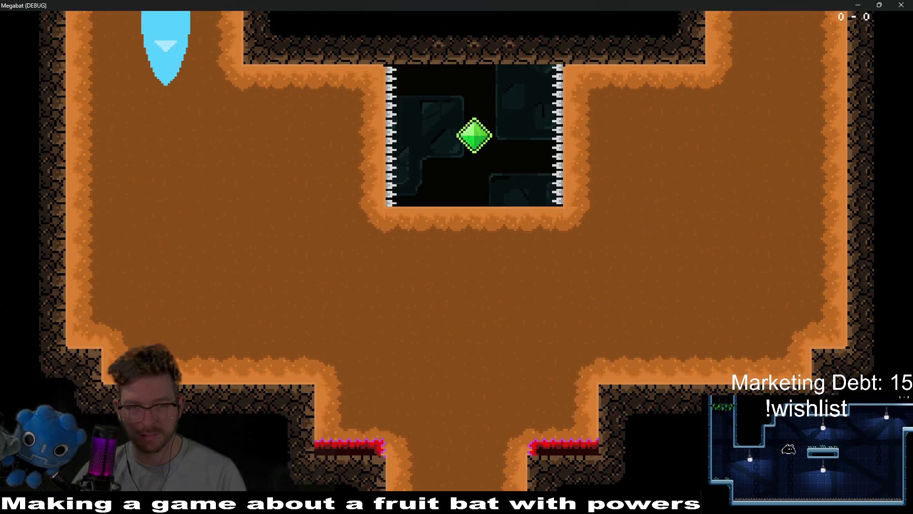
key("Right")
key("Down")
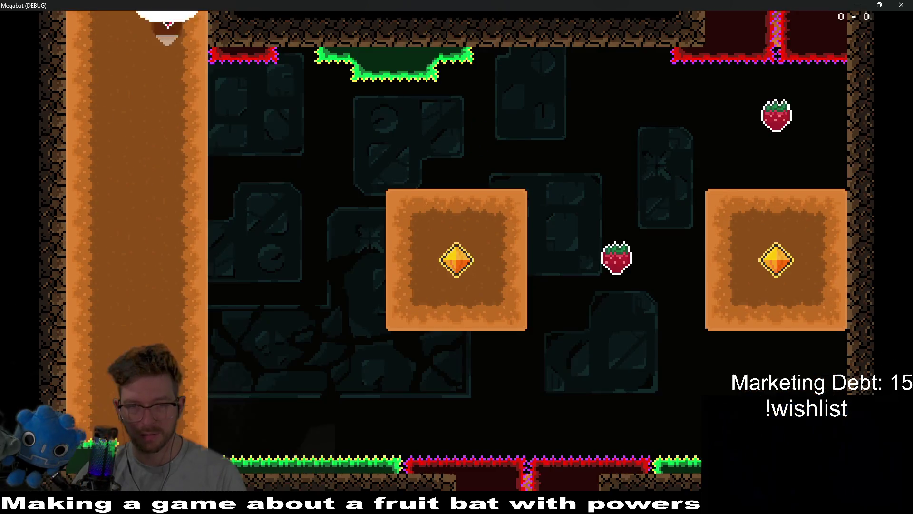
key("Right")
Tunnel through the three gem blocks, collect the last strawberry, and close the game.
key("Up")
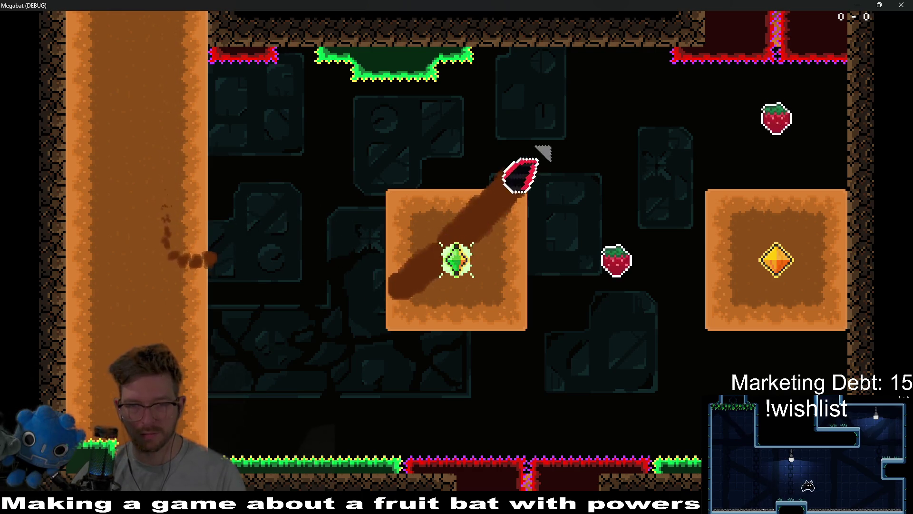
key("Up")
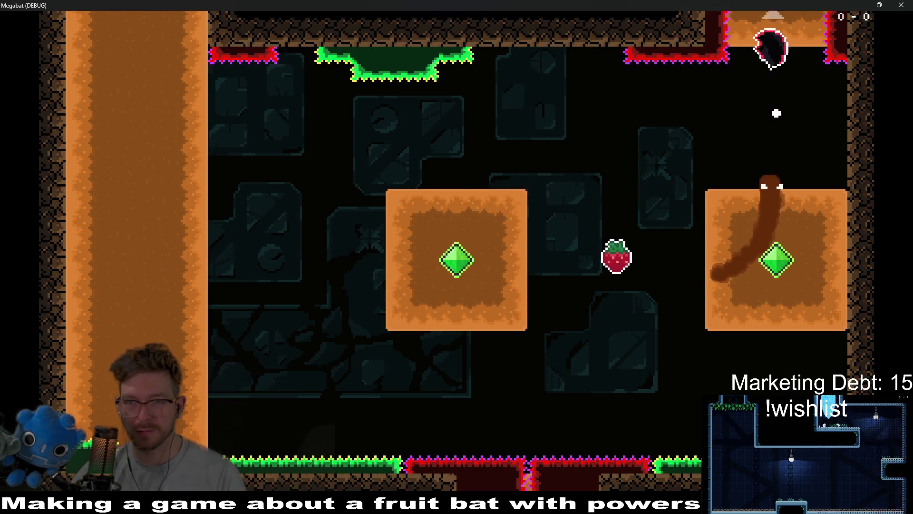
key("Right")
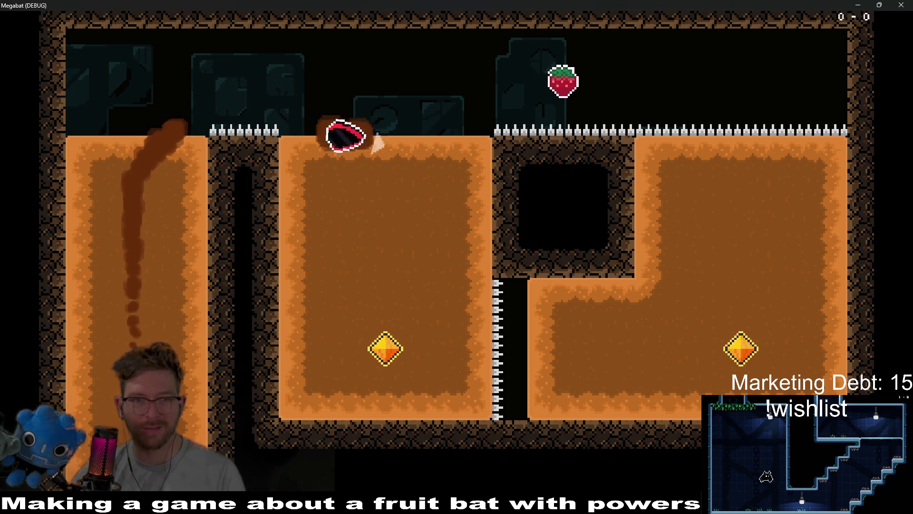
key("Down")
key("Right")
key("Up")
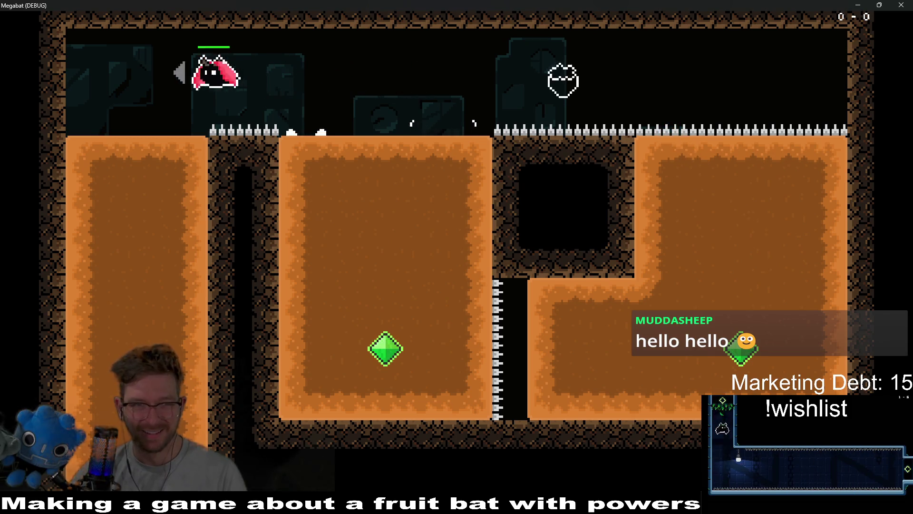
key("Down")
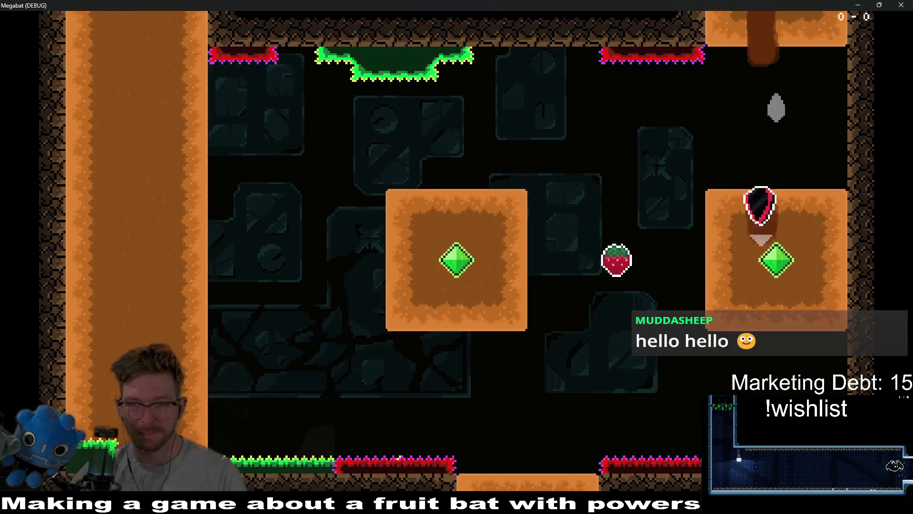
key("Left")
key("Down")
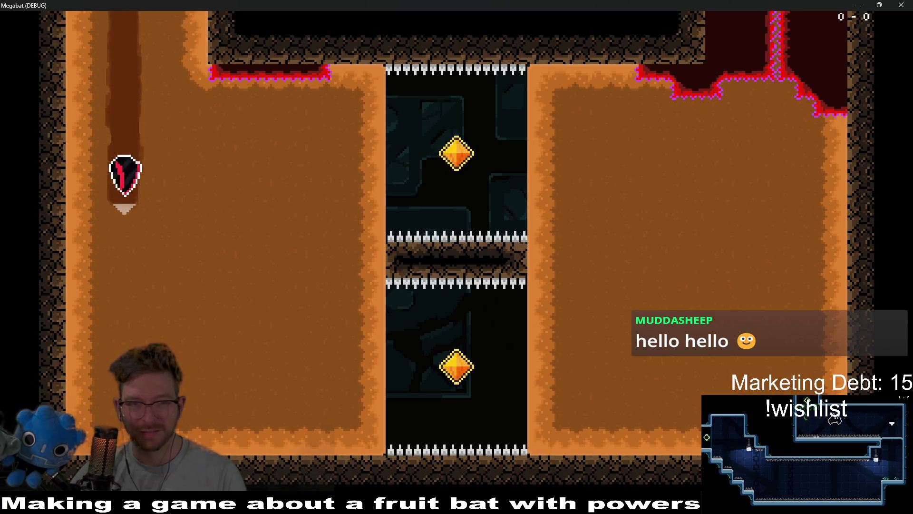
key("Right")
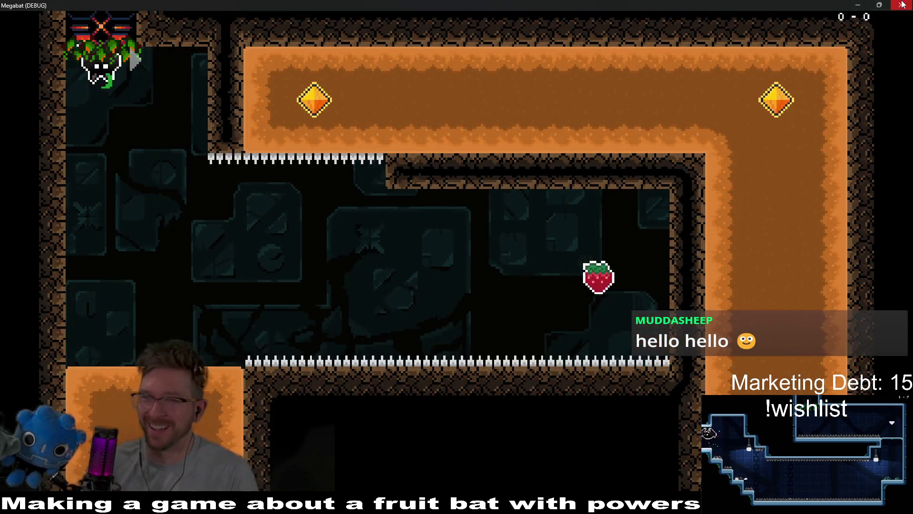
left_click(902, 4)
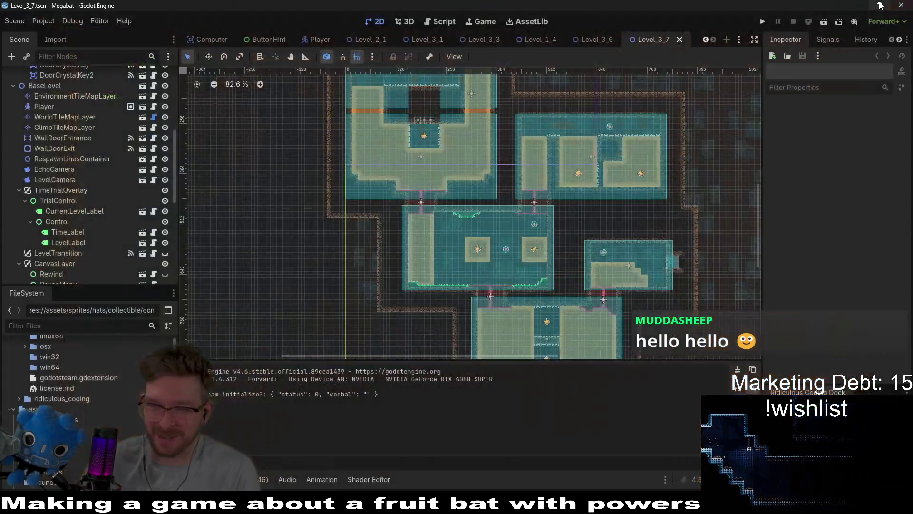
Zoom and pan around the Level_3_7 rooms, then bring the Aseprite desert background forward.
mouse_move(880, 4)
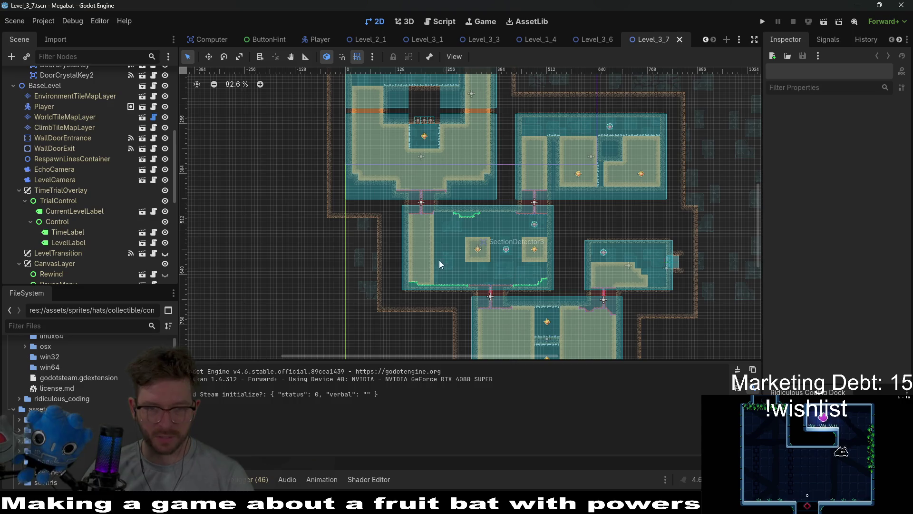
scroll(438, 264, "up", 5)
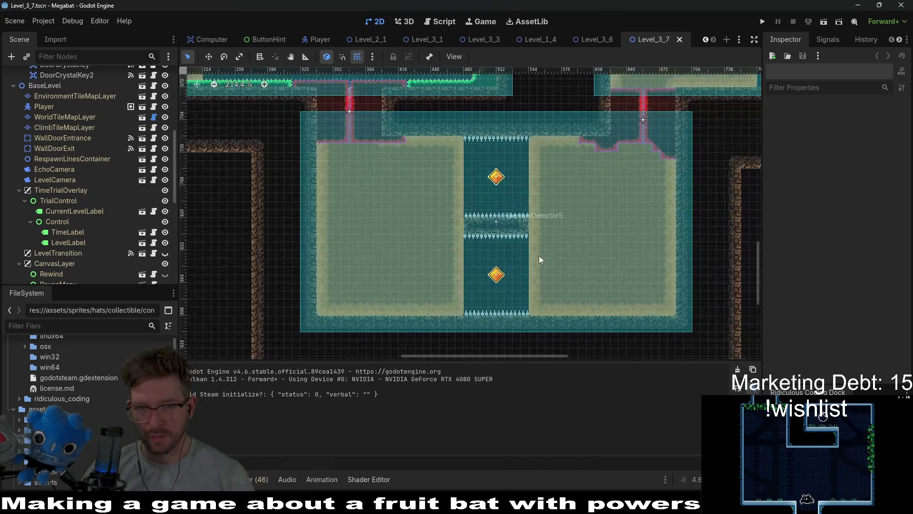
scroll(540, 259, "down", 5)
scroll(474, 236, "up", 3)
scroll(465, 263, "right", 4)
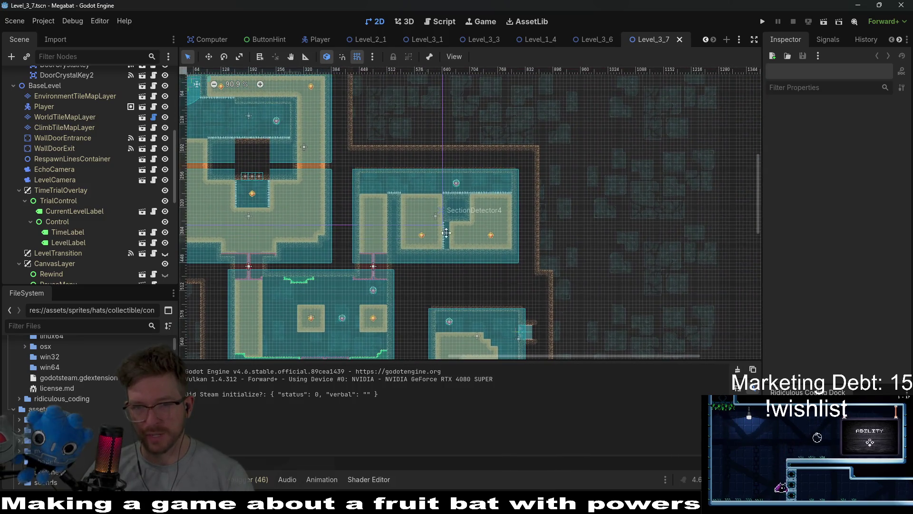
scroll(471, 219, "up", 3)
scroll(504, 228, "left", 9)
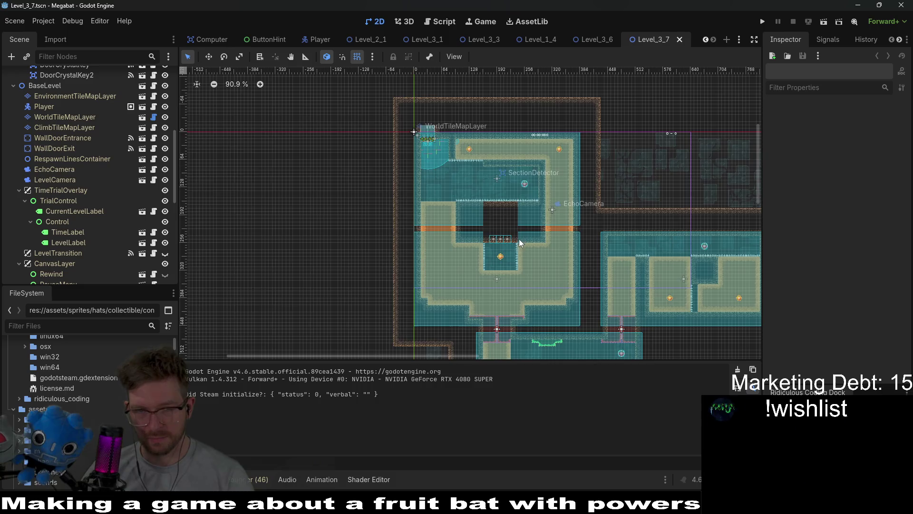
scroll(519, 241, "up", 5)
scroll(533, 214, "down", 4)
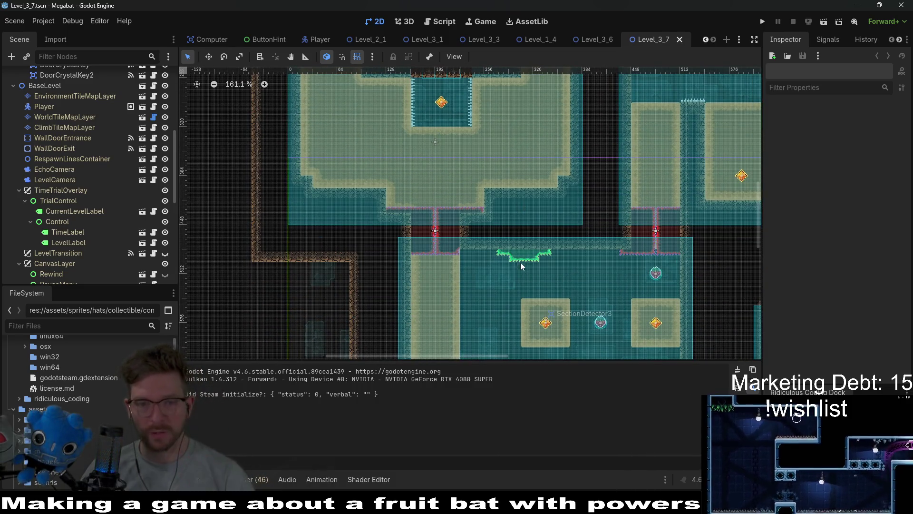
scroll(594, 323, "down", 3)
scroll(594, 323, "right", 3)
key("alt+Tab")
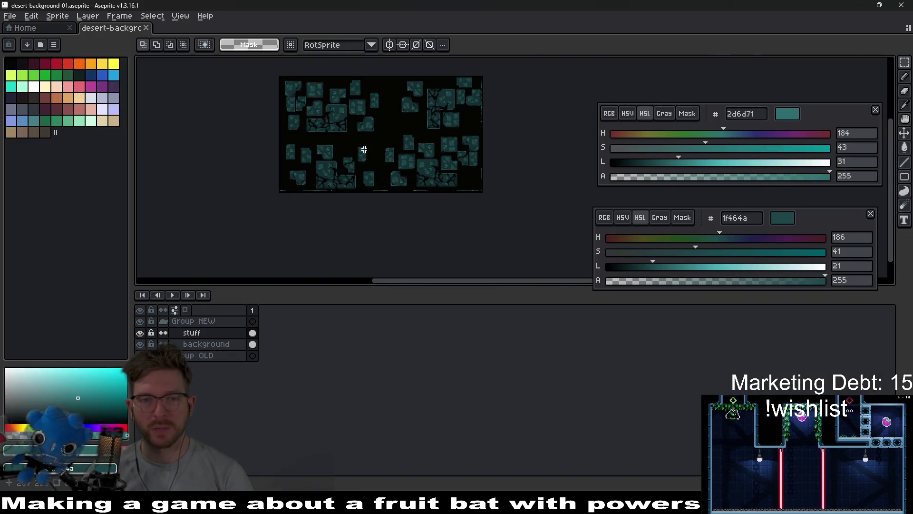
Save the background as a new copy named desert-background-02.aseprite.
scroll(394, 191, "up", 2)
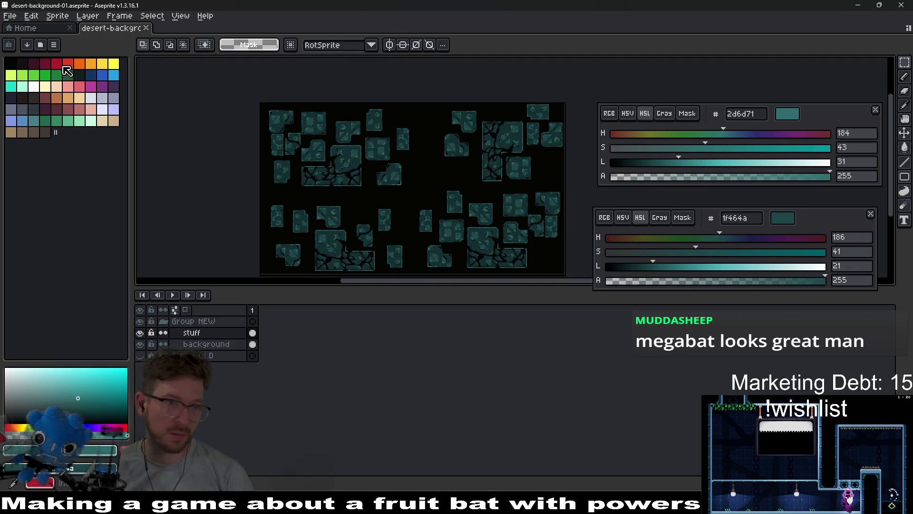
left_click(6, 17)
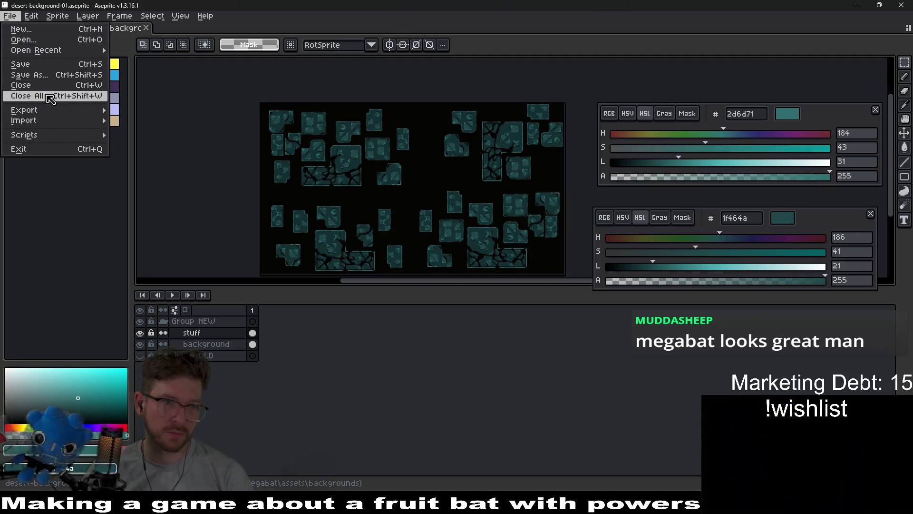
left_click(50, 76)
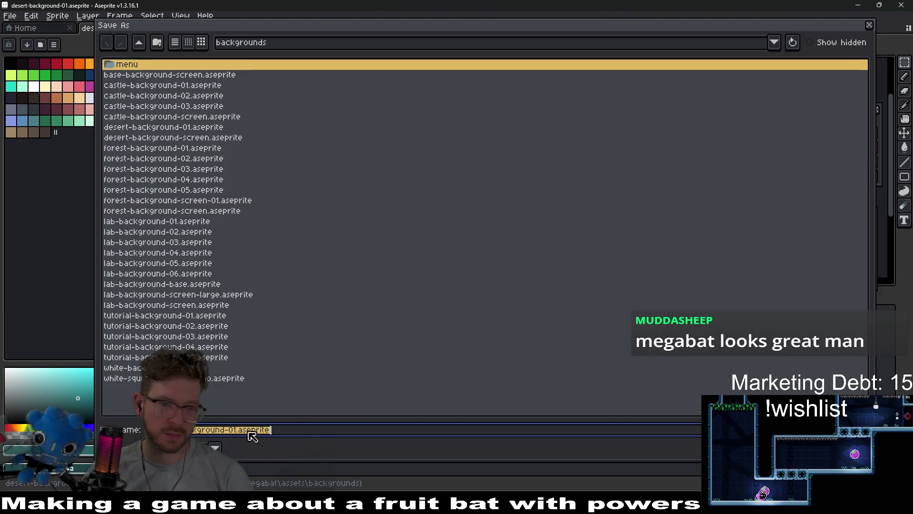
key("Left")
key("BackSpace")
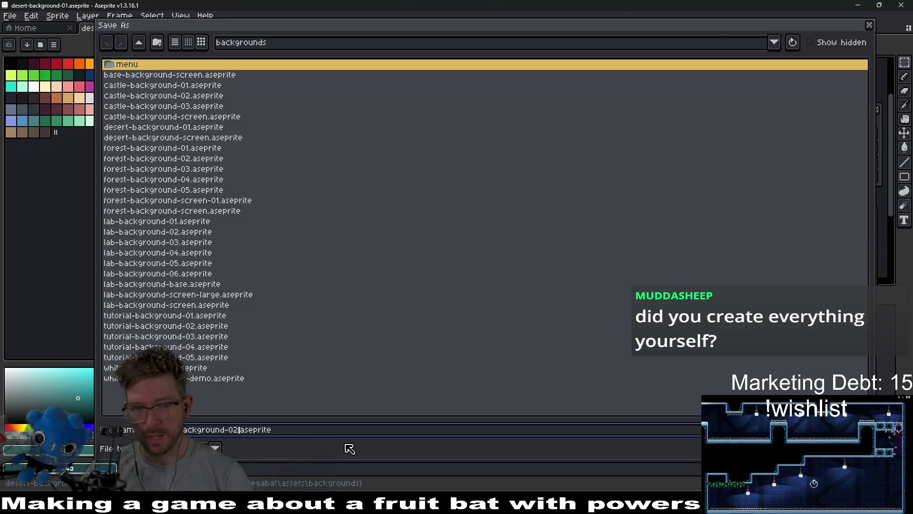
key("Return")
Run the Godot project to test the level.
mouse_move(475, 213)
left_mouse_down()
mouse_move(480, 189)
mouse_move(404, 164)
mouse_move(422, 163)
left_mouse_up()
scroll(397, 152, "up", 2)
scroll(473, 173, "down", 2)
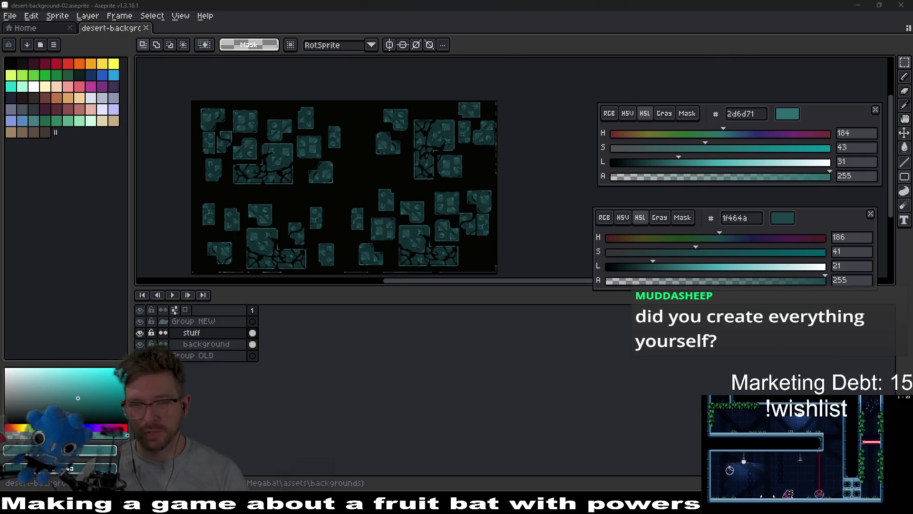
key("alt+Tab")
left_click(763, 21)
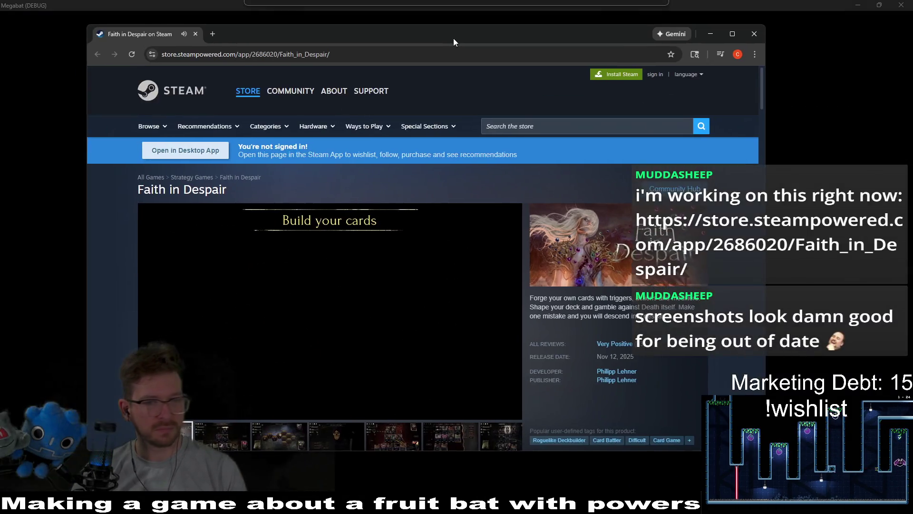
Maximize the browser window showing the Faith in Despair Steam store page.
mouse_move(455, 48)
left_mouse_down()
mouse_move(465, 88)
mouse_move(490, 5)
left_mouse_up()
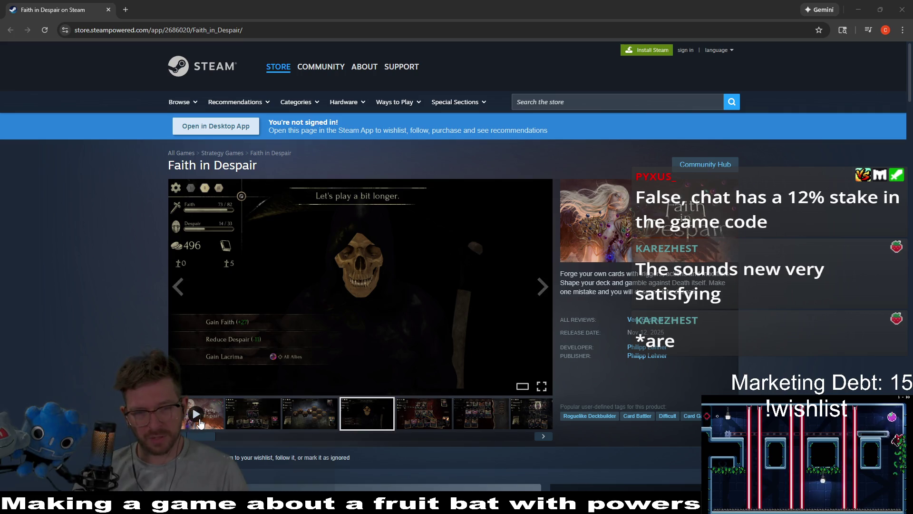
Play the Faith in Despair trailer and pause it at 0:33.
left_click(200, 423)
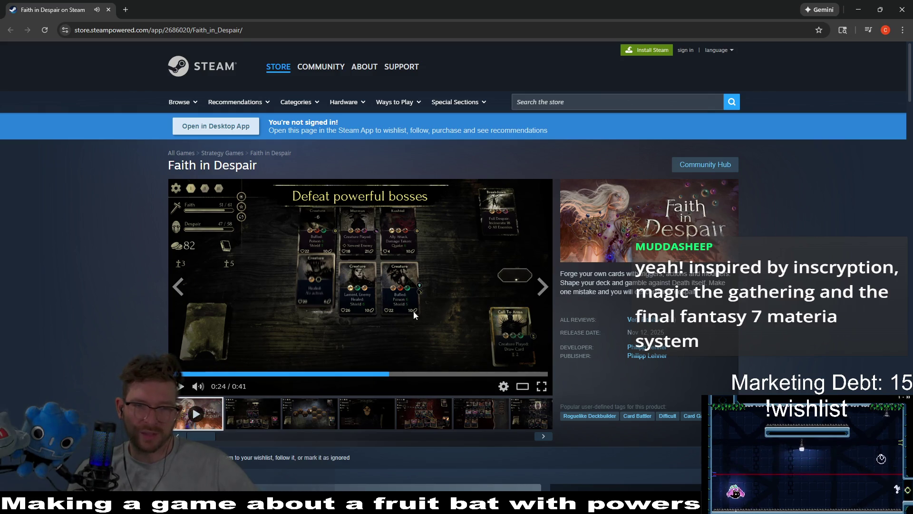
left_click(469, 290)
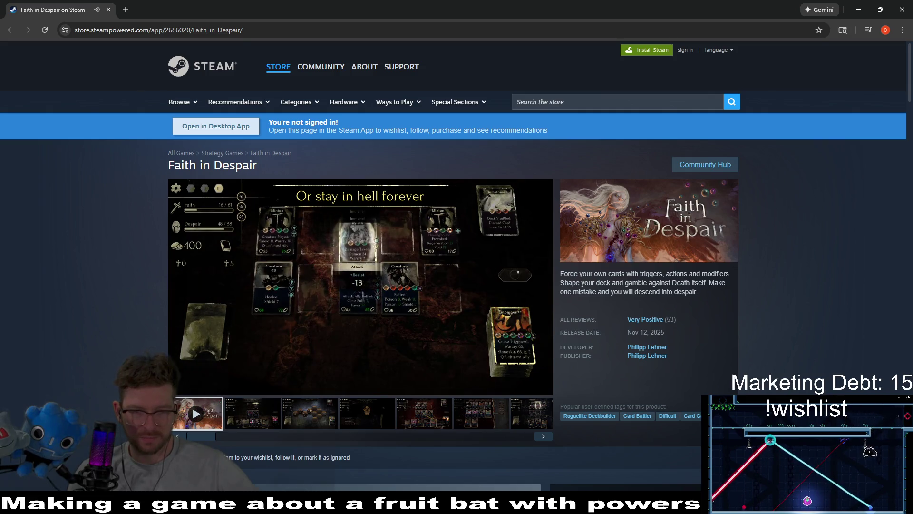
left_click(421, 313)
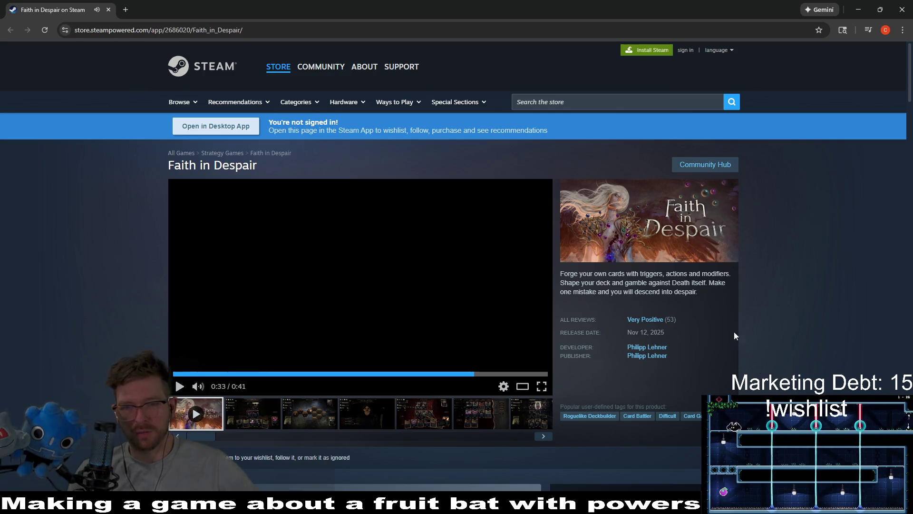
Scroll through the Steam store page, then close the browser window.
mouse_move(632, 326)
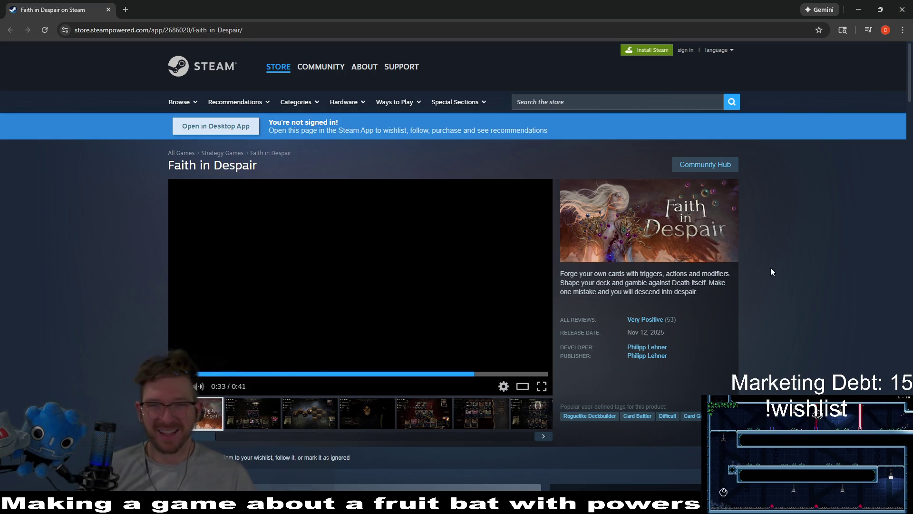
scroll(795, 186, "down", 3)
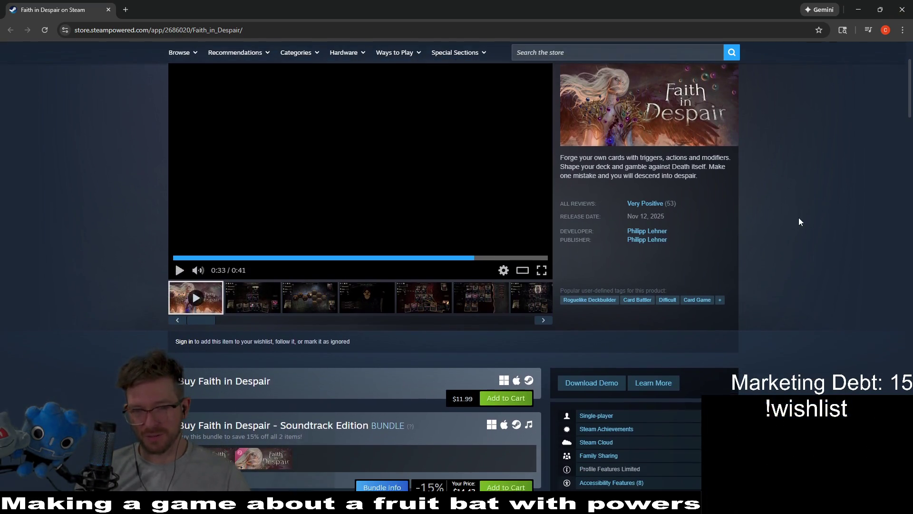
scroll(798, 218, "down", 4)
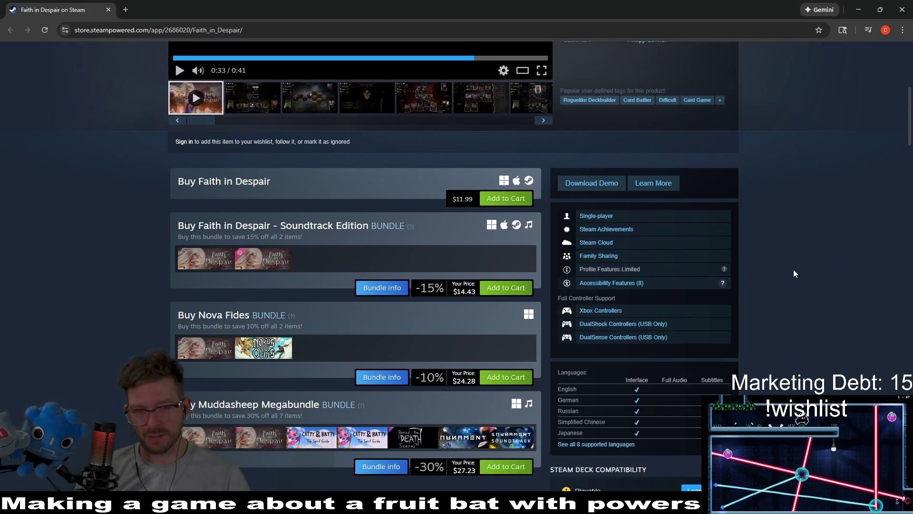
scroll(794, 270, "up", 6)
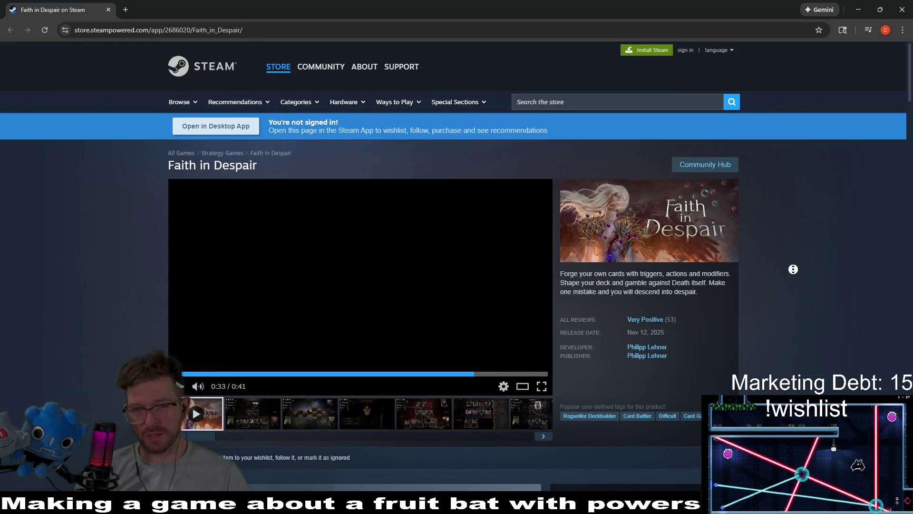
scroll(799, 305, "down", 5)
scroll(805, 286, "up", 5)
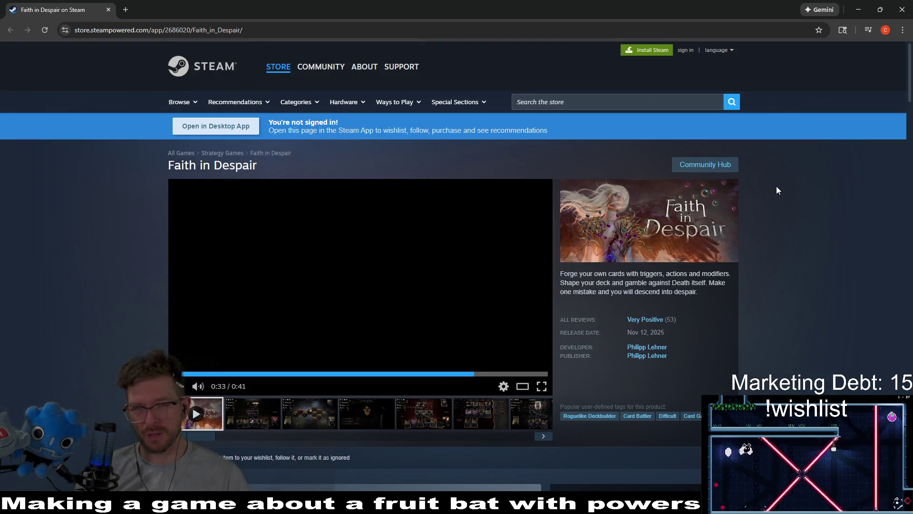
left_click(902, 5)
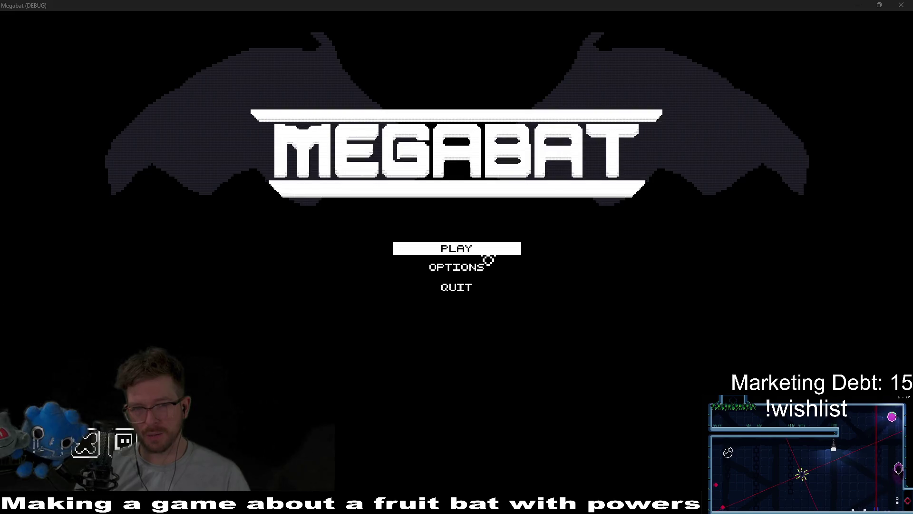
Start playing with the Desert profile and go to Level Select from the pause menu.
left_click(488, 257)
left_click(468, 203)
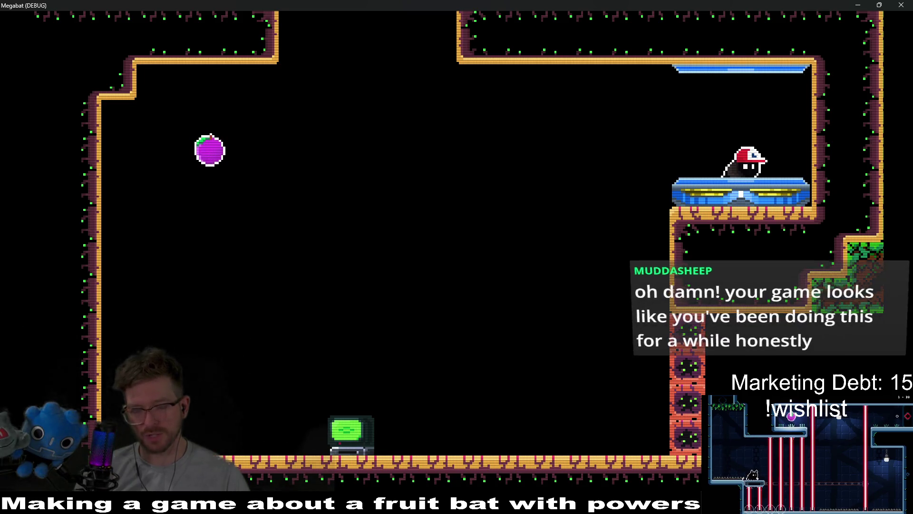
key("Escape")
key("Down")
key("Down")
key("Return")
Open the forest world's level grid and start level 01.
left_click(424, 281)
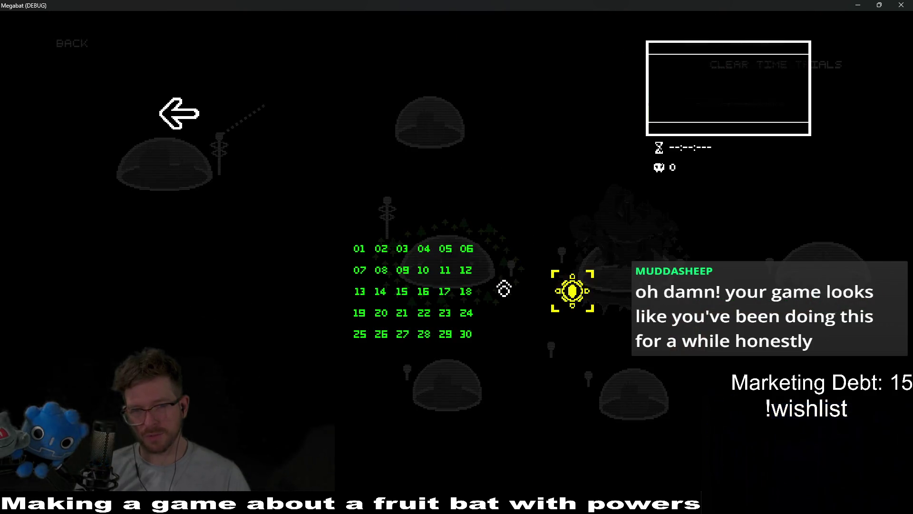
left_click(189, 126)
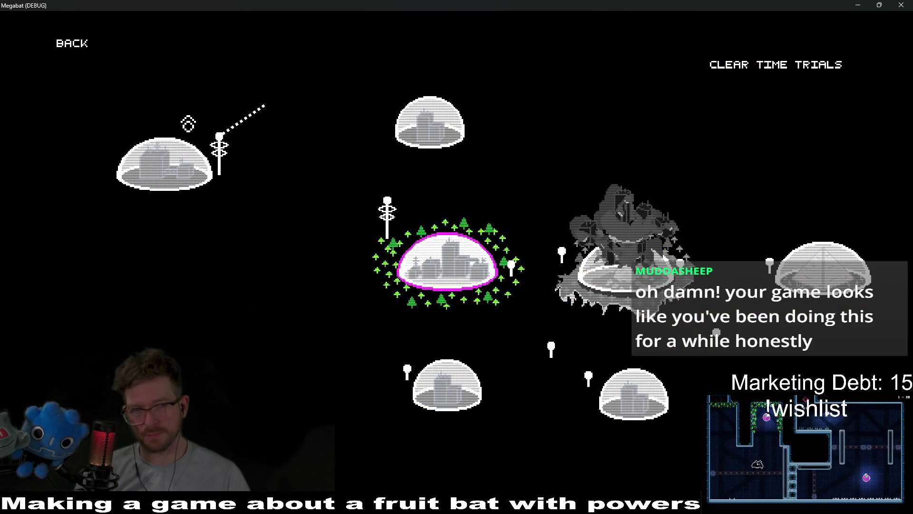
left_click(188, 126)
key("Return")
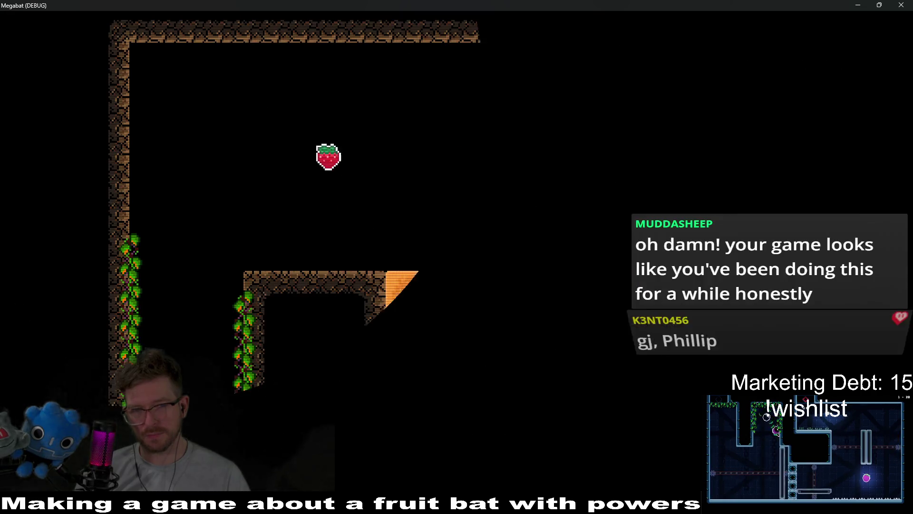
key("Escape")
left_click(457, 247)
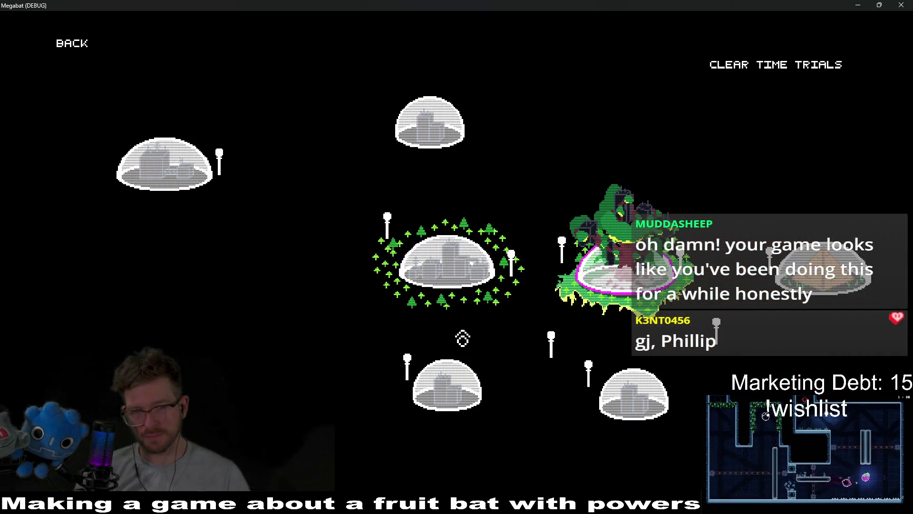
left_click(442, 284)
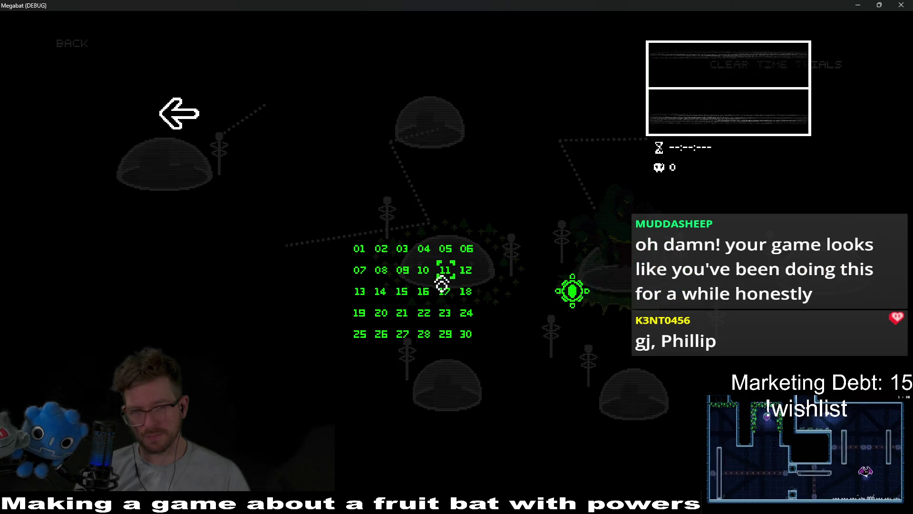
left_click(360, 248)
key("Right")
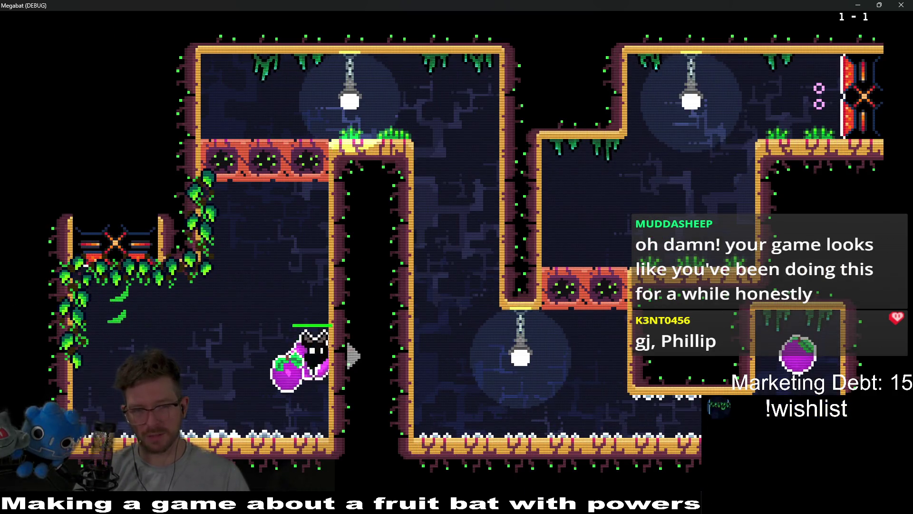
Guide the bat through the first level's corridors, eating its fruit.
key("Up")
key("Right")
key("Down")
key("Right")
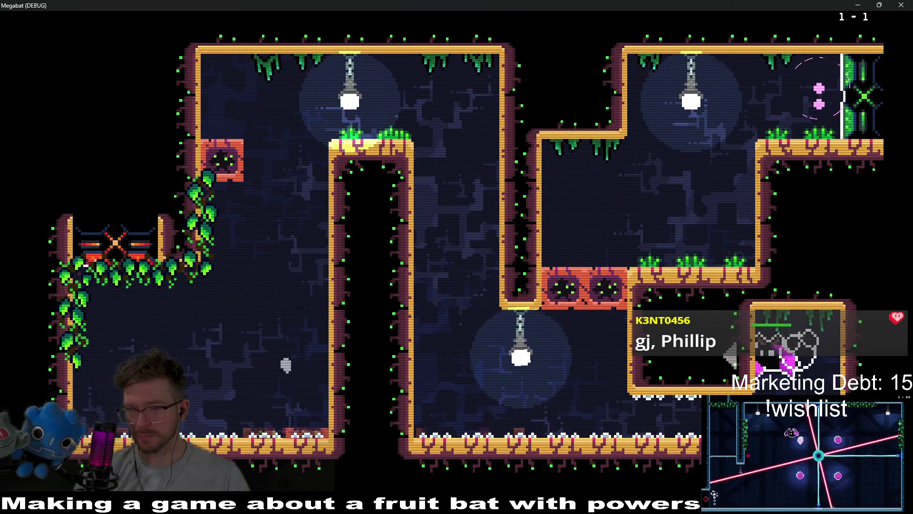
key("Left")
key("Up")
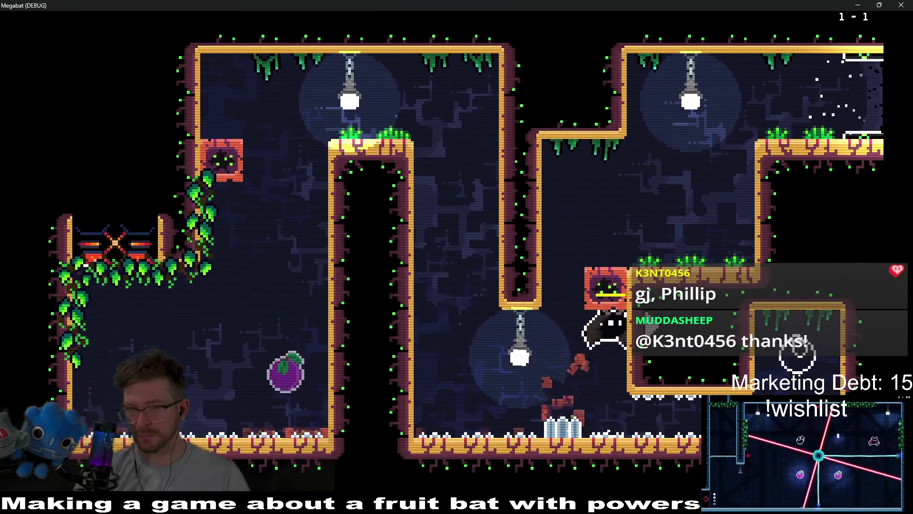
key("Up")
key("Right")
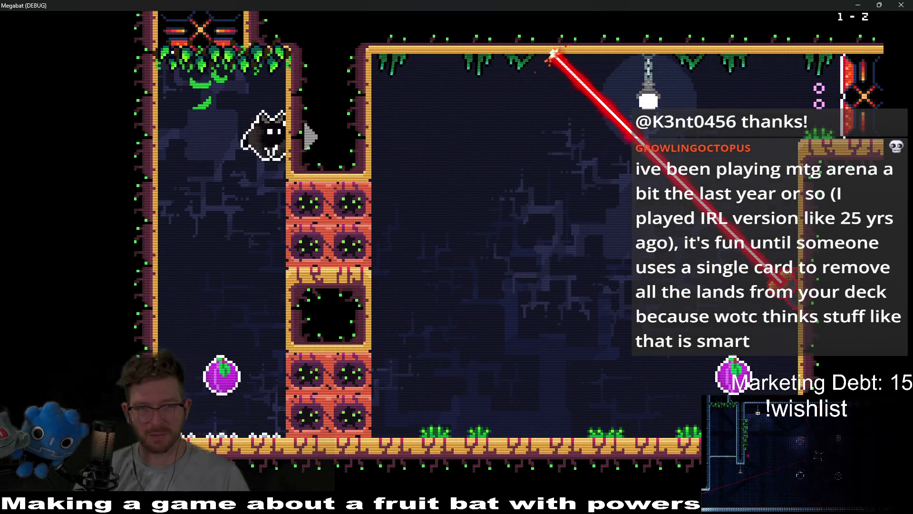
key("Left")
key("Right")
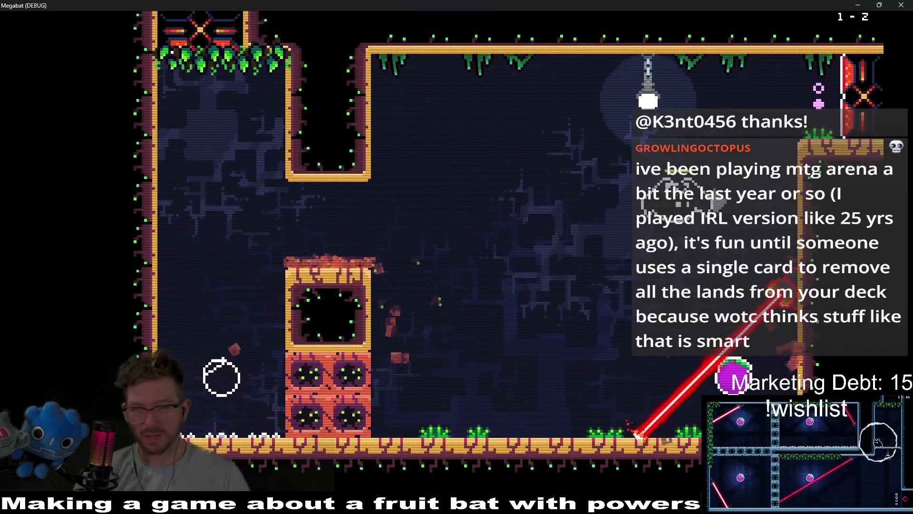
key("Up")
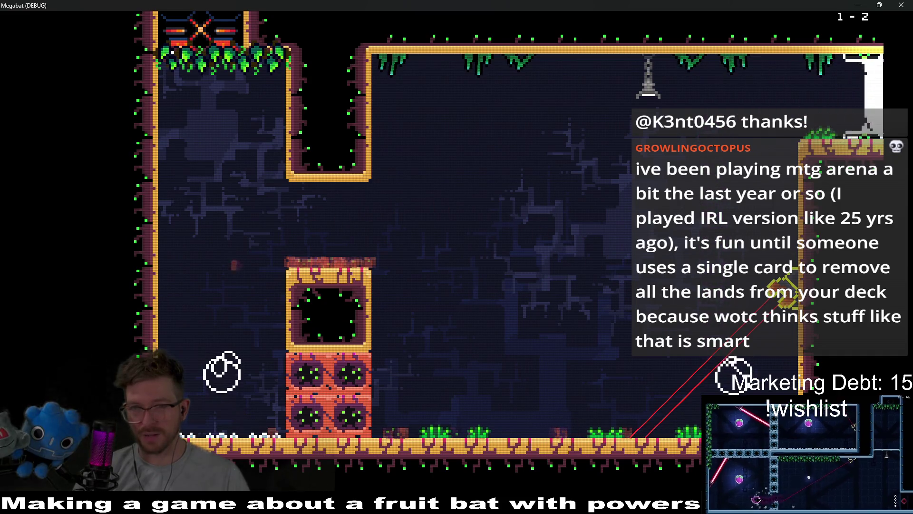
Collect the top-right room's fruit and the purple fruit past the vine wall.
key("Right")
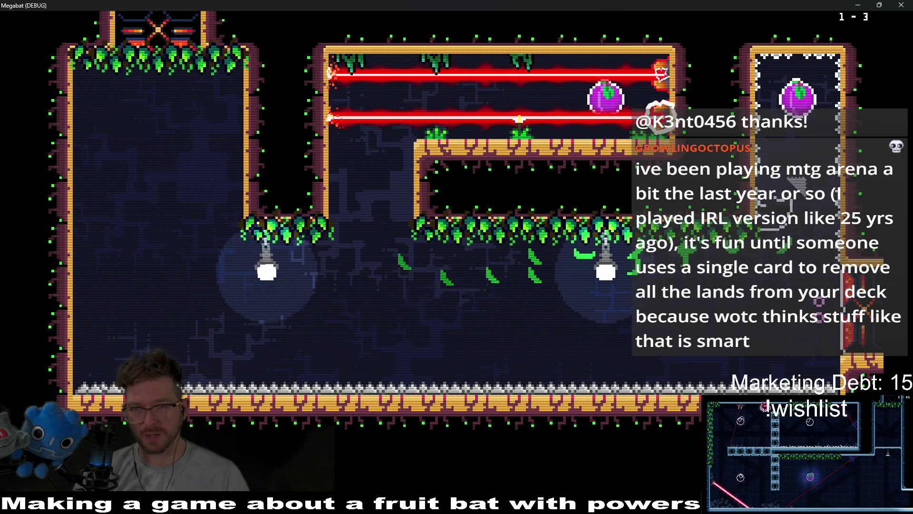
key("Up")
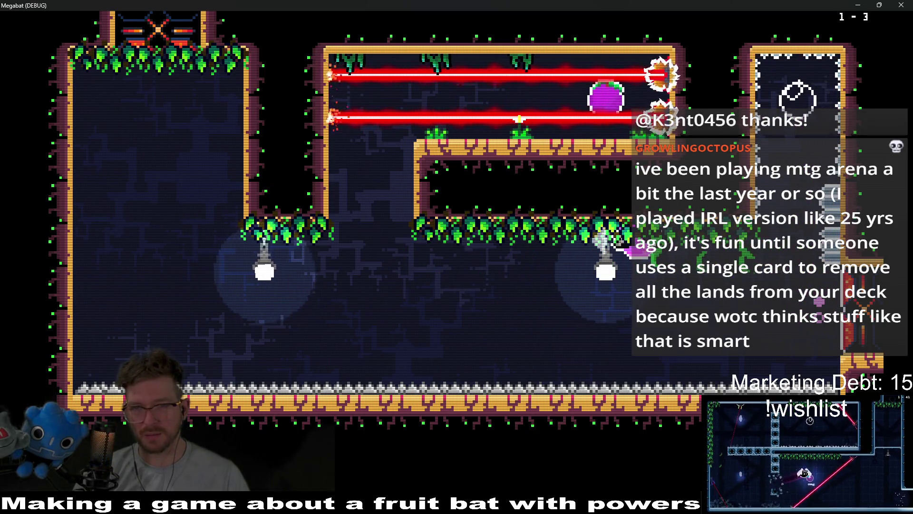
key("space")
key("Left")
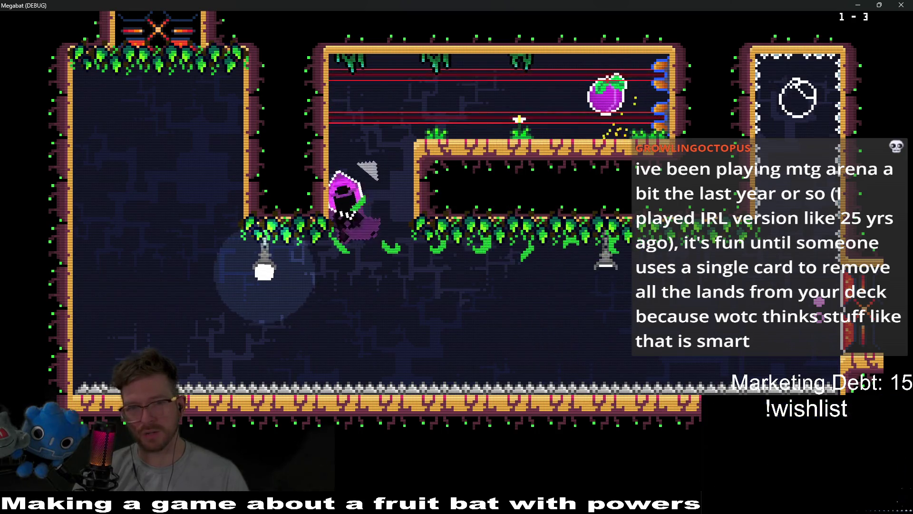
key("Right")
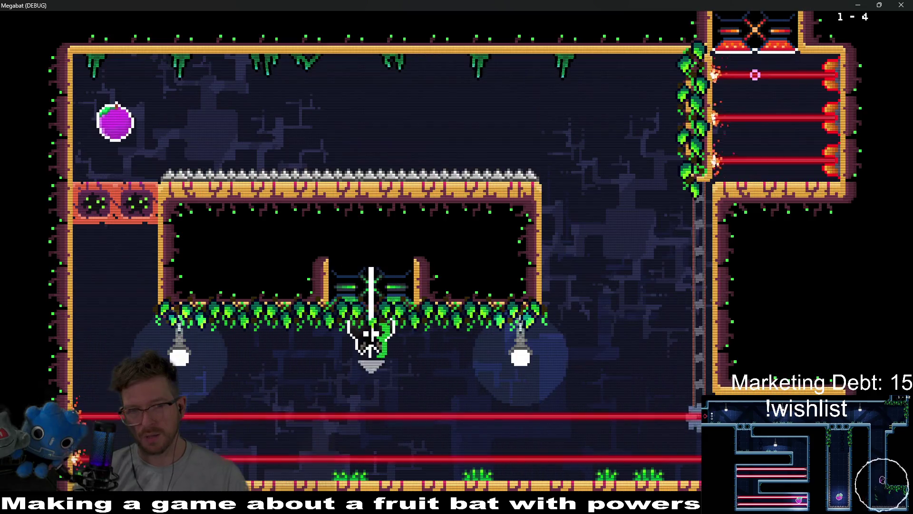
key("Right")
key("Down")
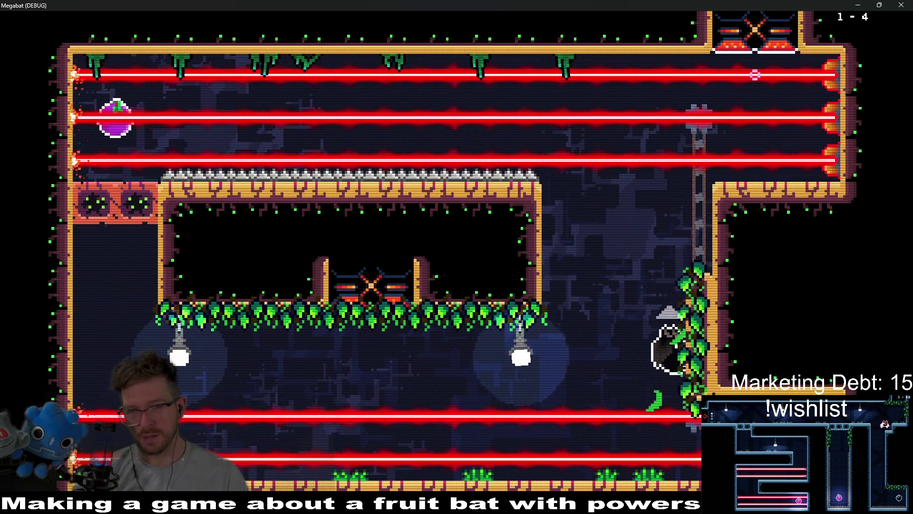
key("Up")
key("Left")
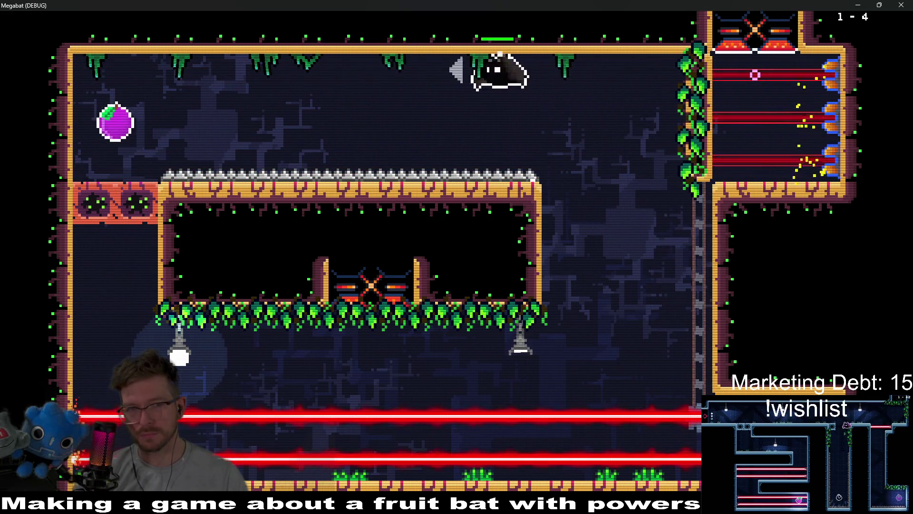
key("Right")
key("Down")
key("Up")
Pause the game in level 1-4 and quit from the pause menu.
key("Escape")
key("Down")
key("Down")
key("Down")
key("Down")
key("Down")
key("Down")
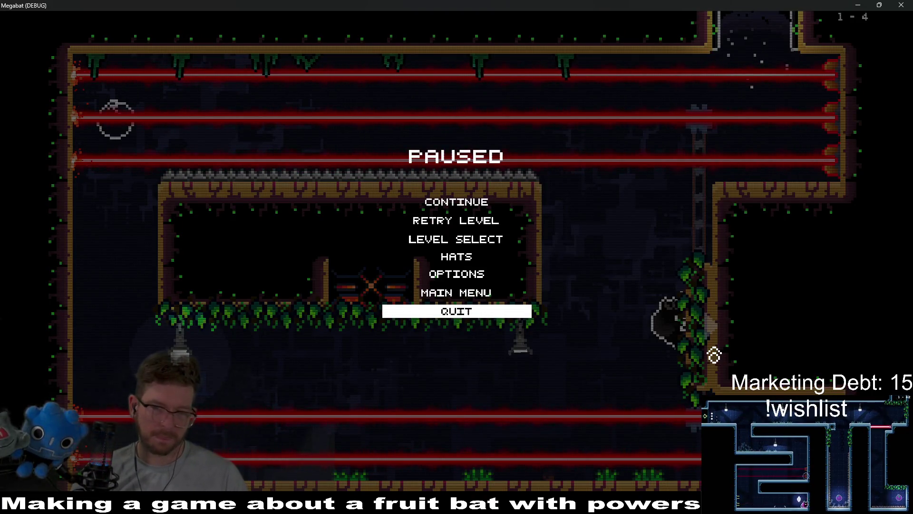
key("Return")
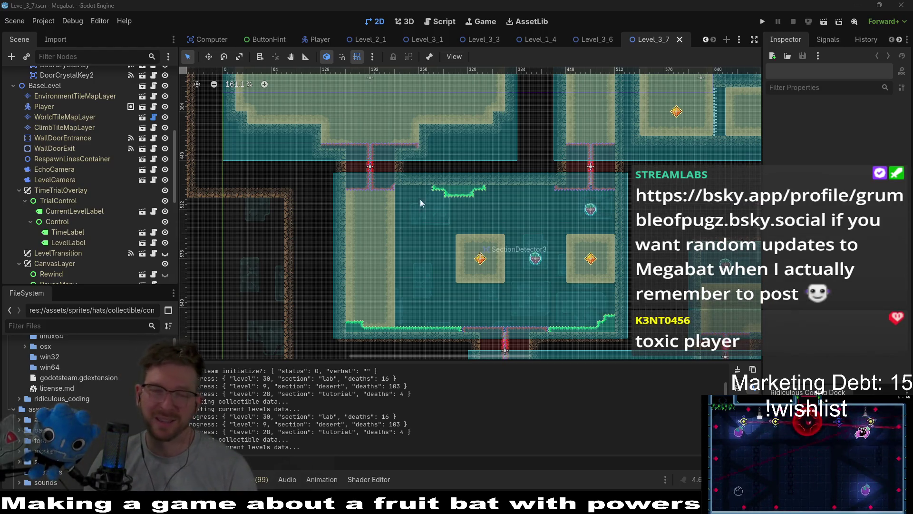
scroll(563, 159, "down", 4)
scroll(563, 159, "right", 4)
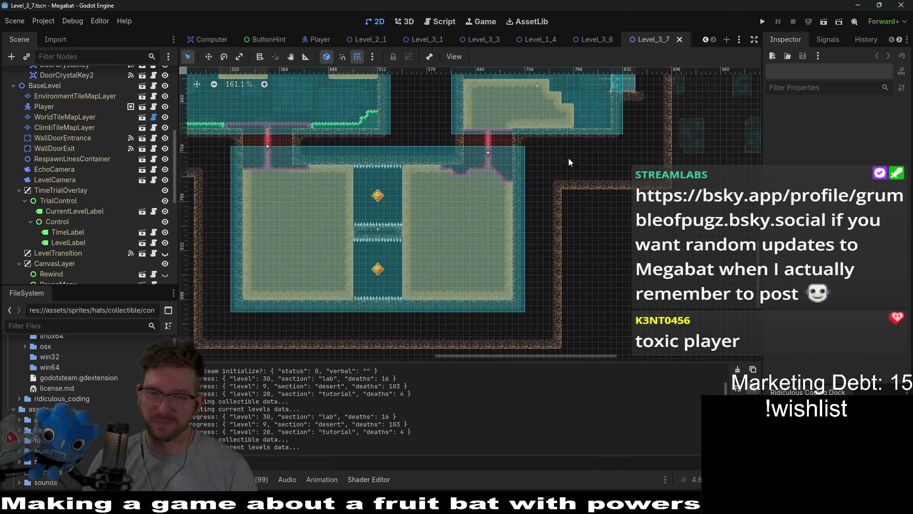
scroll(461, 156, "up", 5)
scroll(570, 190, "left", 3)
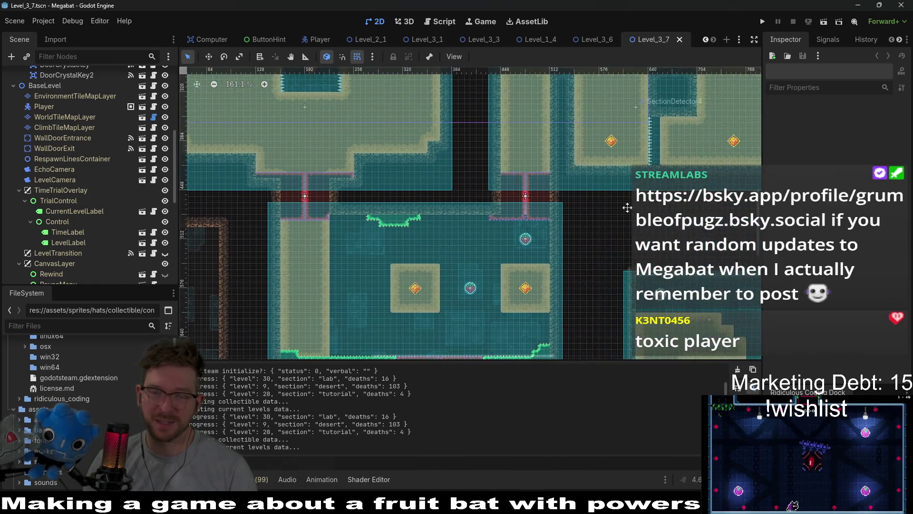
scroll(668, 213, "up", 2)
scroll(668, 213, "right", 1)
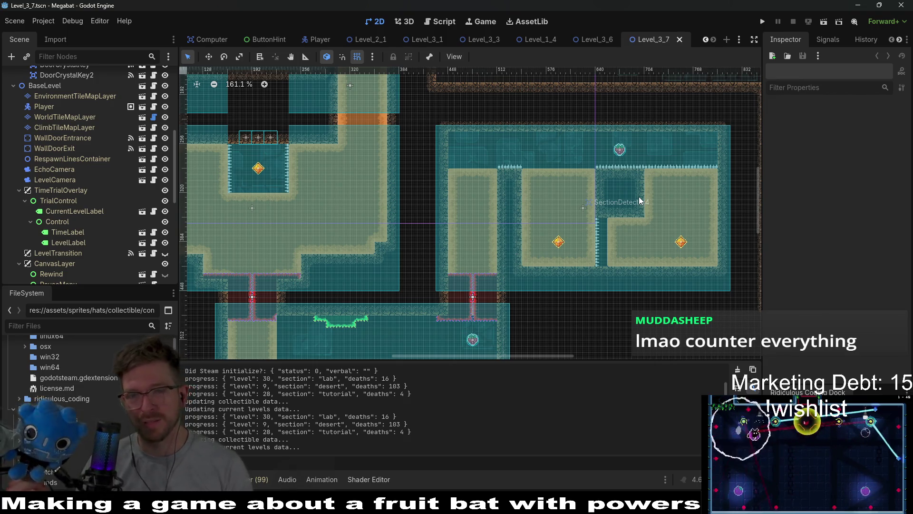
scroll(450, 201, "up", 2)
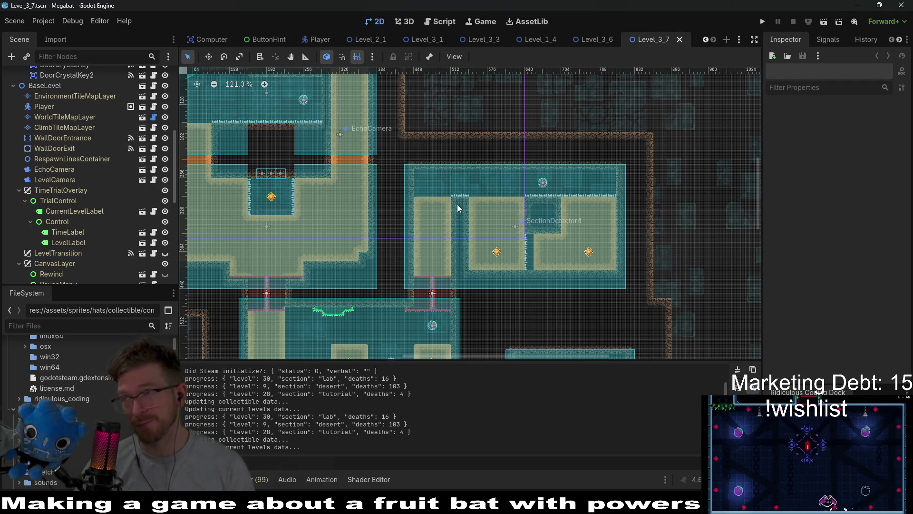
scroll(462, 250, "left", 5)
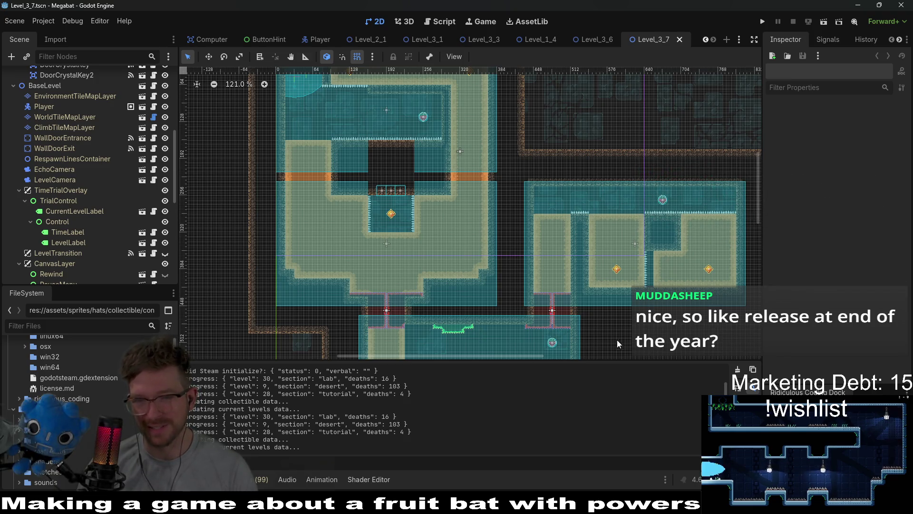
Zoom and pan through the level to inspect the middle rooms and lower collectible room.
scroll(615, 342, "down", 2)
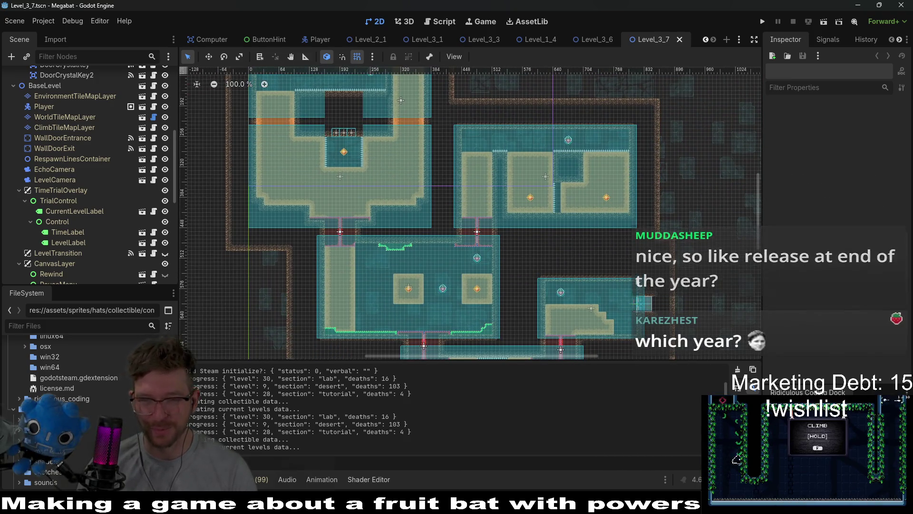
scroll(589, 254, "down", 2)
scroll(567, 235, "down", 2)
scroll(589, 179, "down", 2)
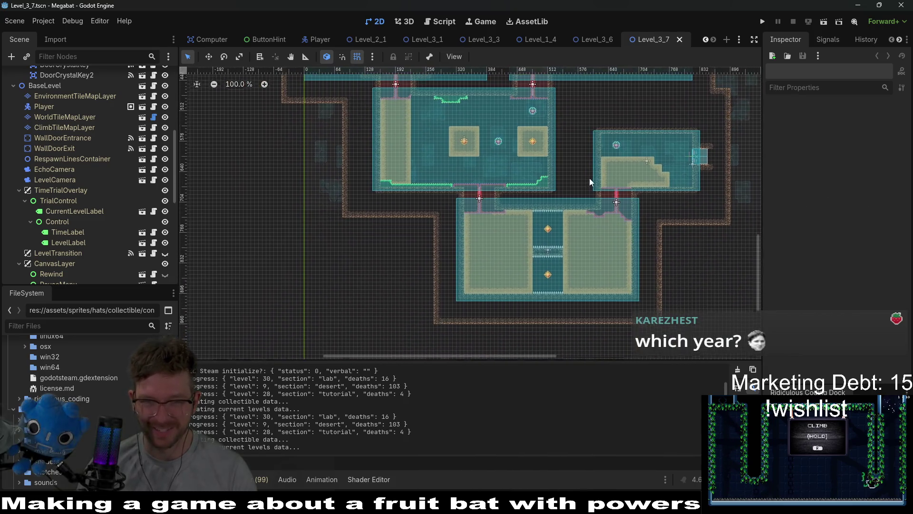
scroll(543, 262, "up", 4)
scroll(526, 279, "up", 2)
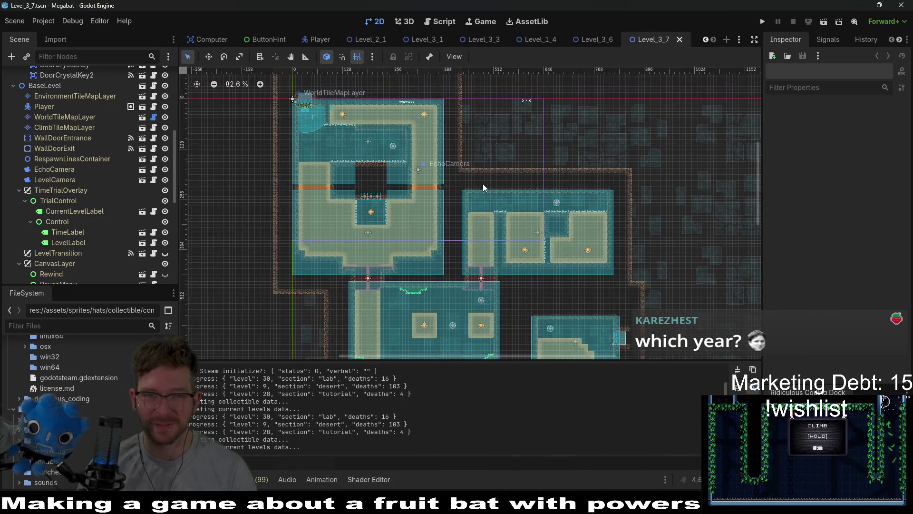
scroll(482, 183, "down", 3)
scroll(544, 195, "down", 2)
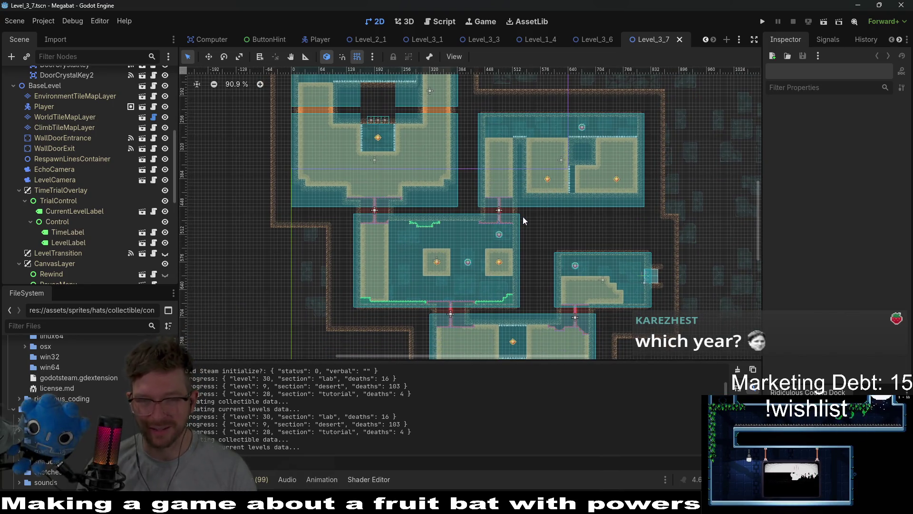
scroll(554, 195, "up", 3)
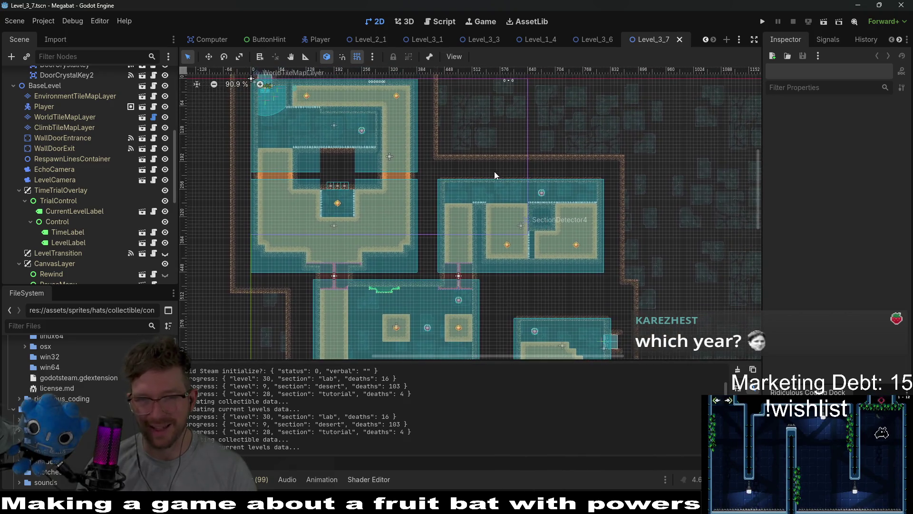
scroll(455, 209, "up", 3)
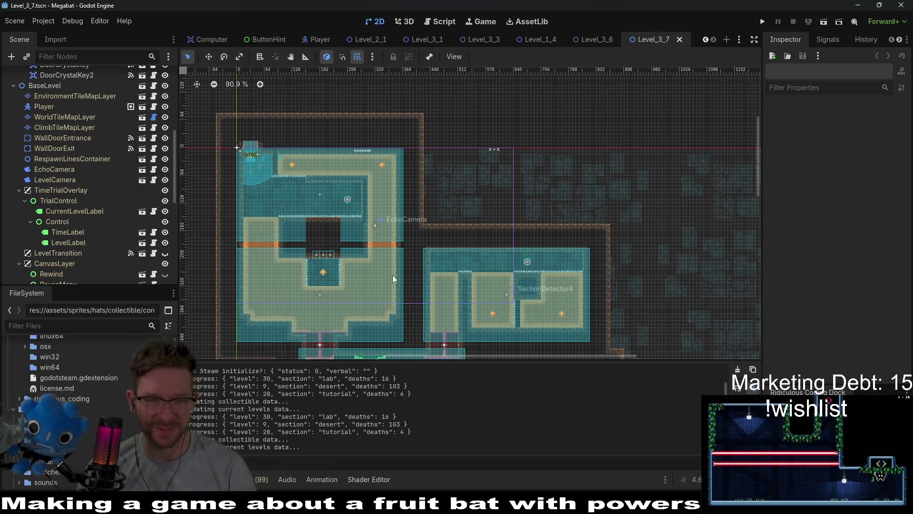
scroll(385, 226, "down", 1)
scroll(385, 226, "down", 2)
scroll(386, 226, "down", 2)
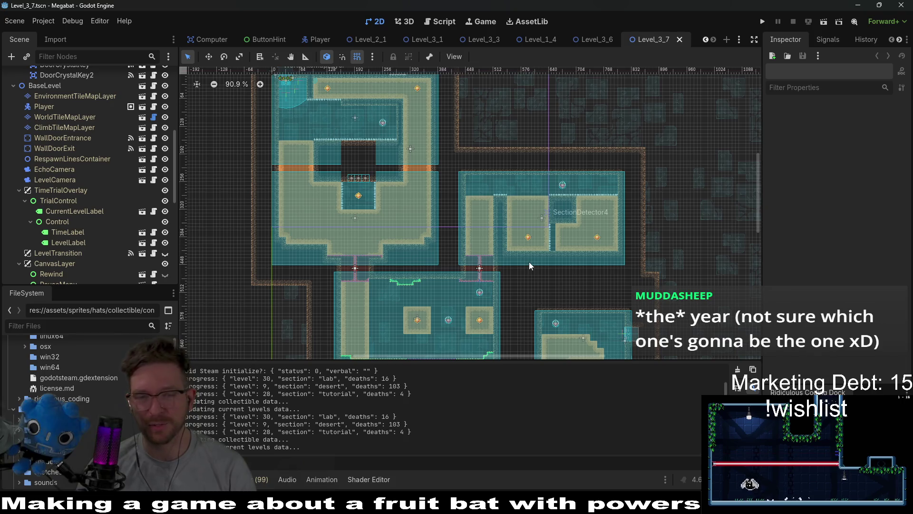
scroll(409, 229, "down", 3)
scroll(409, 229, "left", 3)
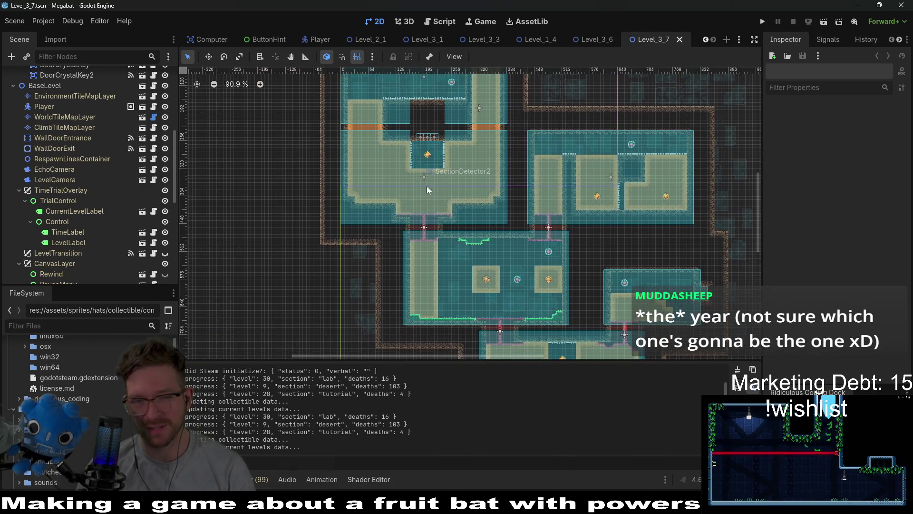
left_click_drag(465, 204, 449, 231)
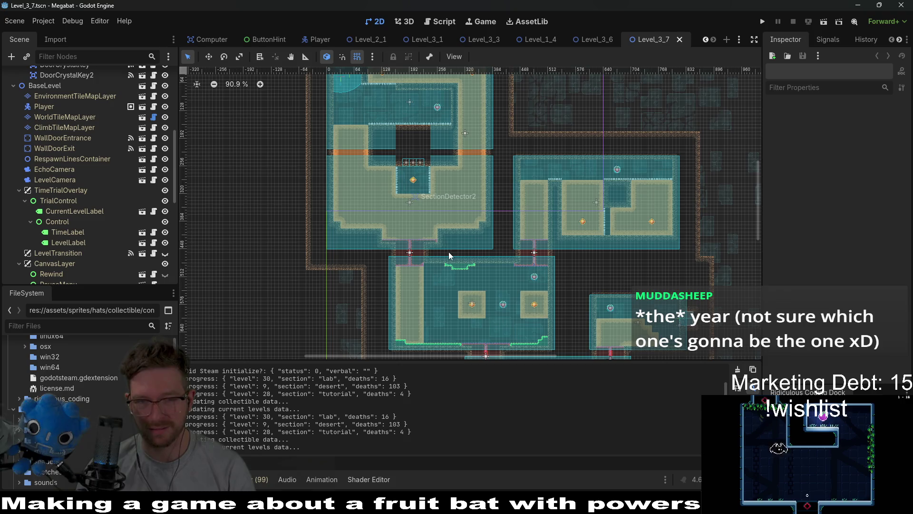
scroll(495, 307, "up", 3)
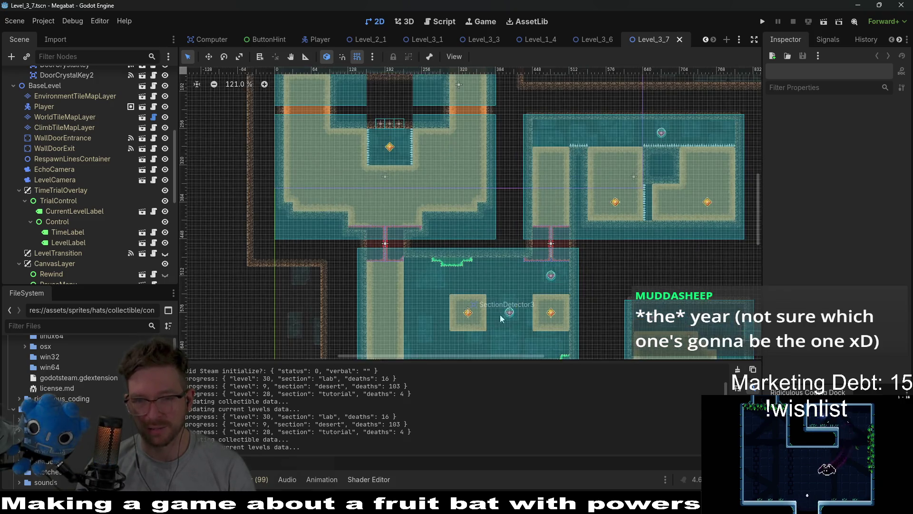
left_click_drag(495, 307, 495, 251)
scroll(497, 267, "up", 5)
scroll(499, 252, "right", 2)
scroll(478, 266, "up", 4)
scroll(477, 267, "left", 2)
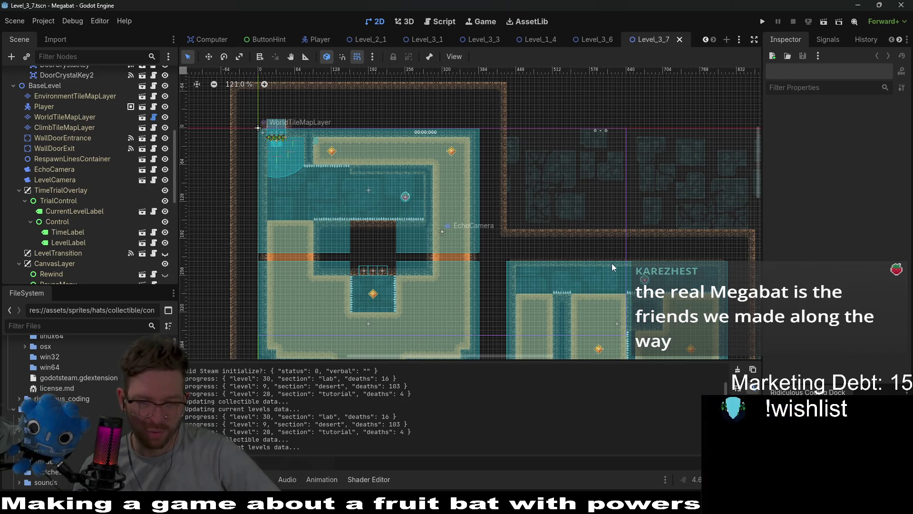
Keep zooming and panning across the level, ending back on the upper rooms.
scroll(609, 238, "down", 5)
scroll(641, 190, "down", 2)
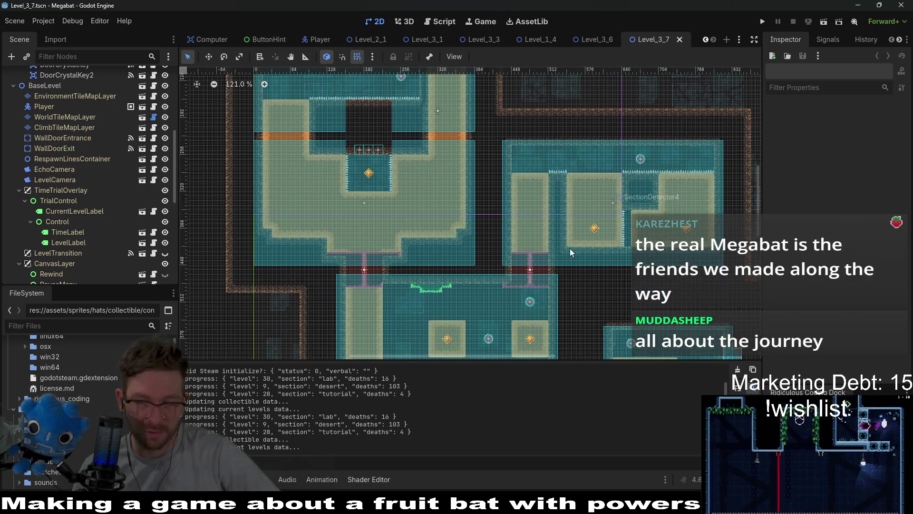
scroll(627, 216, "down", 4)
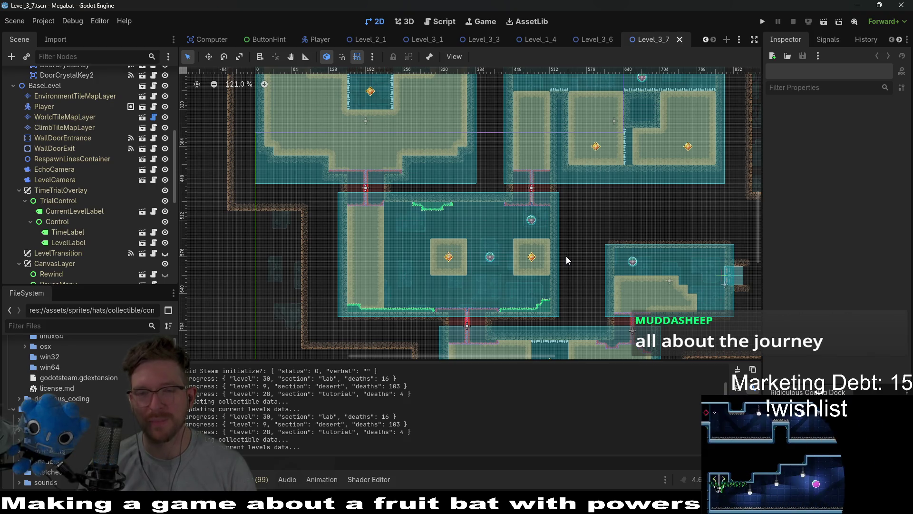
scroll(478, 244, "up", 8)
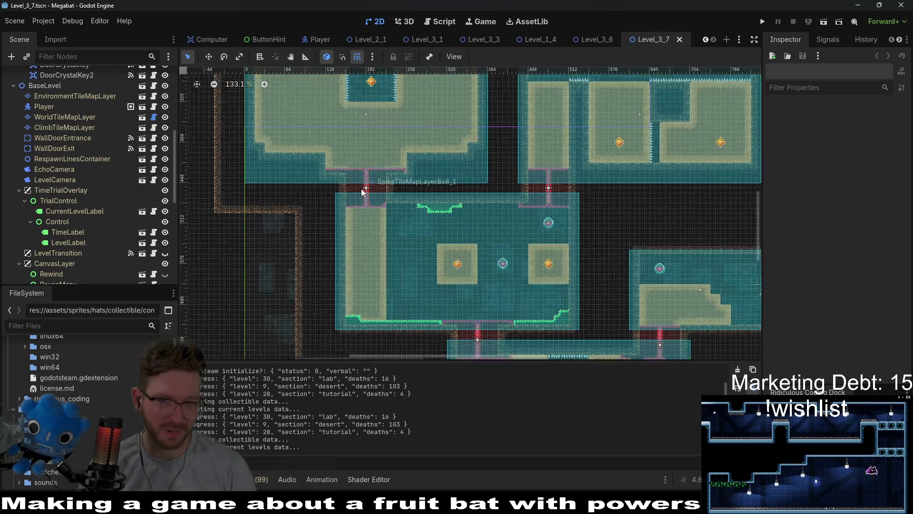
scroll(476, 219, "down", 4)
scroll(618, 247, "right", 5)
scroll(595, 214, "down", 3)
scroll(595, 214, "right", 2)
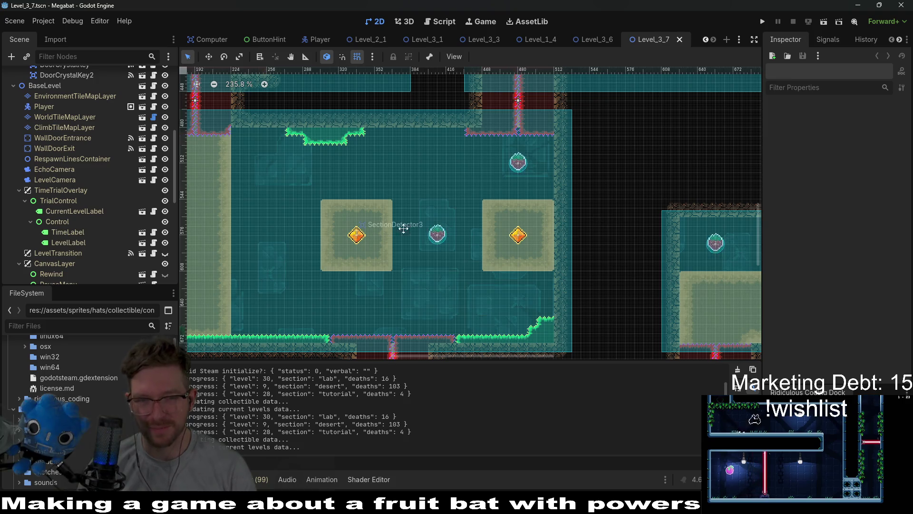
scroll(481, 228, "left", 3)
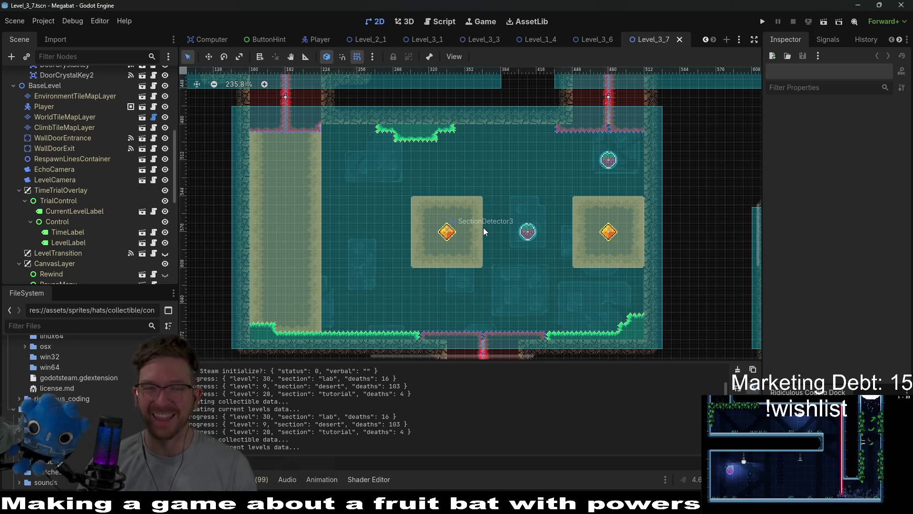
scroll(446, 220, "right", 2)
scroll(444, 217, "down", 6)
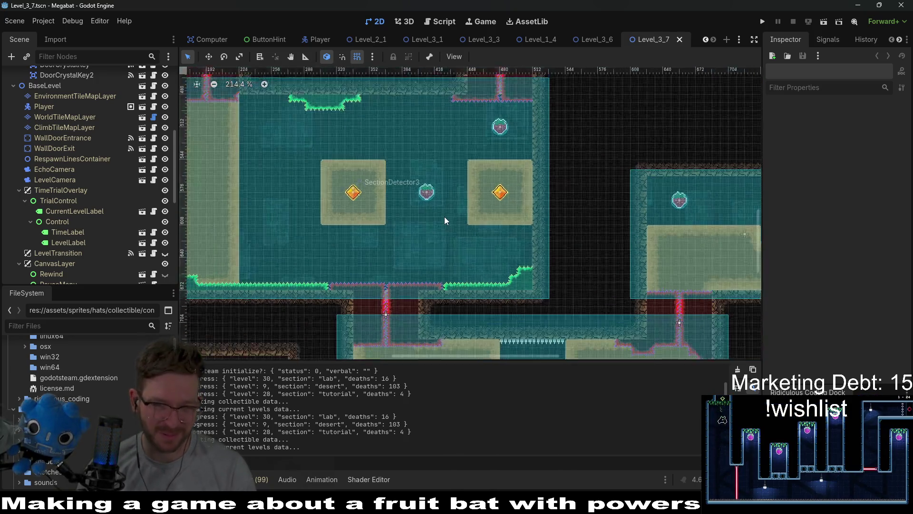
scroll(444, 216, "down", 1)
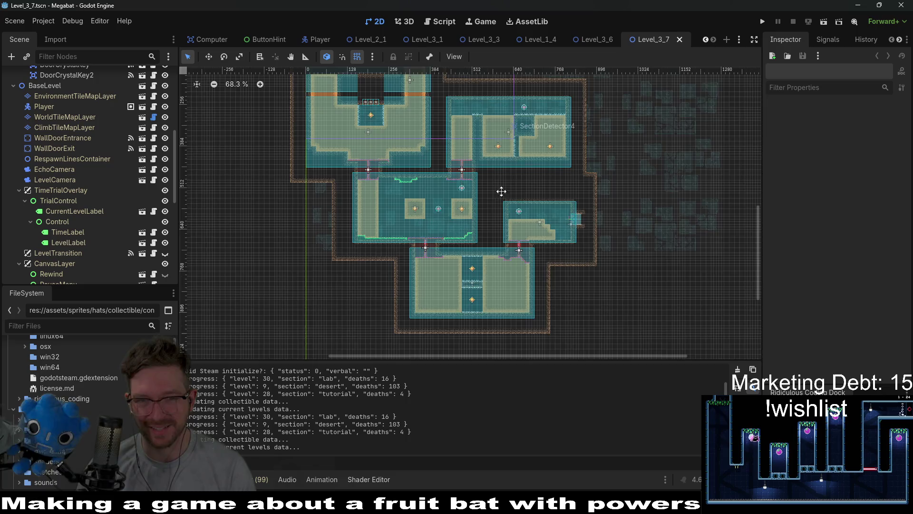
scroll(441, 182, "up", 3)
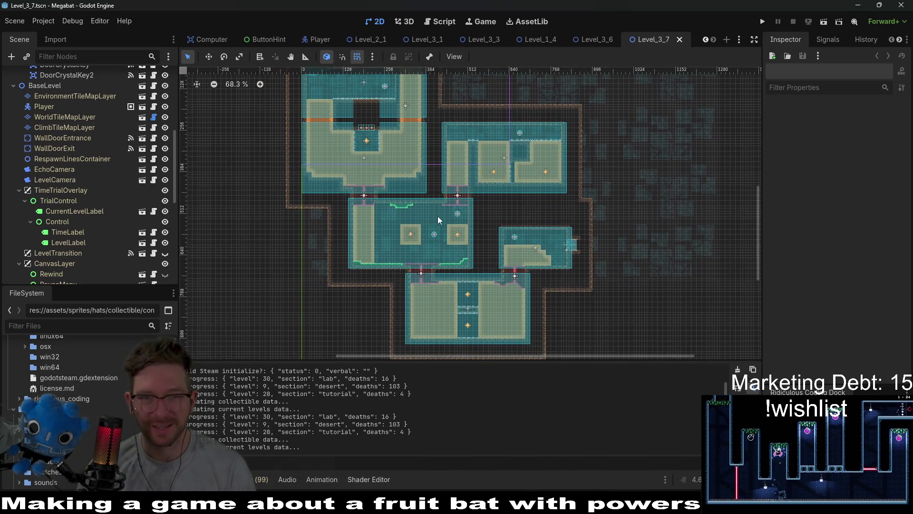
scroll(437, 216, "up", 3)
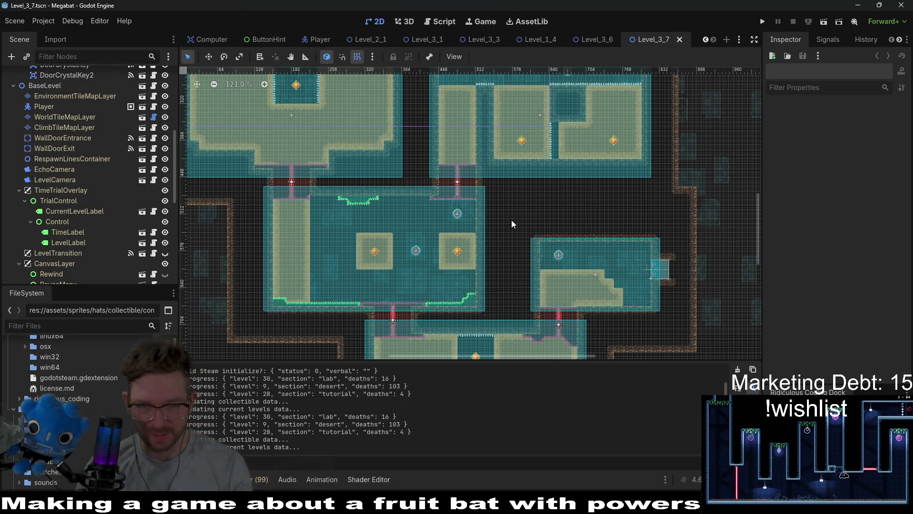
scroll(504, 205, "down", 3)
scroll(505, 267, "up", 2)
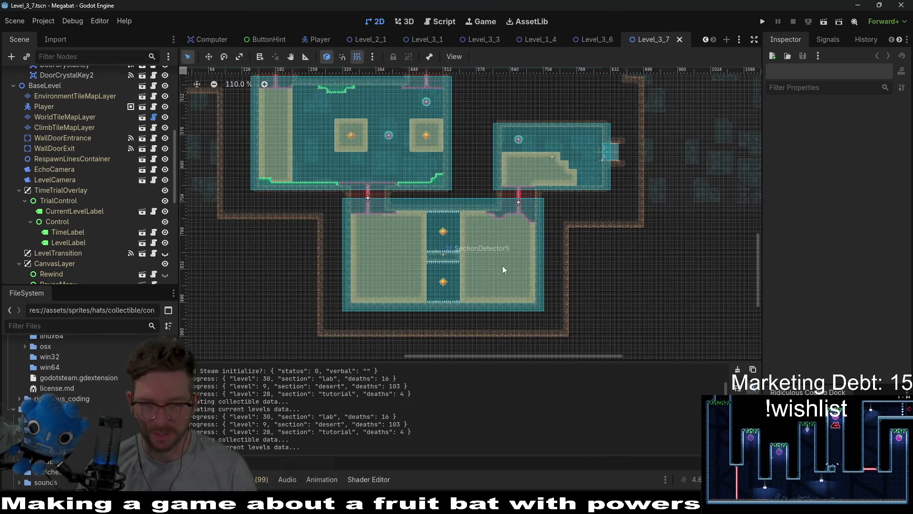
scroll(497, 257, "down", 2)
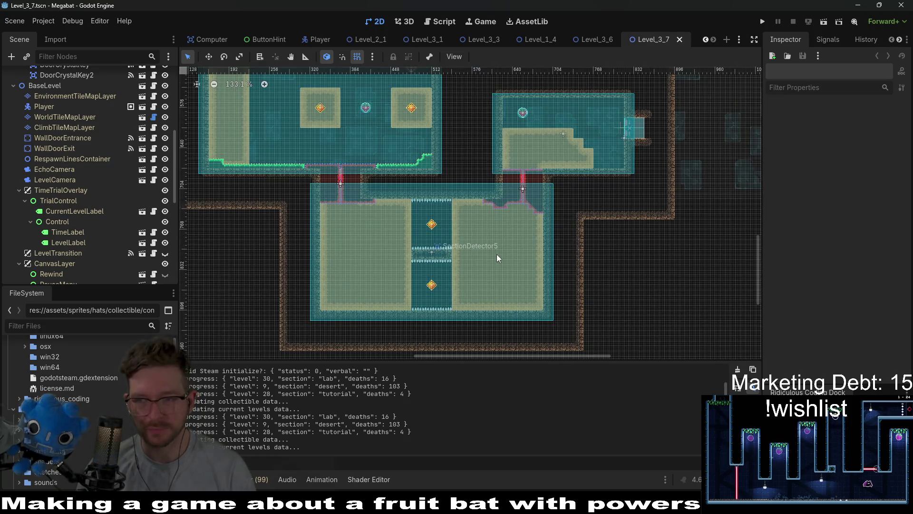
scroll(449, 175, "down", 2)
scroll(454, 195, "up", 2)
mouse_move(454, 192)
left_mouse_down()
mouse_move(449, 231)
mouse_move(526, 303)
left_mouse_up()
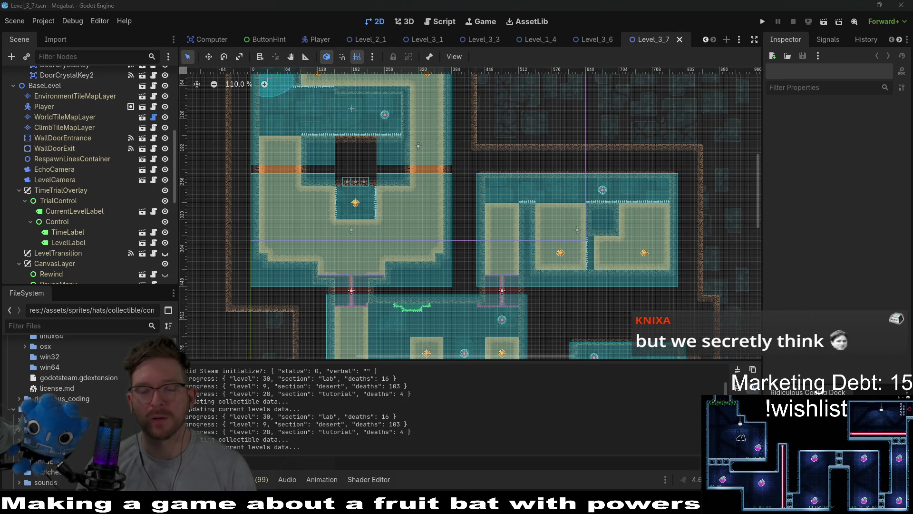
Bring Aseprite forward and pan the desert-background-02 sprite into view.
key("alt+Tab")
mouse_move(384, 195)
left_mouse_down()
mouse_move(426, 152)
mouse_move(414, 150)
left_mouse_up()
left_click_drag(468, 167, 469, 170)
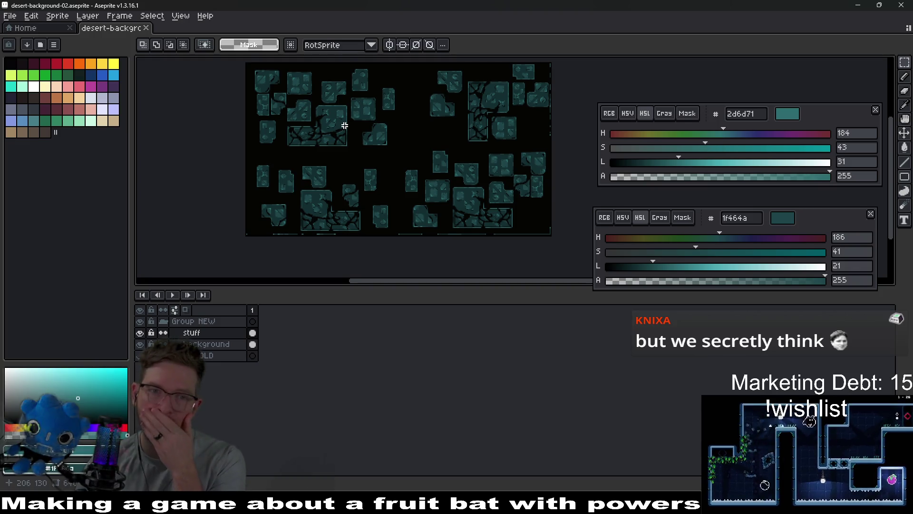
Select a cluster of teal stone blocks and delete it.
scroll(467, 176, "up", 4)
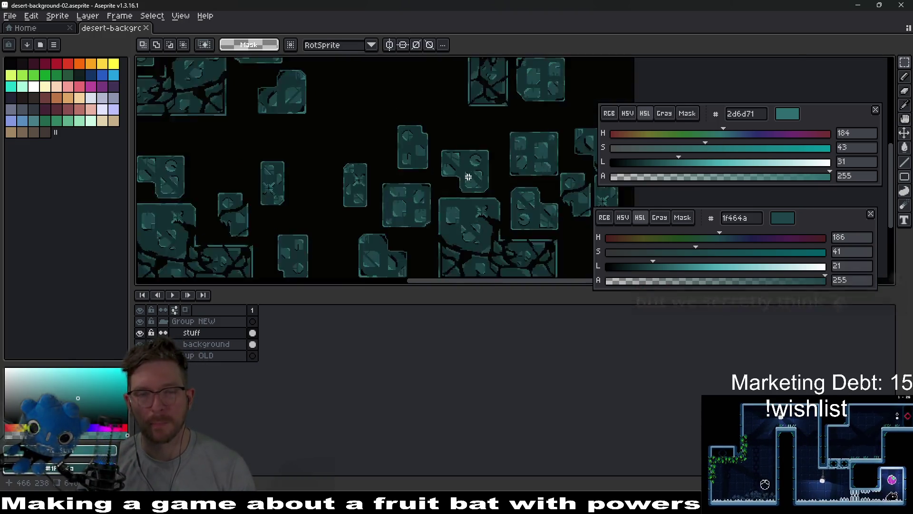
scroll(468, 176, "down", 3)
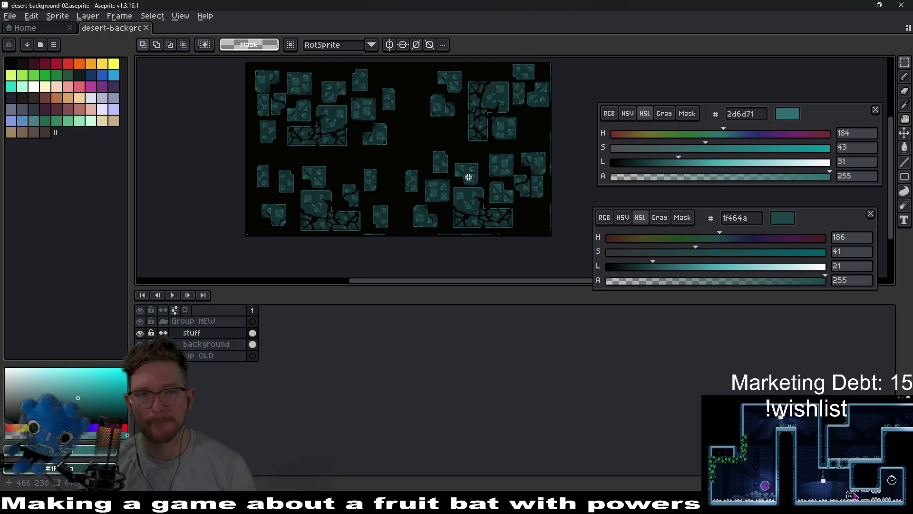
scroll(247, 225, "up", 2)
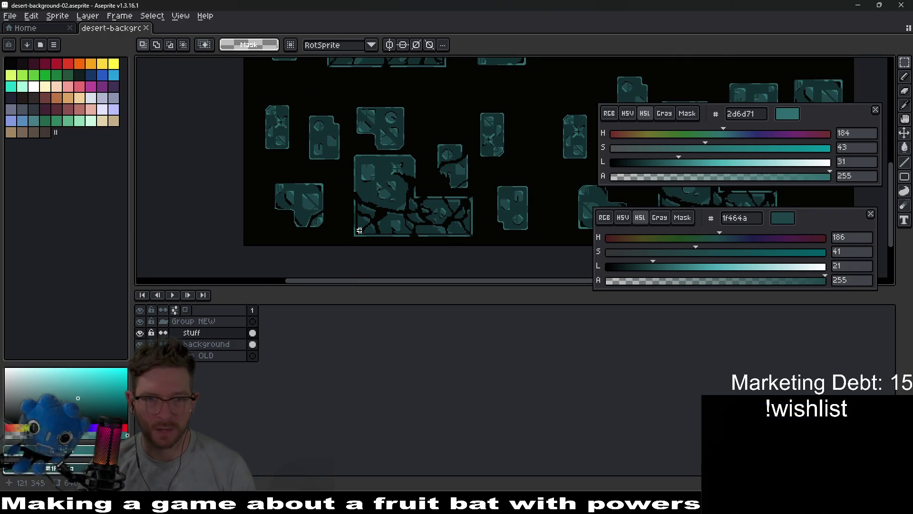
scroll(386, 208, "down", 2)
mouse_move(297, 155)
left_mouse_down()
mouse_move(381, 210)
mouse_move(457, 238)
mouse_move(448, 240)
left_mouse_up()
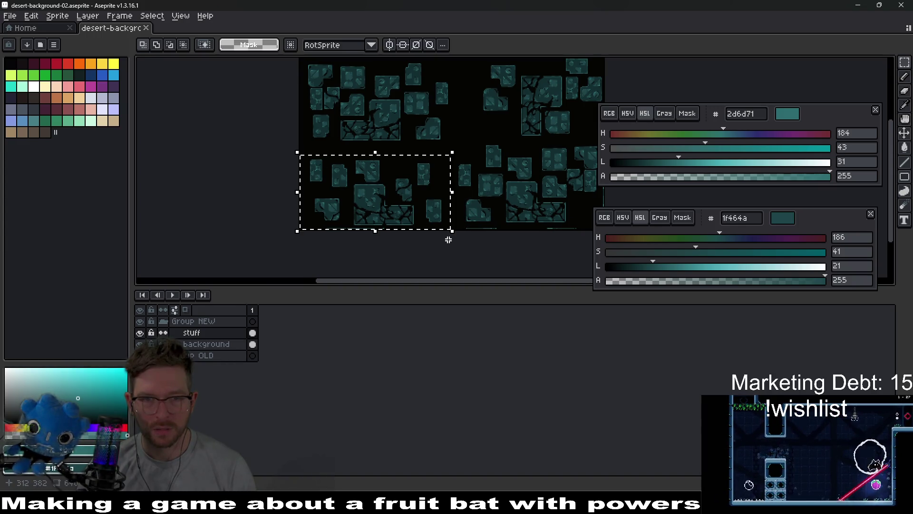
key("Delete")
Rotate the selected upper-left tile cluster by about -25°.
scroll(379, 125, "up", 3)
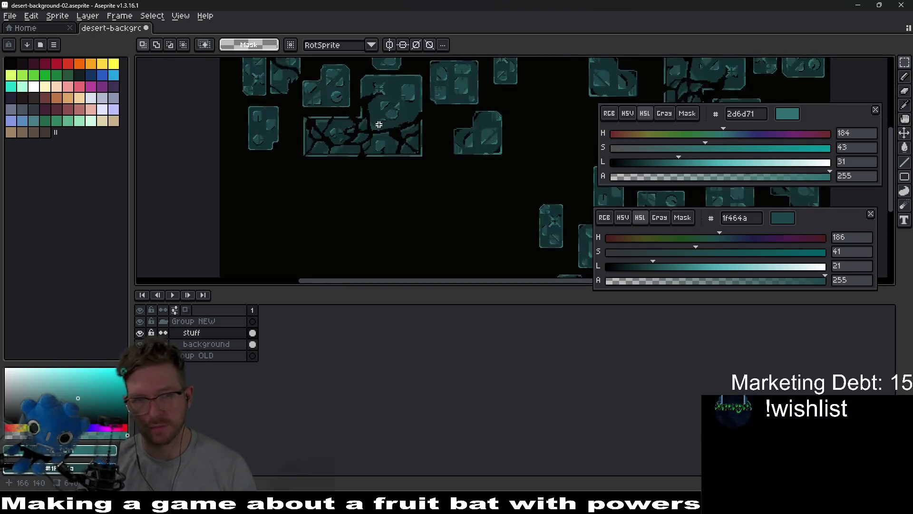
scroll(379, 125, "up", 1)
scroll(388, 156, "down", 1)
scroll(352, 138, "down", 1)
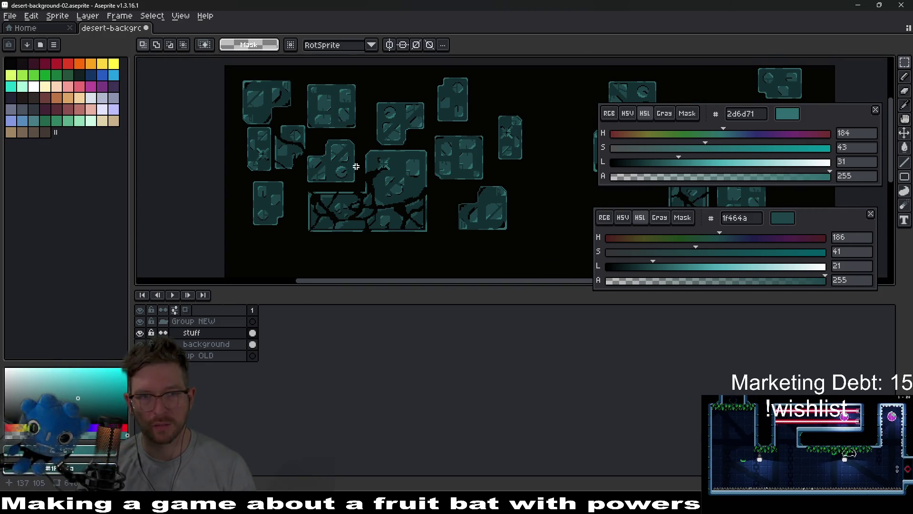
scroll(318, 125, "down", 1)
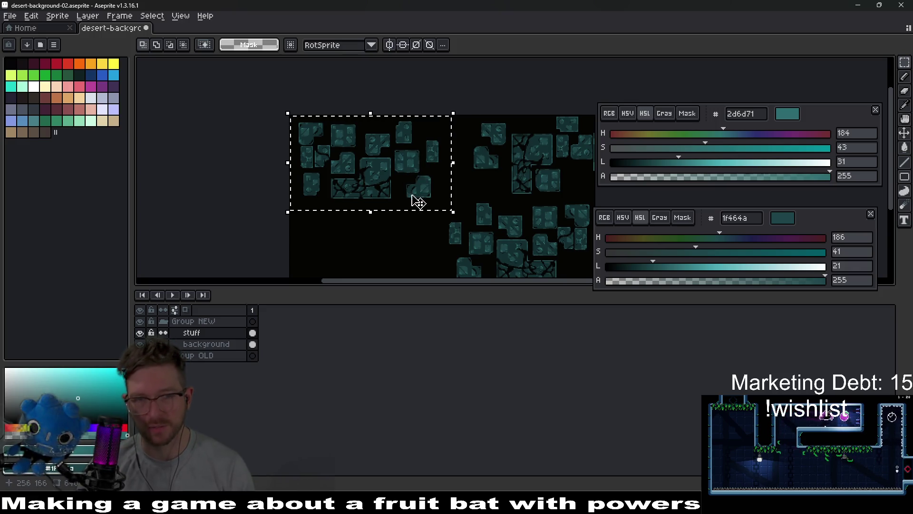
left_click_drag(412, 211, 415, 157)
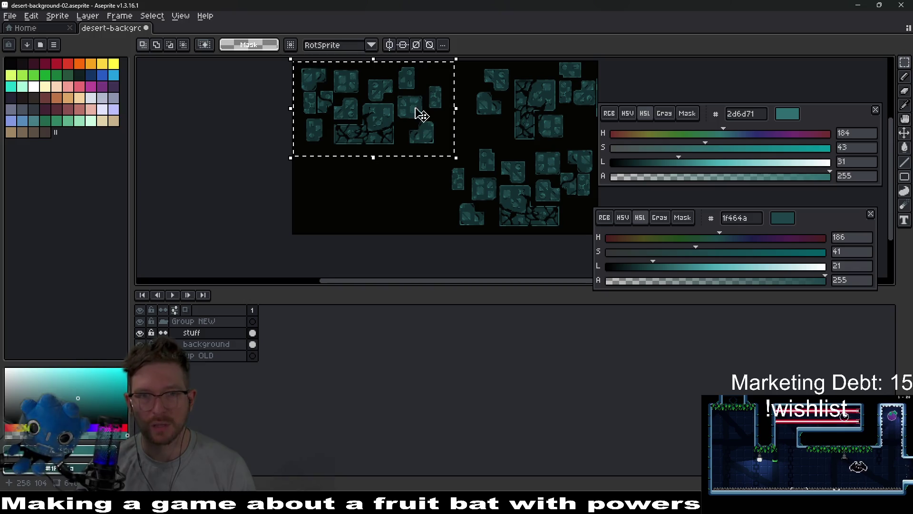
left_click_drag(415, 99, 408, 129)
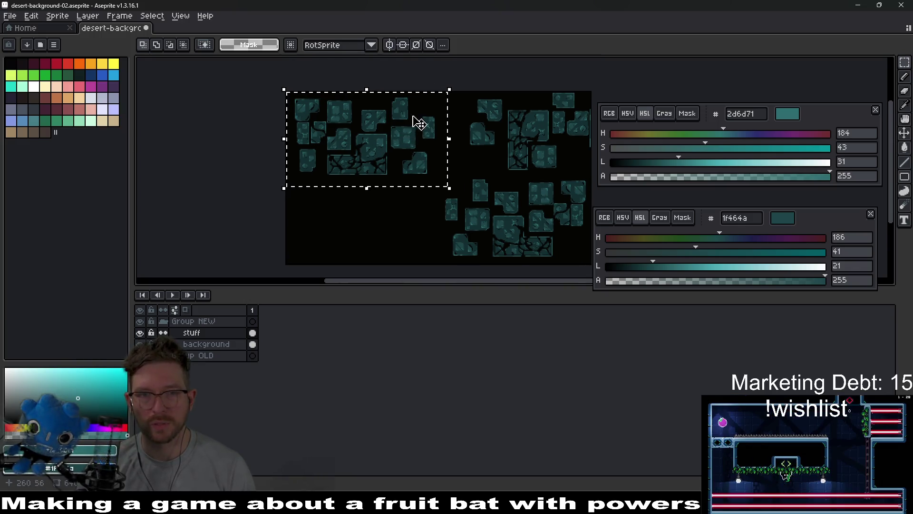
left_click_drag(456, 81, 428, 70)
left_click(407, 45)
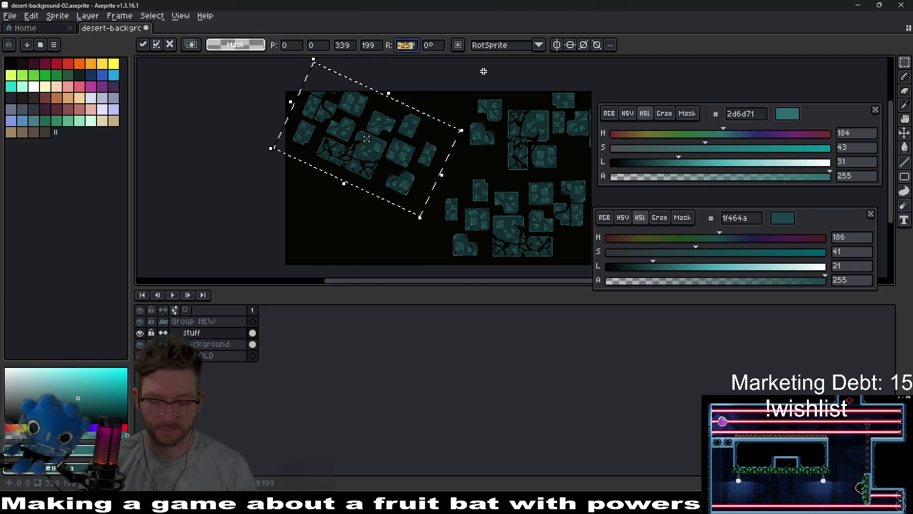
Try a 90° rotation and a slight counter-clockwise tilt on the upper-left cluster, undoing each.
type("0")
key("Return")
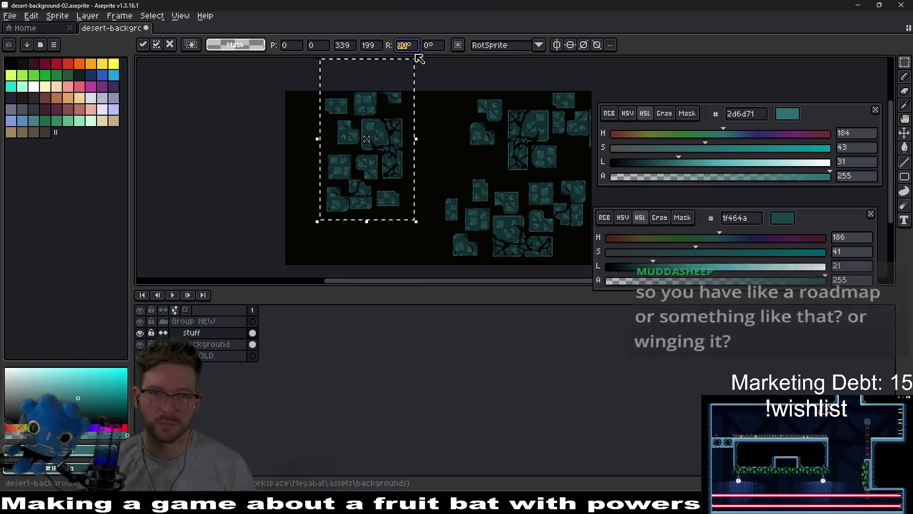
left_click(432, 114)
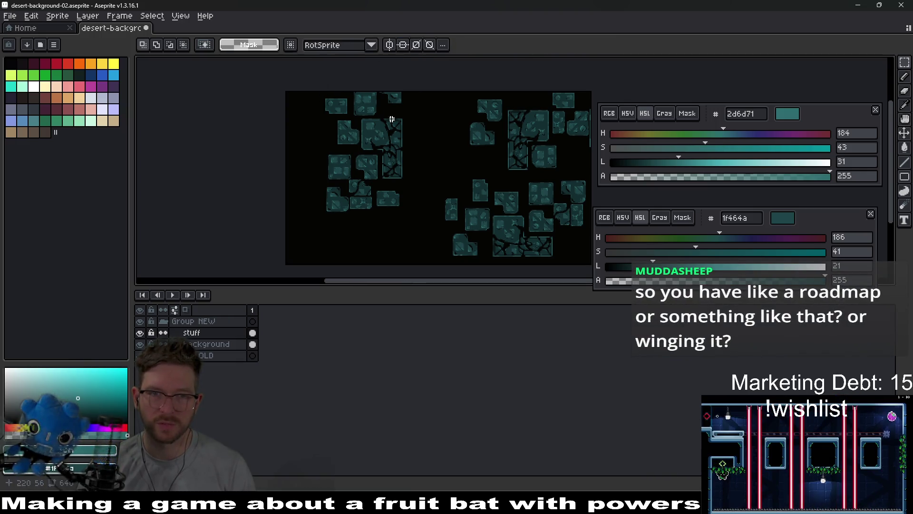
key("ctrl+z")
key("ctrl+z")
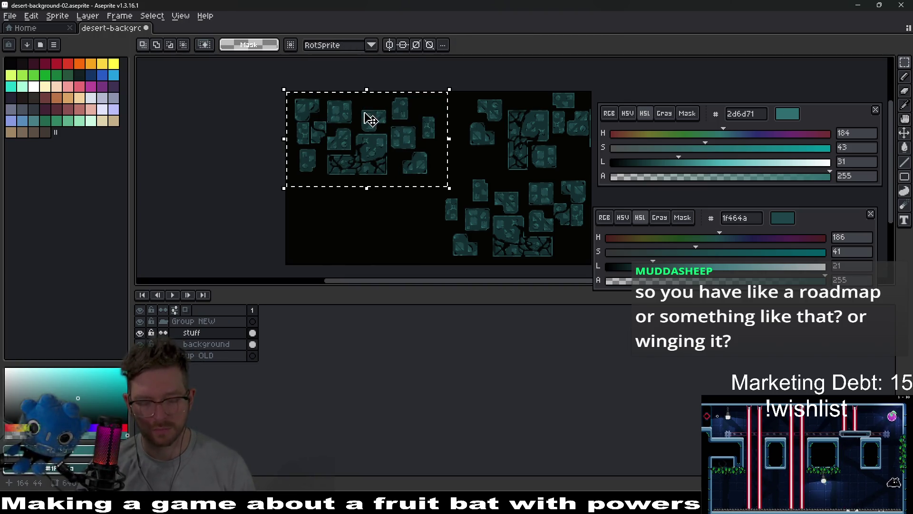
left_click_drag(460, 90, 404, 56)
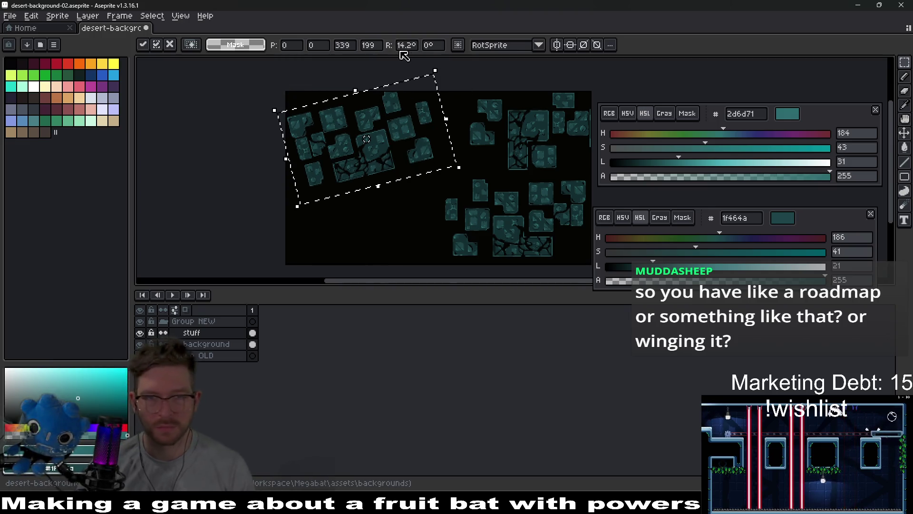
key("Return")
left_click(45, 121)
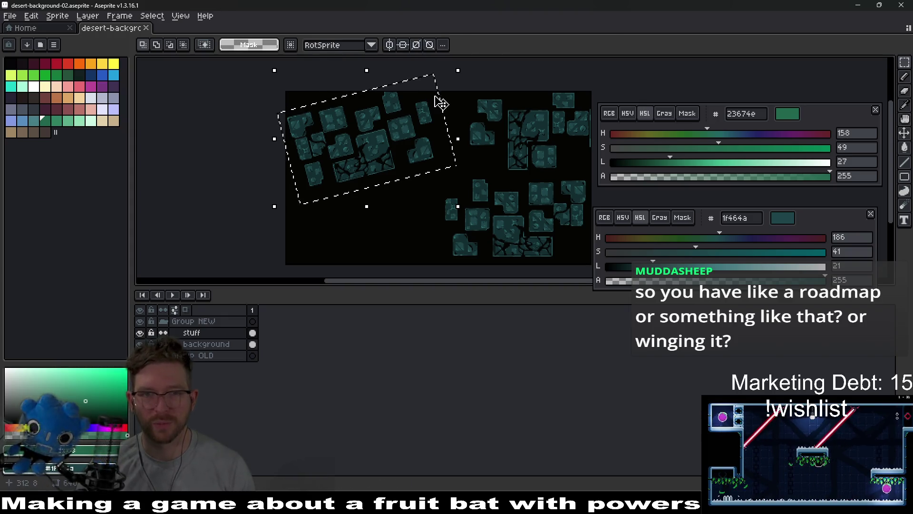
left_click(389, 61)
key("ctrl+z")
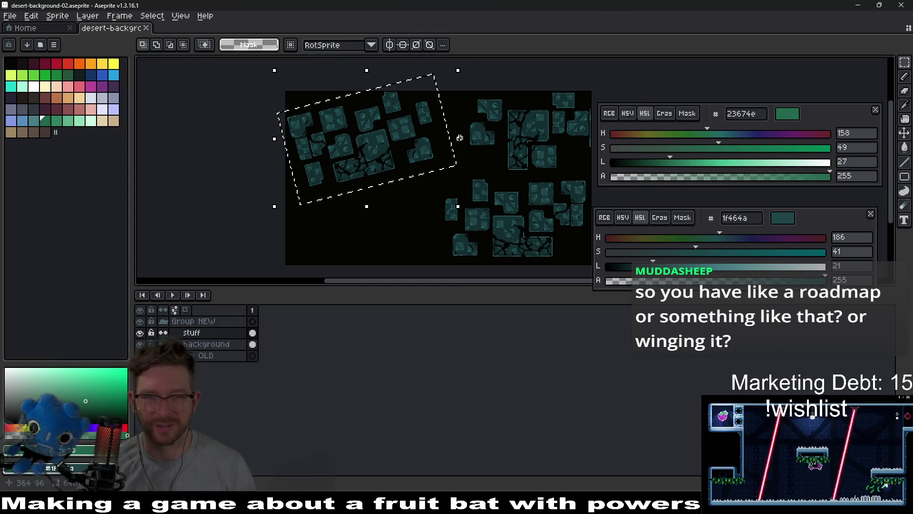
Rotate the cluster 90°, move it down-left to -46,92 and commit it.
left_click_drag(461, 86, 444, 63)
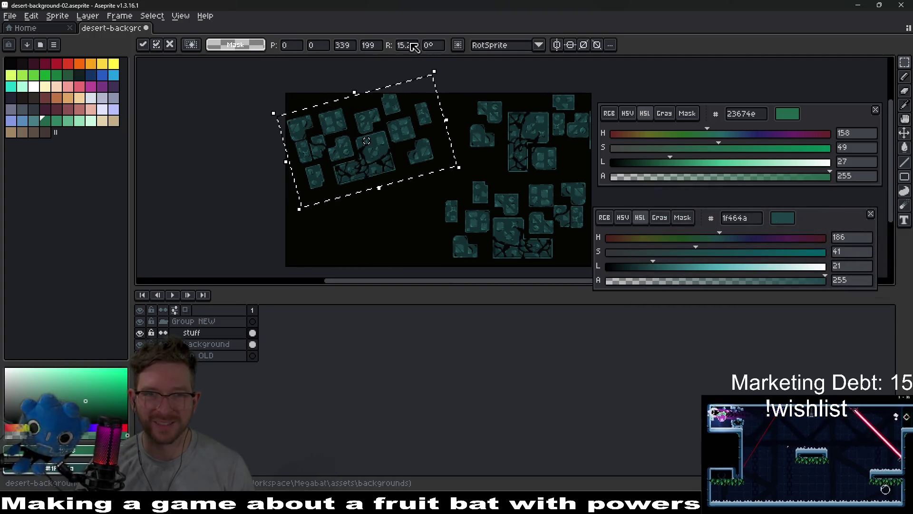
type("90")
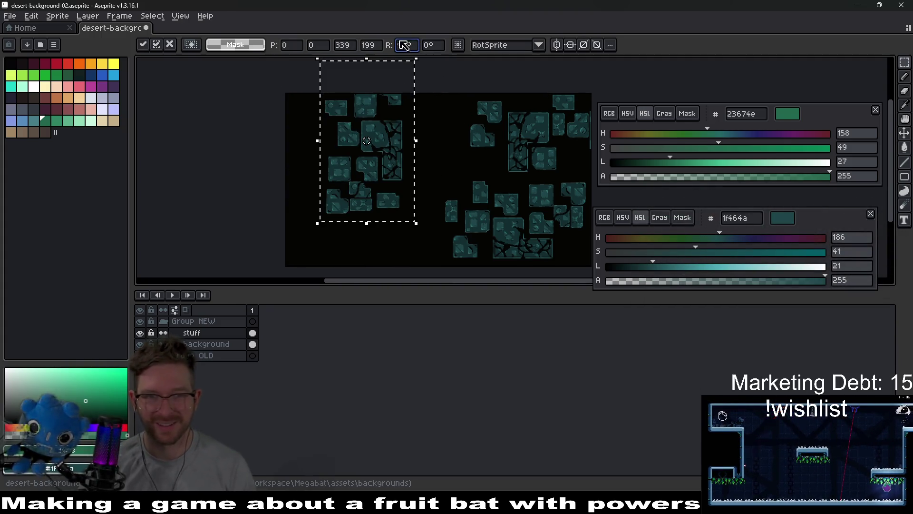
mouse_move(373, 136)
left_mouse_down()
mouse_move(371, 179)
mouse_move(387, 169)
mouse_move(356, 167)
left_mouse_up()
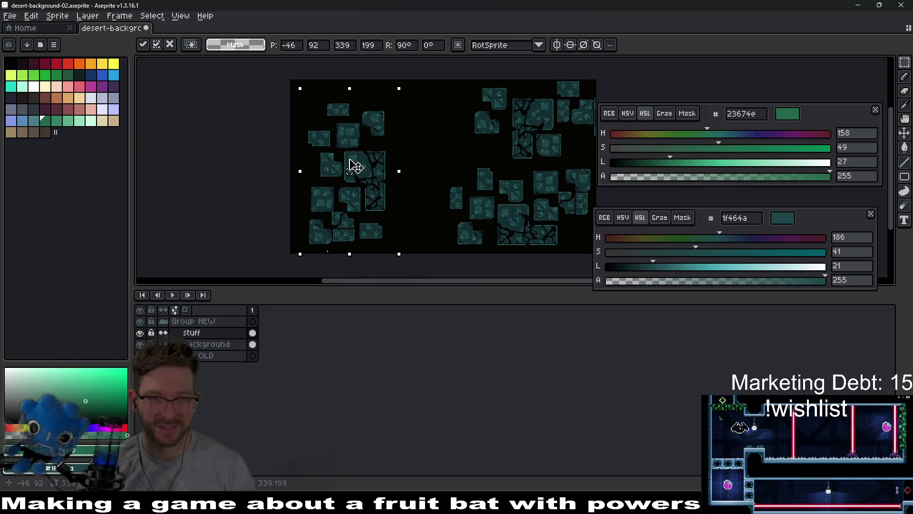
key("Return")
key("ctrl+d")
scroll(376, 147, "up", 2)
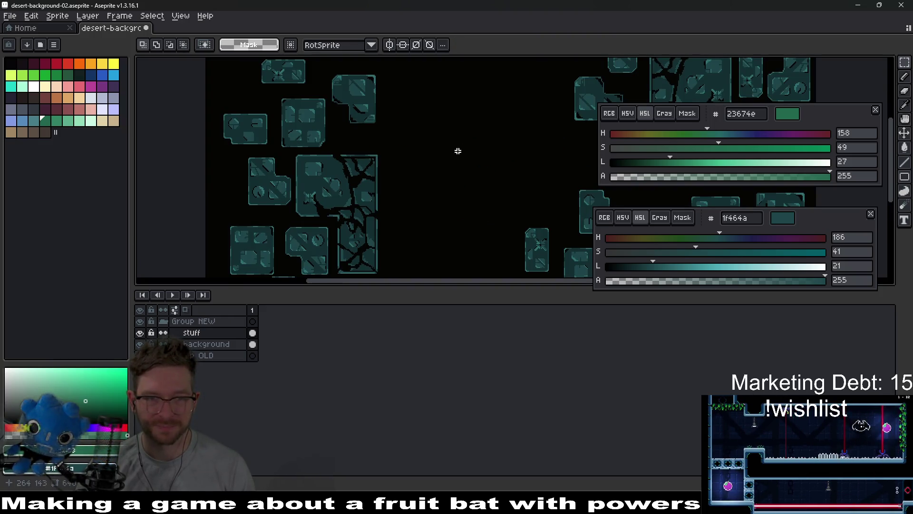
Select a group of tiles in the rotated cluster and move it to a new spot.
scroll(360, 117, "up", 2)
left_click_drag(215, 97, 402, 189)
scroll(406, 195, "down", 2)
scroll(404, 181, "up", 2)
left_click(402, 155)
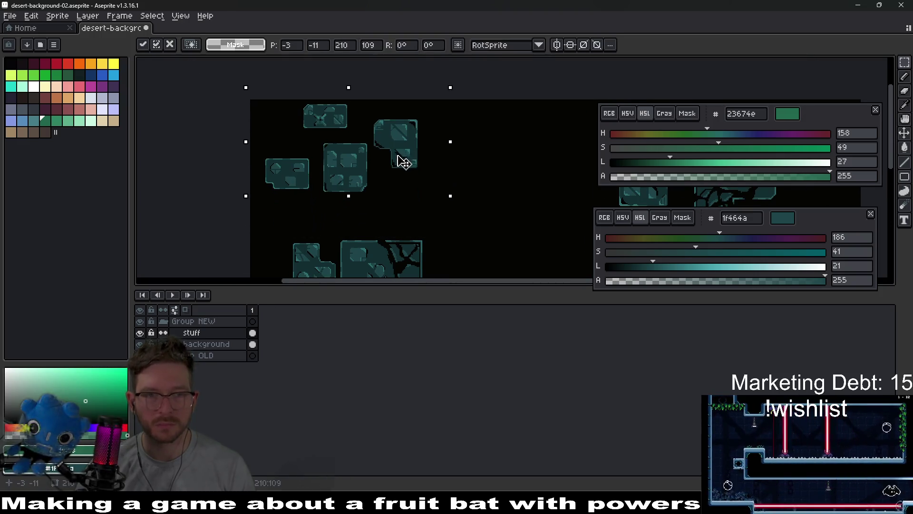
scroll(499, 169, "left", 3)
left_click(550, 149)
Move one tile down about 60 px, another left, and the top-right tile left and up.
mouse_move(342, 118)
left_mouse_down()
mouse_move(379, 138)
mouse_move(382, 149)
mouse_move(373, 149)
left_mouse_up()
scroll(375, 162, "down", 1)
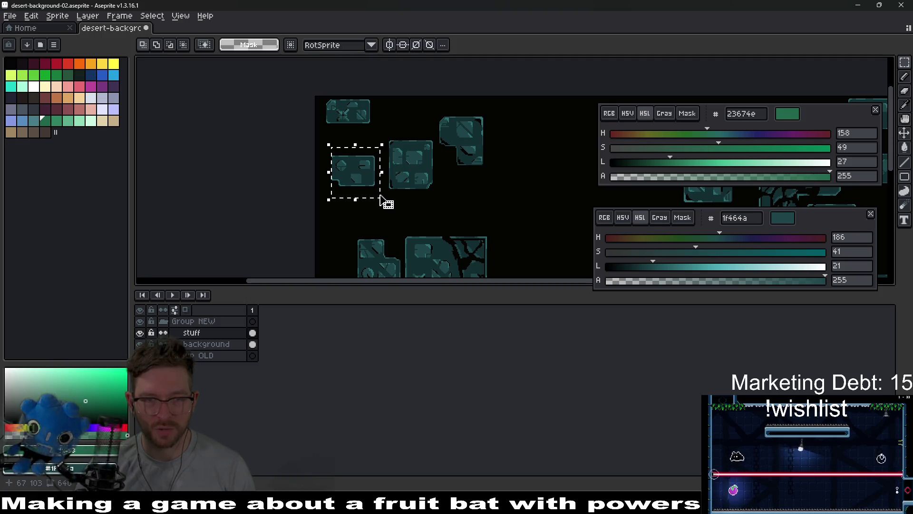
left_click_drag(367, 175, 363, 204)
left_click(442, 200)
mouse_move(417, 186)
left_mouse_down()
mouse_move(434, 192)
mouse_move(359, 169)
mouse_move(384, 168)
left_mouse_up()
mouse_move(435, 116)
left_mouse_down()
mouse_move(510, 180)
mouse_move(422, 137)
left_mouse_up()
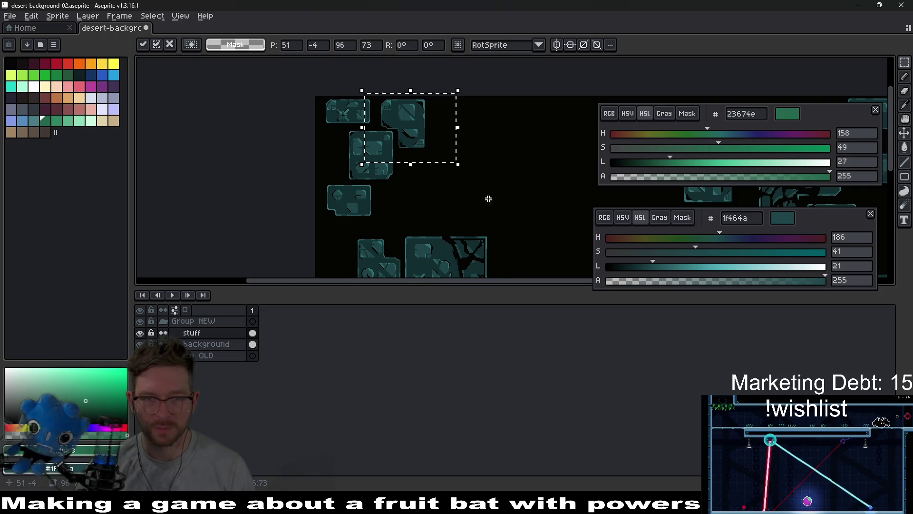
scroll(488, 199, "down", 3)
scroll(447, 189, "down", 3)
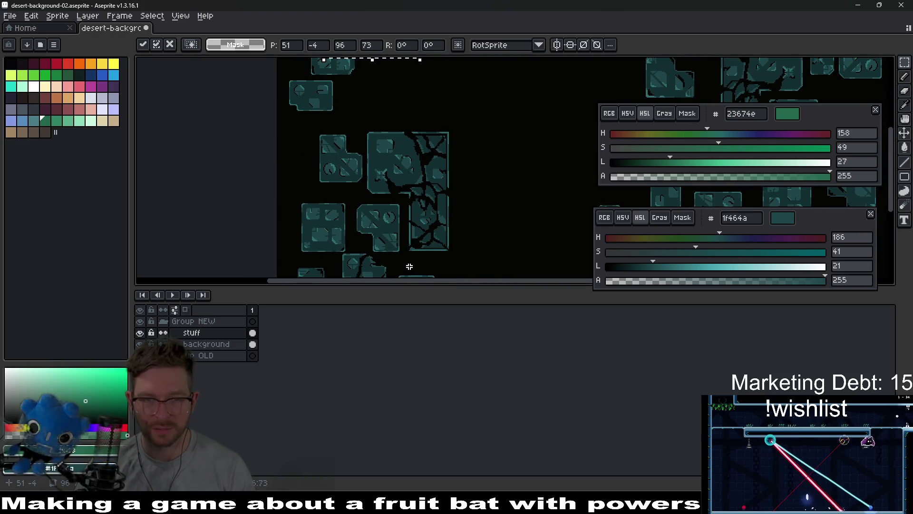
Lasso the large cracked block and drag it up and right to 202, -7.
key("b")
mouse_move(408, 259)
left_mouse_down()
mouse_move(405, 222)
mouse_move(358, 195)
left_mouse_up()
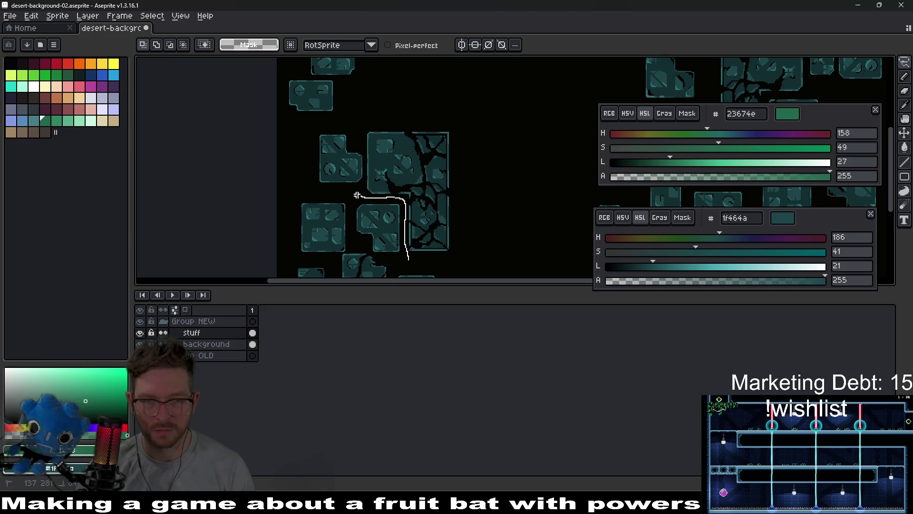
left_click_drag(456, 248, 459, 253)
left_click_drag(438, 198, 485, 147)
scroll(469, 233, "up", 3)
mouse_move(468, 233)
left_mouse_down()
mouse_move(473, 138)
mouse_move(510, 130)
left_mouse_up()
scroll(510, 131, "up", 3)
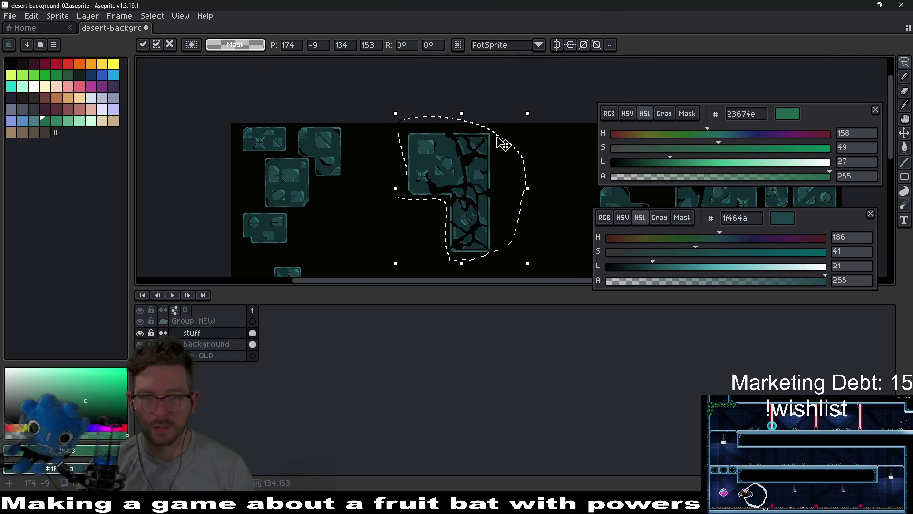
mouse_move(474, 182)
left_mouse_down()
mouse_move(503, 176)
mouse_move(502, 183)
left_mouse_up()
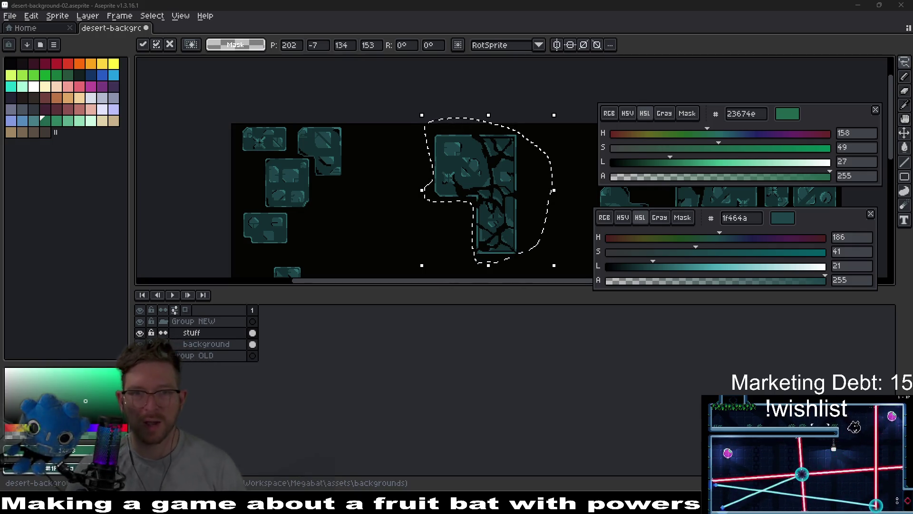
scroll(493, 219, "down", 2)
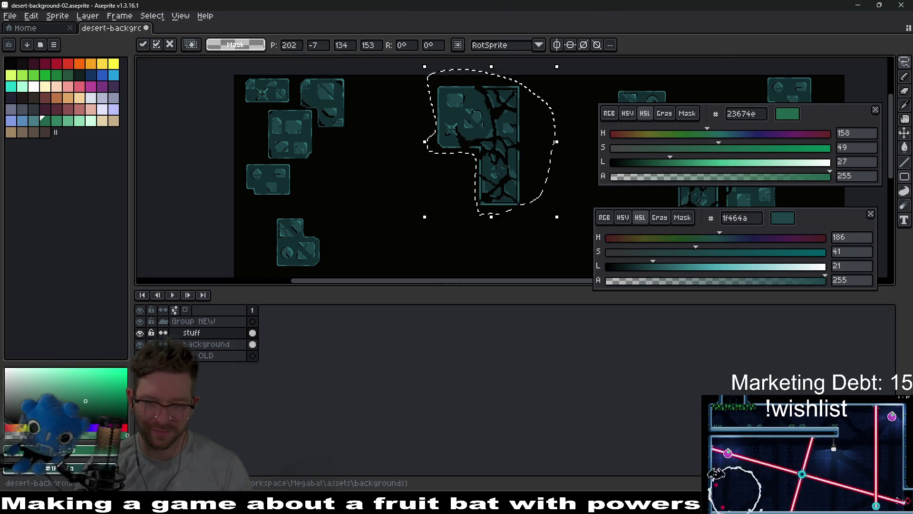
In Obsidian, browse the Section 2–5, Overworld, Ideas from chat and TODOs notes.
mouse_move(579, 477)
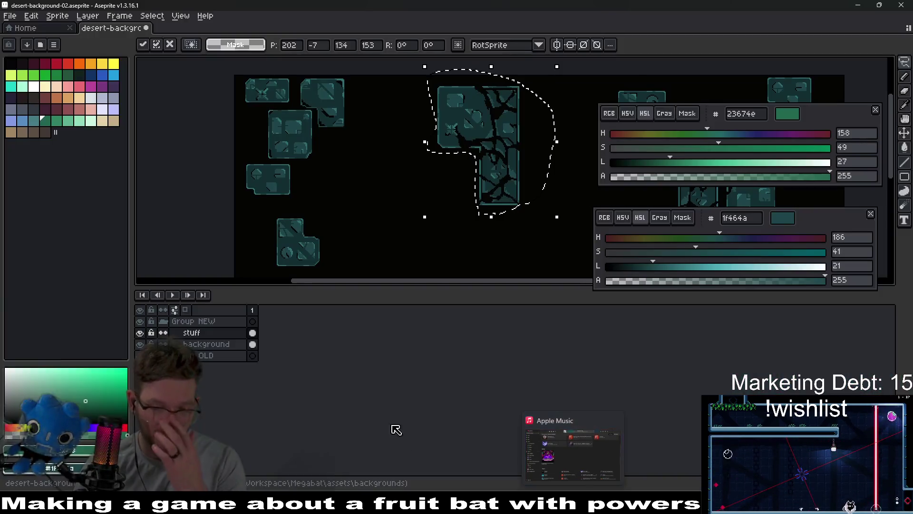
key("alt+Tab")
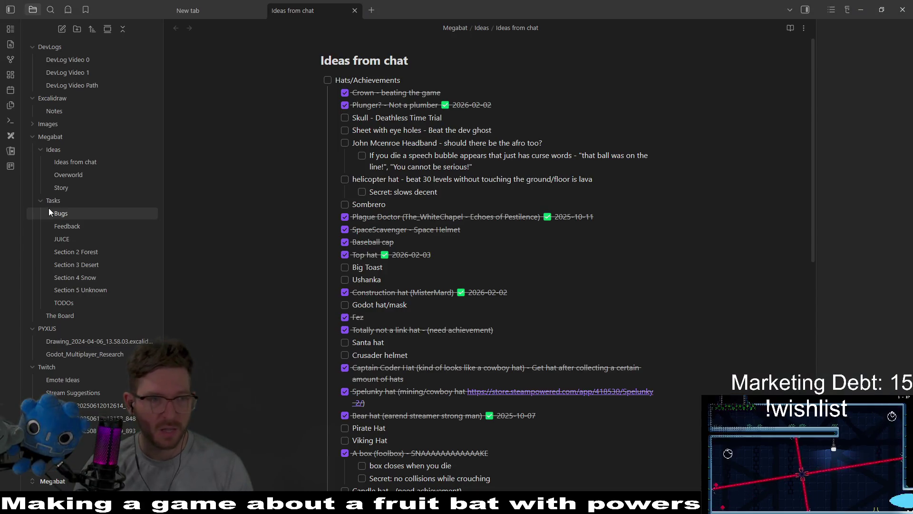
left_click(92, 254)
left_click(85, 265)
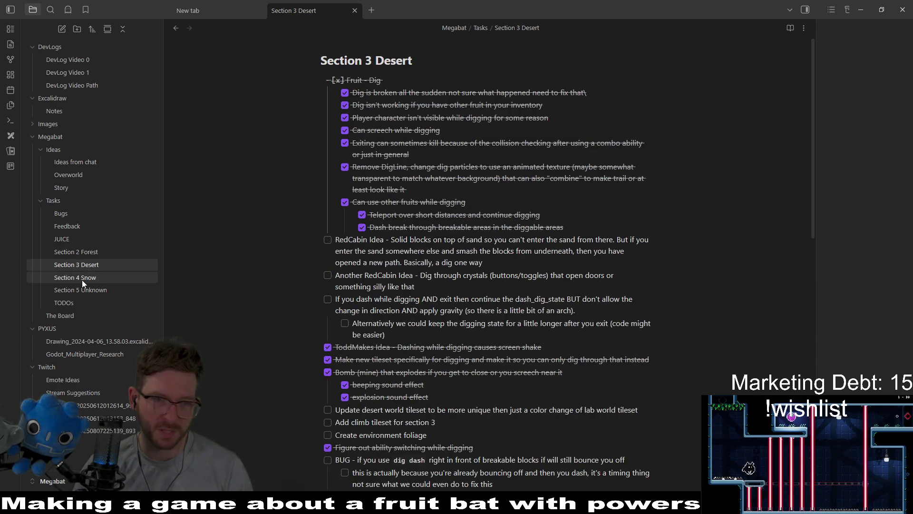
left_click(82, 279)
left_click(86, 290)
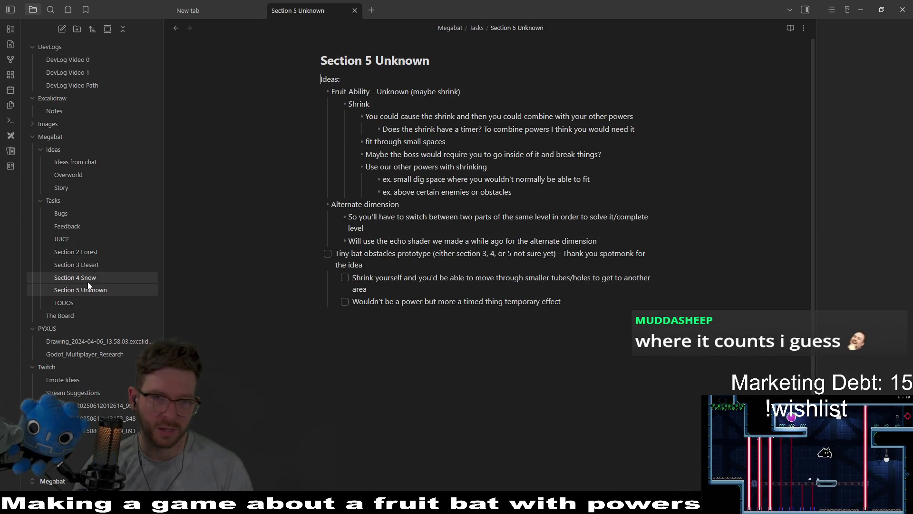
left_click(88, 280)
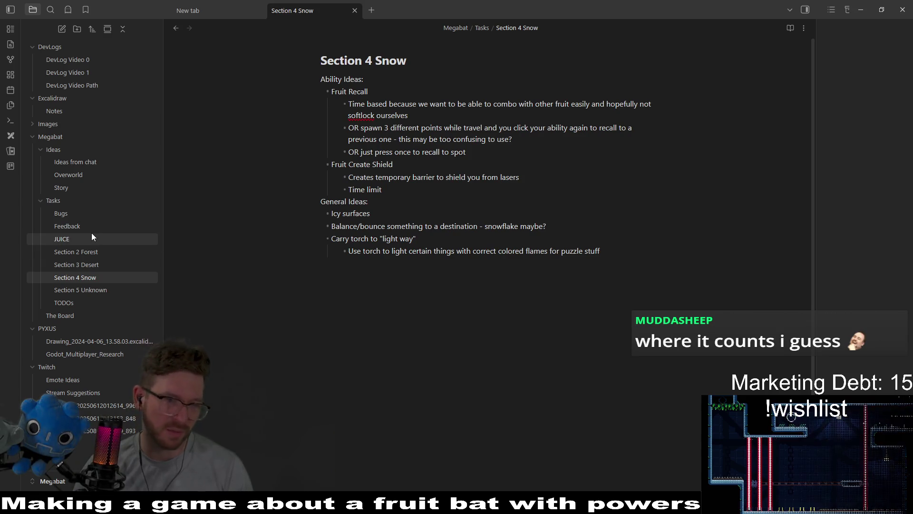
left_click(80, 175)
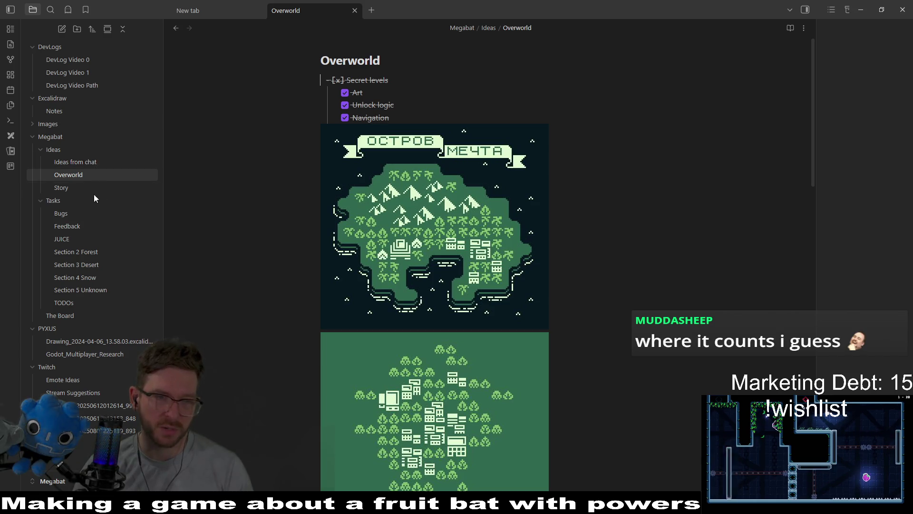
left_click(78, 162)
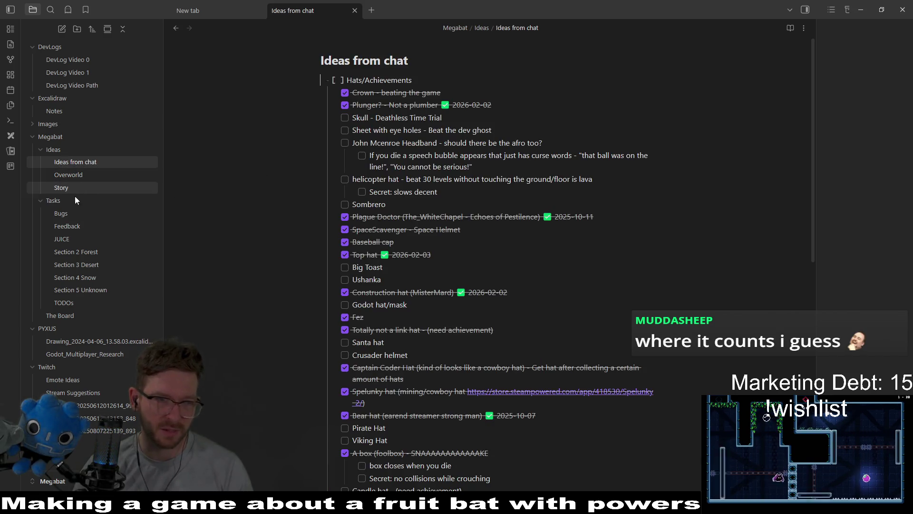
left_click(73, 301)
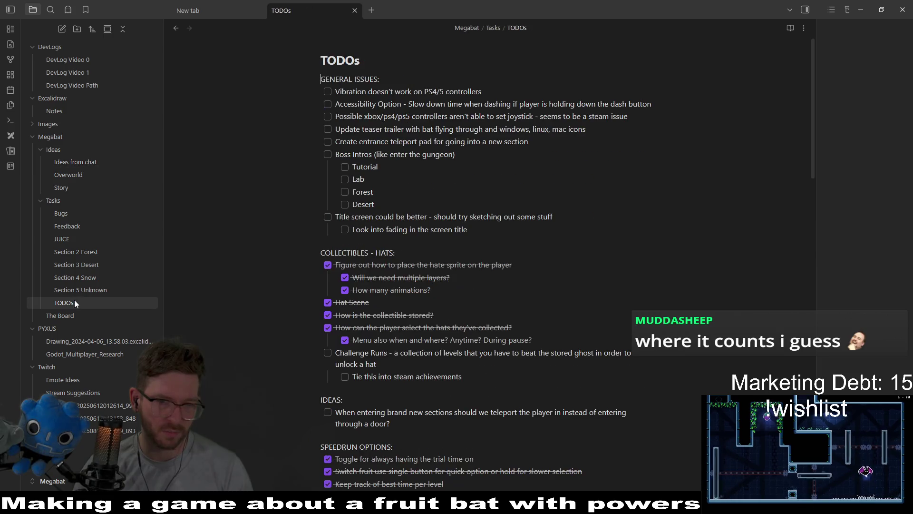
Review The Board kanban, expanding and collapsing STEAM NEXT FEST GOALS, then minimize Obsidian.
left_click(87, 321)
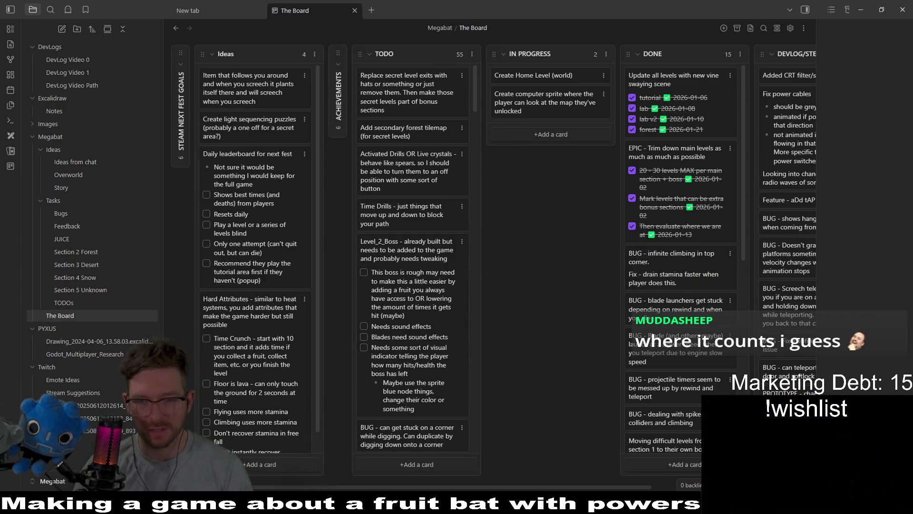
scroll(726, 309, "right", 5)
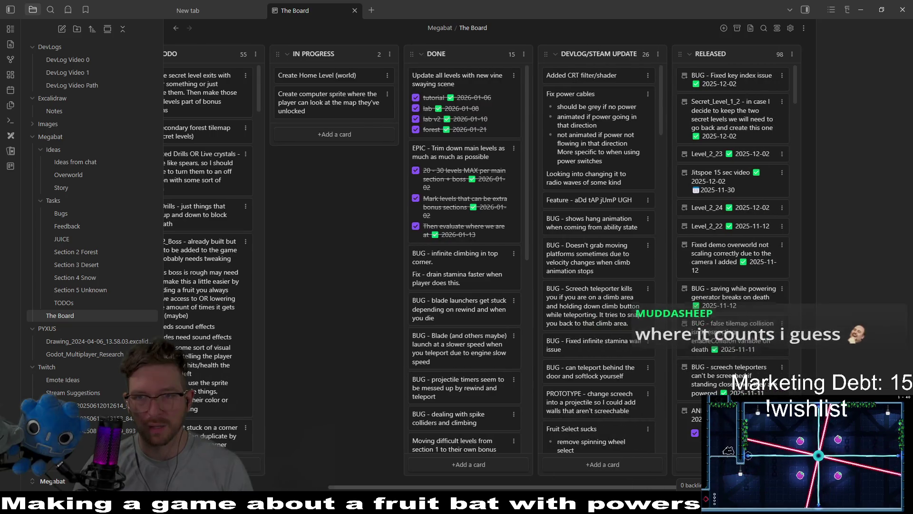
scroll(265, 150, "left", 5)
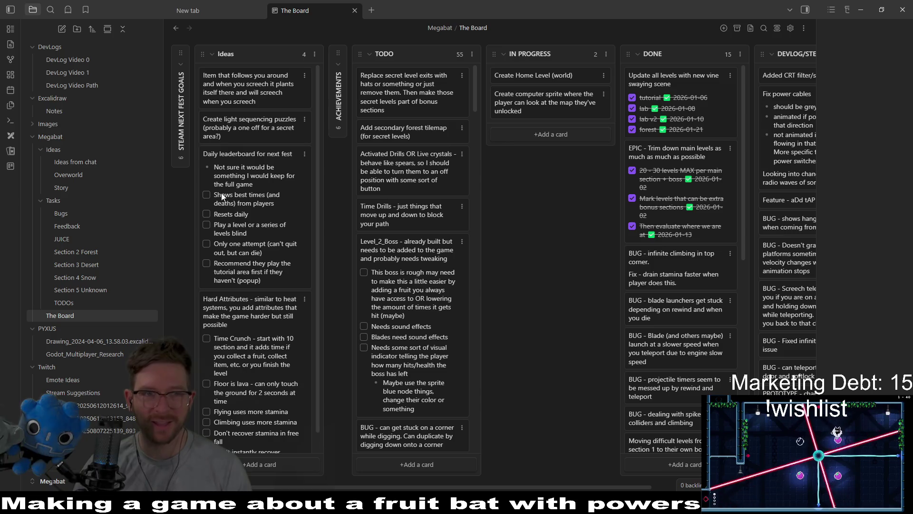
scroll(255, 213, "down", 2)
scroll(255, 212, "up", 2)
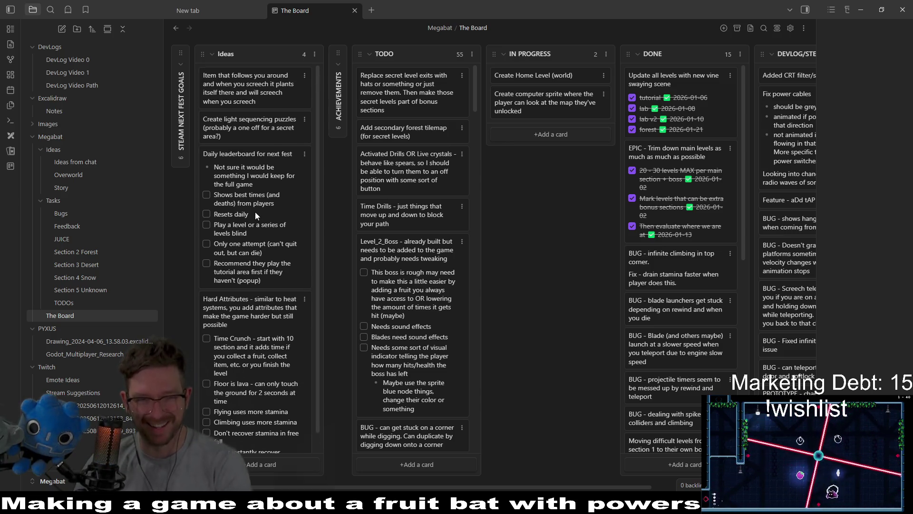
left_click(182, 64)
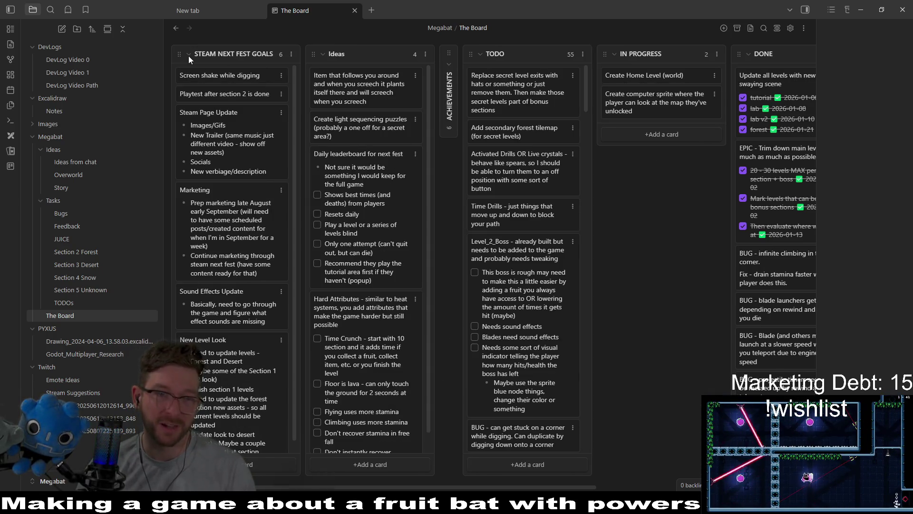
left_click(188, 55)
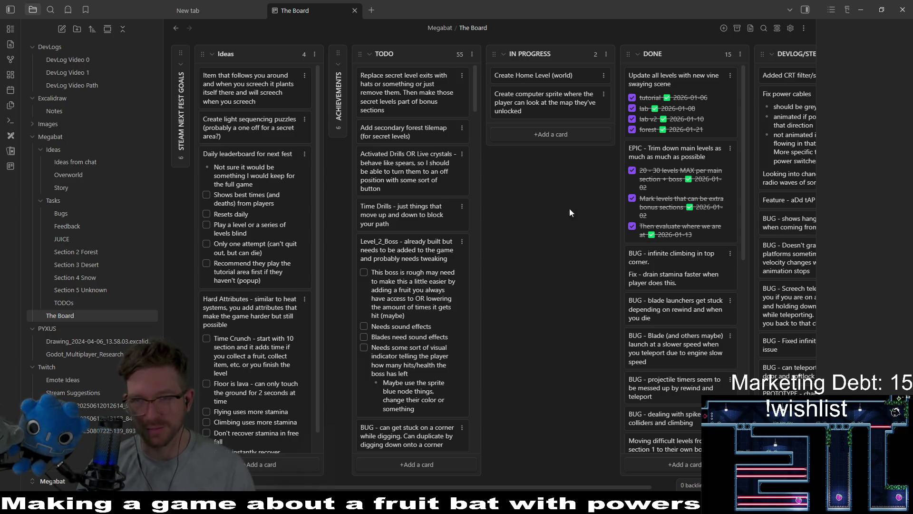
left_click(867, 13)
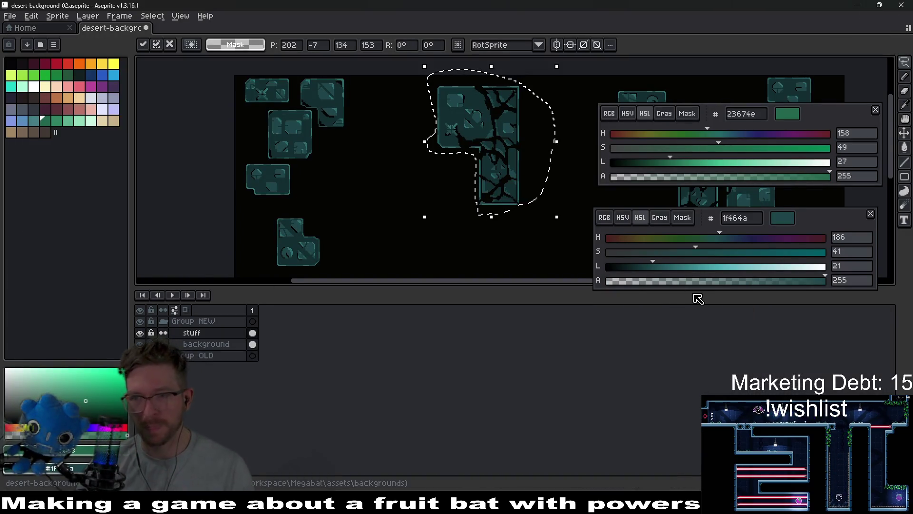
Drop the floating selection and move a stone tile up-right to position 118,20.
key("ctrl+d")
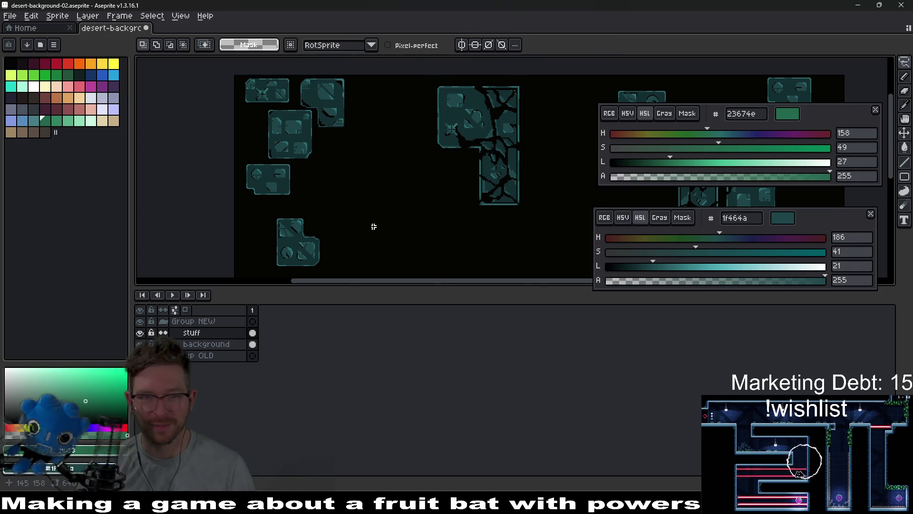
scroll(449, 218, "down", 5)
scroll(434, 197, "right", 1)
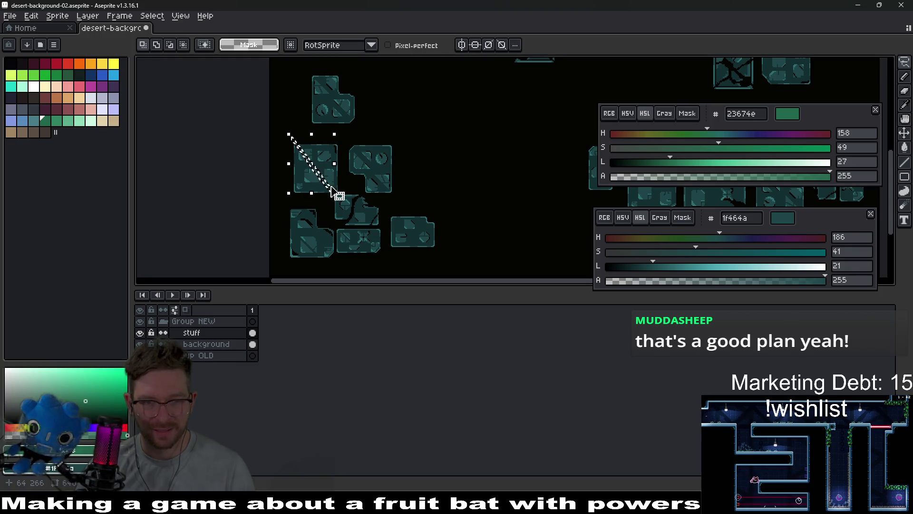
key("m")
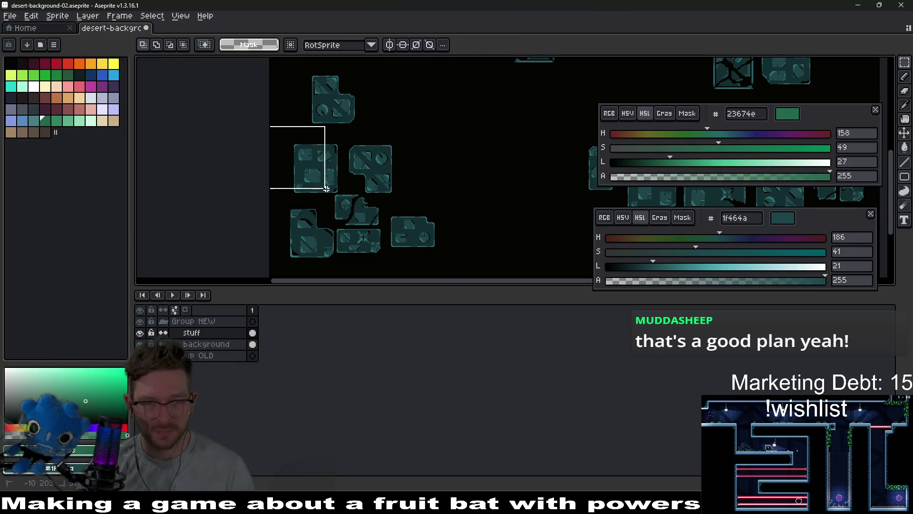
scroll(428, 143, "up", 3)
left_click_drag(292, 247, 383, 109)
scroll(383, 109, "up", 3)
mouse_move(367, 204)
left_mouse_down()
mouse_move(394, 162)
mouse_move(389, 169)
left_mouse_up()
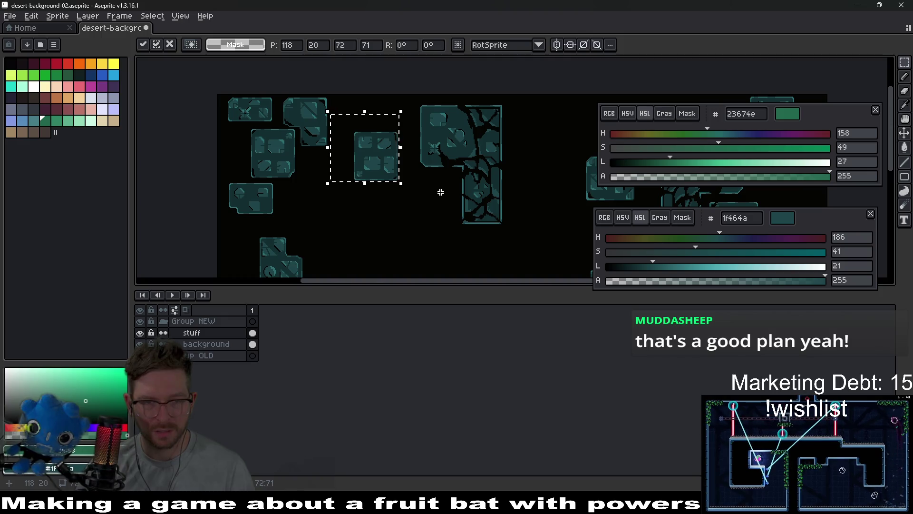
left_click_drag(441, 192, 421, 187)
left_click(421, 186)
Nudge a lower-left stone tile into place and commit the move.
scroll(374, 143, "down", 5)
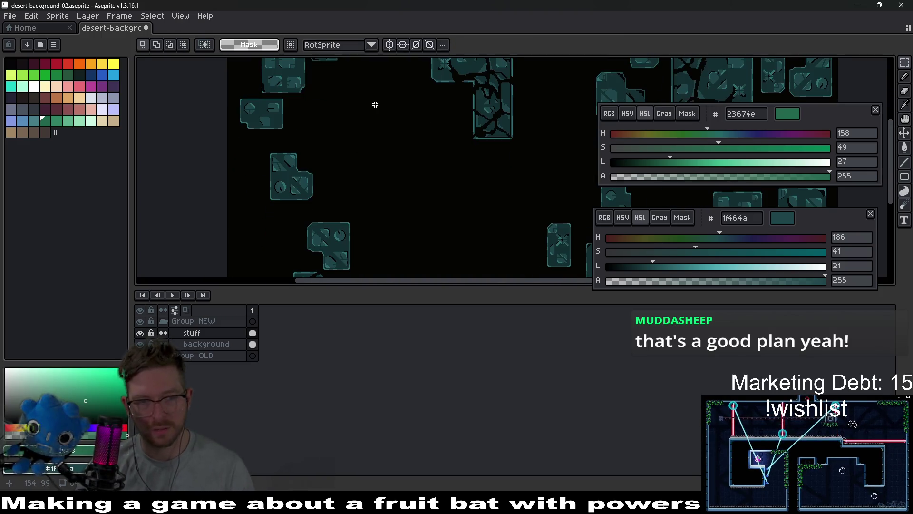
scroll(400, 132, "left", 2)
scroll(409, 201, "down", 2)
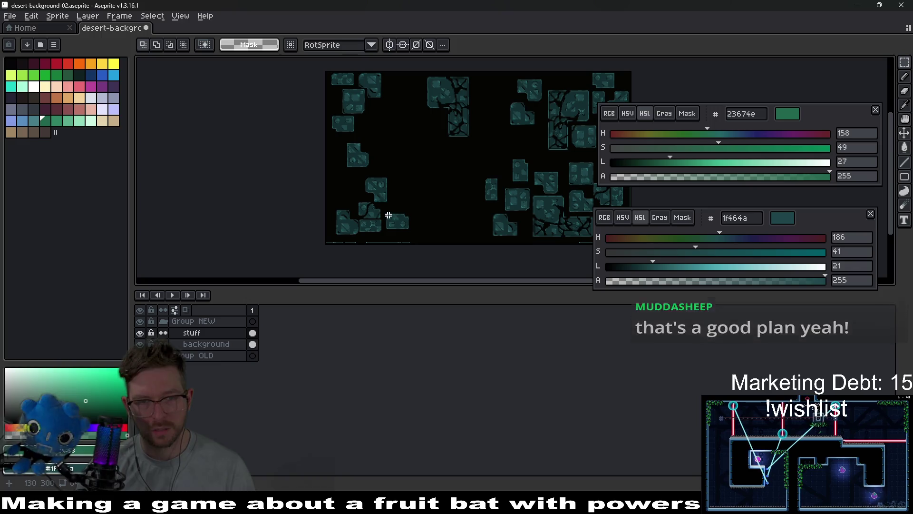
left_click_drag(422, 243, 422, 243)
scroll(414, 190, "up", 3)
left_click_drag(506, 244, 518, 241)
scroll(562, 171, "up", 1)
key("Return")
Switch to the eraser and pan across the tiles to inspect them.
scroll(453, 184, "up", 2)
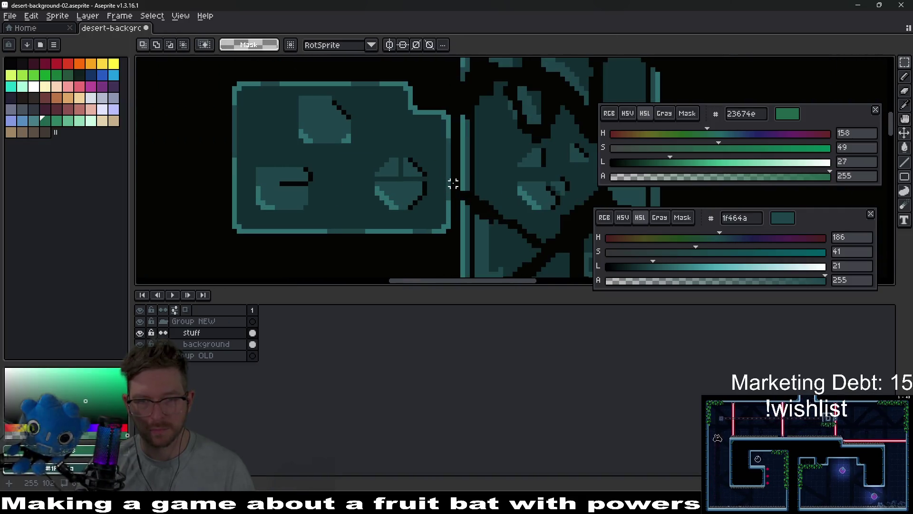
left_click_drag(453, 192, 455, 222)
key("e")
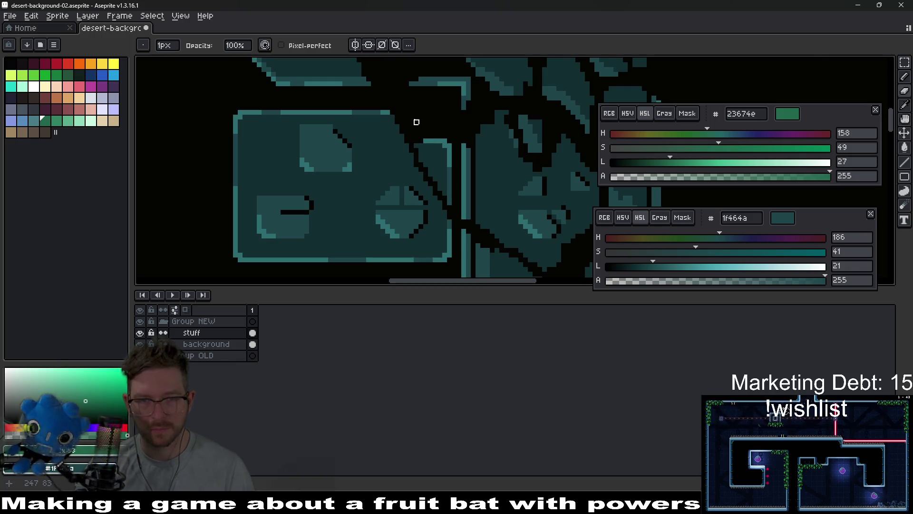
scroll(416, 122, "down", 4)
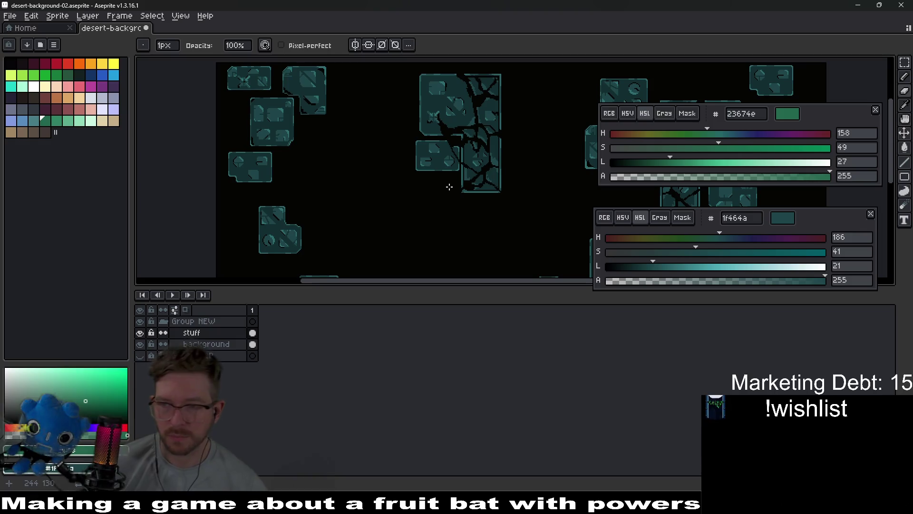
left_click_drag(417, 184, 438, 143)
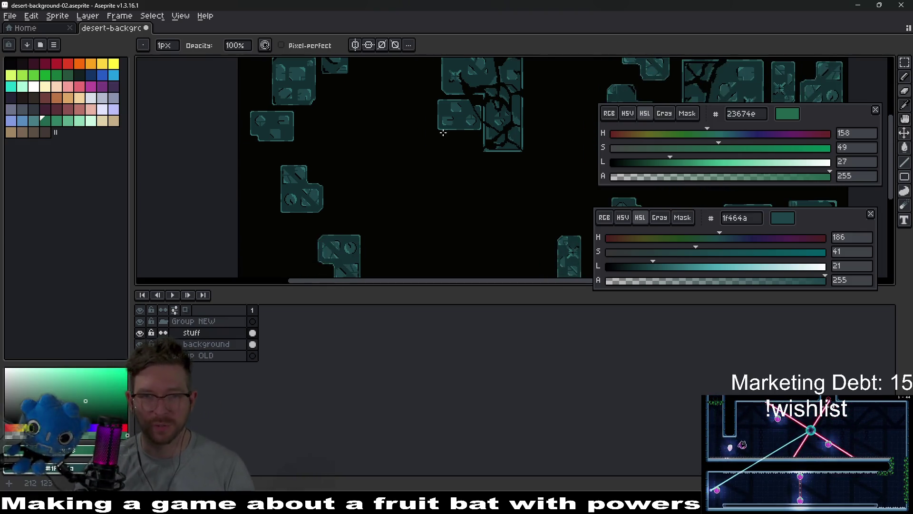
scroll(438, 142, "up", 4)
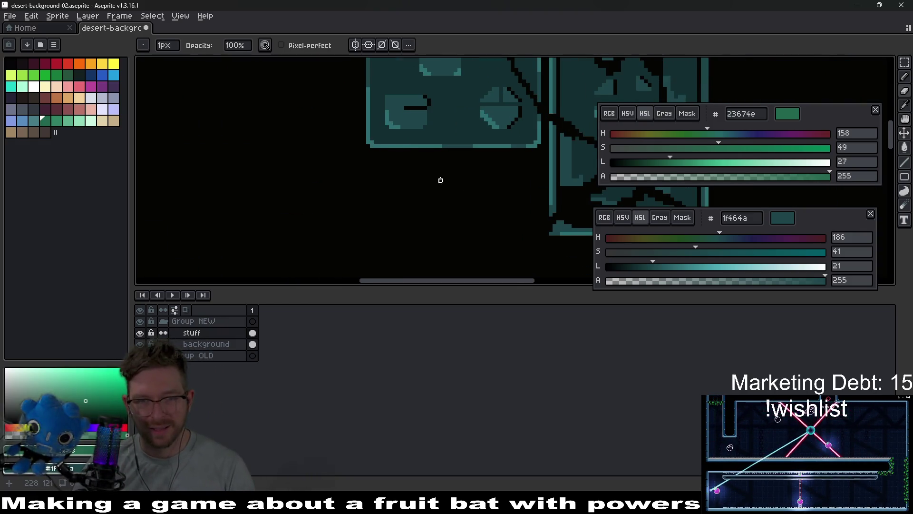
scroll(444, 195, "down", 5)
left_click_drag(479, 198, 481, 177)
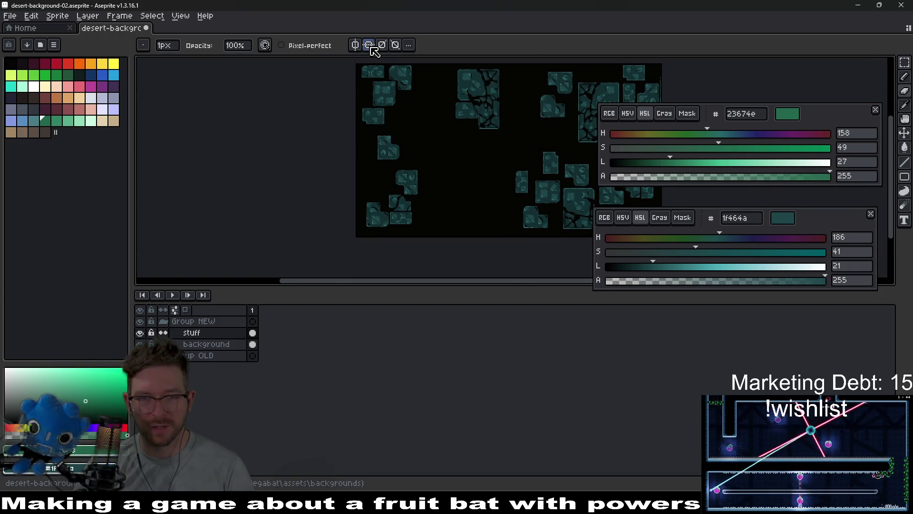
scroll(381, 195, "up", 2)
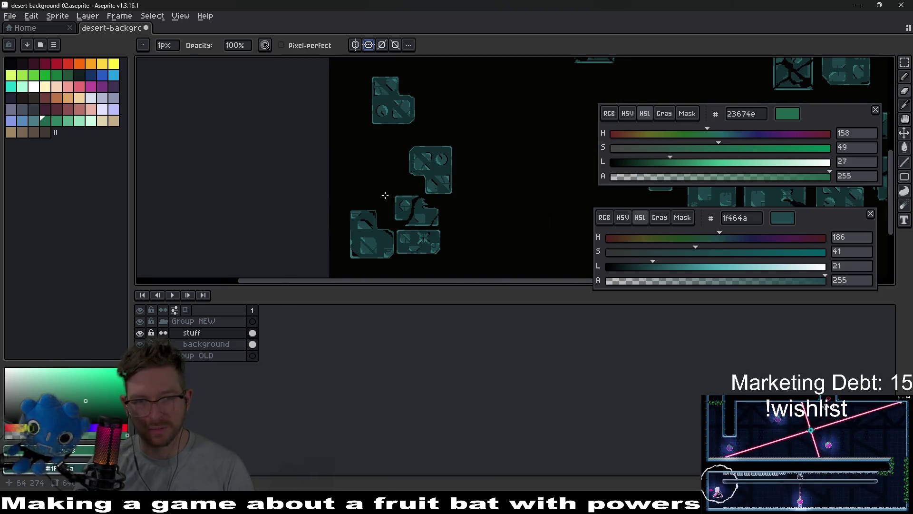
left_click_drag(437, 147, 416, 178)
Move another stone block up beside the cracked cluster and commit it.
key("m")
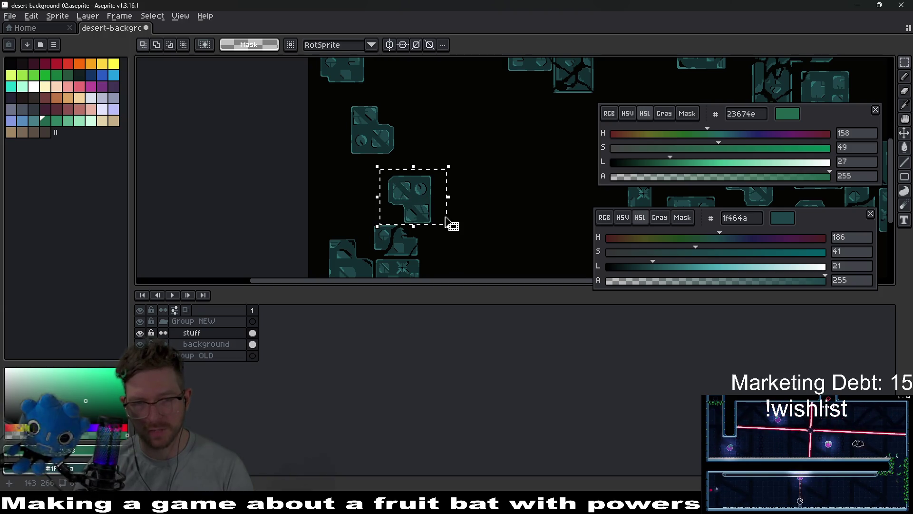
mouse_move(414, 224)
left_mouse_down()
mouse_move(401, 238)
mouse_move(452, 112)
mouse_move(438, 180)
mouse_move(425, 183)
left_mouse_up()
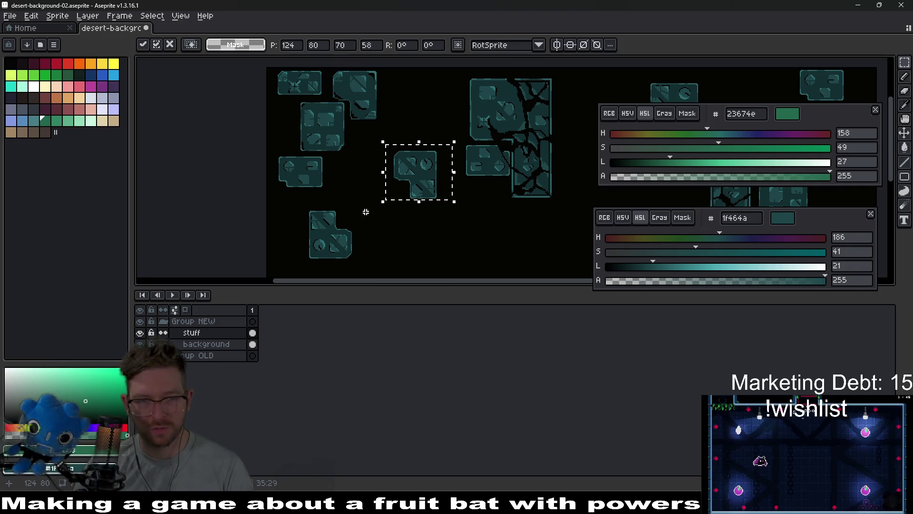
mouse_move(297, 205)
left_mouse_down()
mouse_move(370, 267)
mouse_move(422, 127)
left_mouse_up()
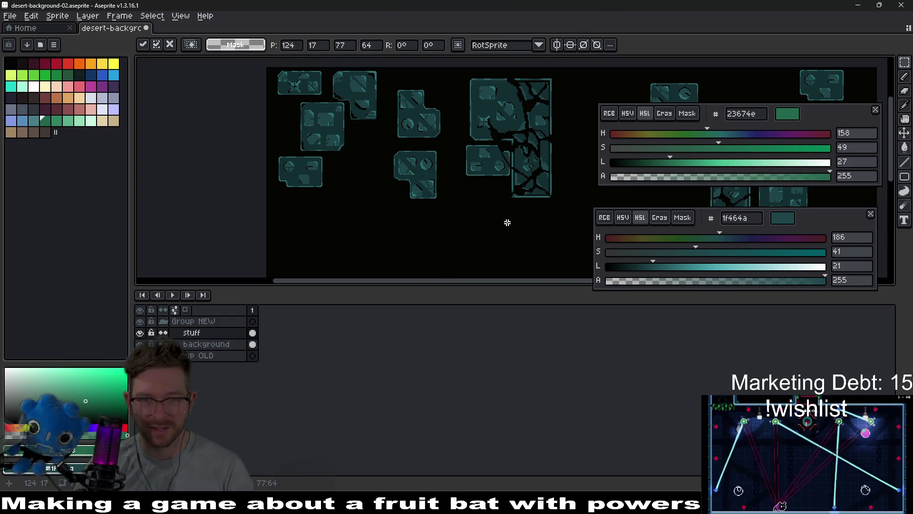
key("Return")
scroll(508, 222, "down", 2)
left_click_drag(541, 219, 455, 188)
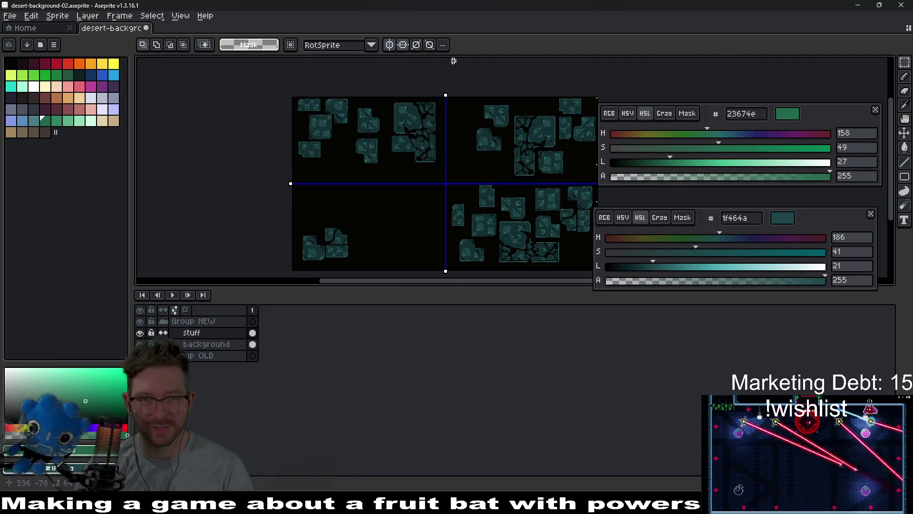
Turn off diagonal and horizontal symmetry and lower the top-left tiles about 12 px.
left_click(416, 45)
left_click(403, 44)
left_click(389, 45)
mouse_move(410, 169)
left_mouse_down()
mouse_move(446, 169)
mouse_move(447, 179)
left_mouse_up()
left_click(431, 70)
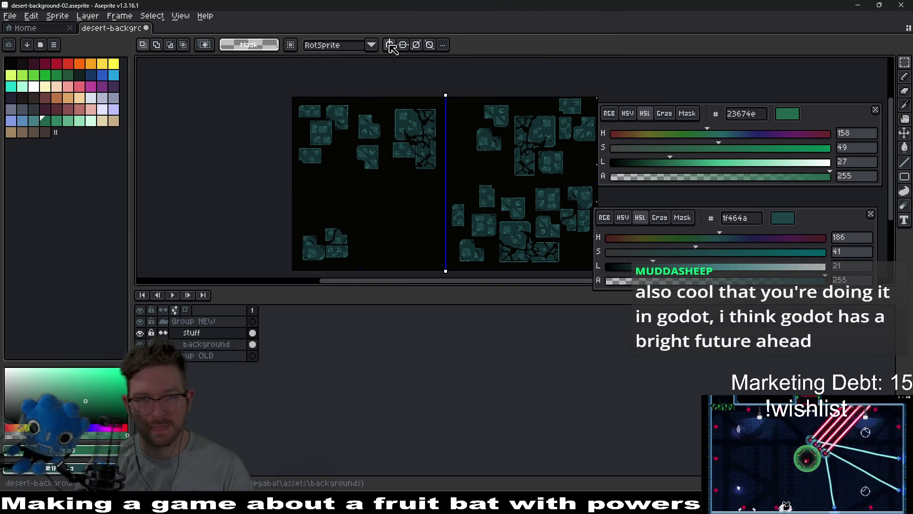
left_click(404, 48)
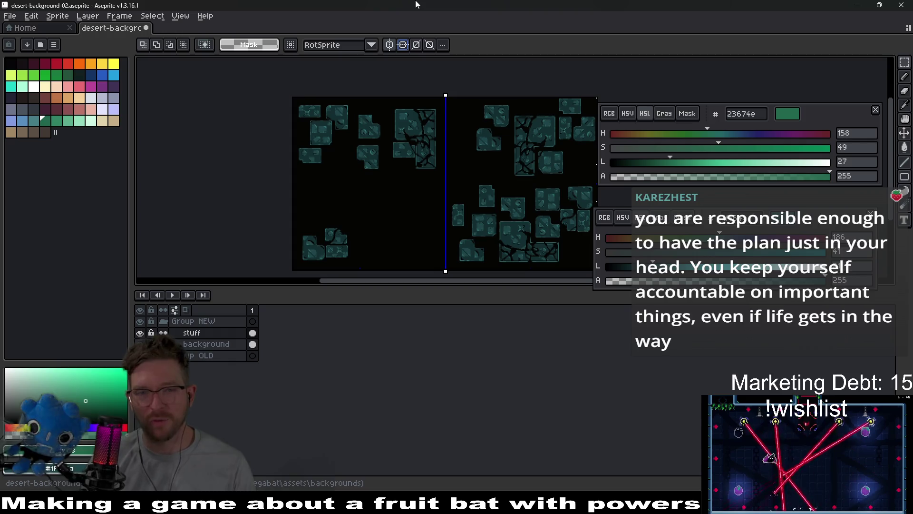
scroll(409, 164, "up", 5)
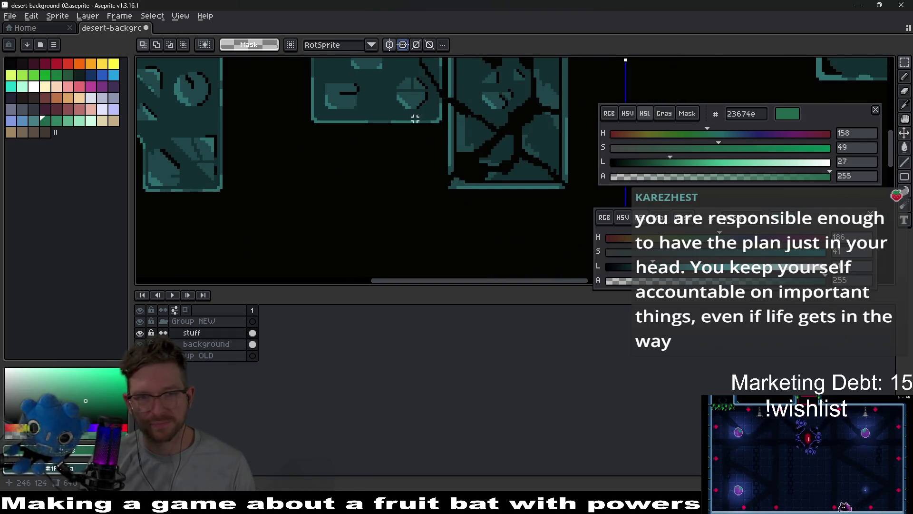
left_click_drag(289, 90, 433, 202)
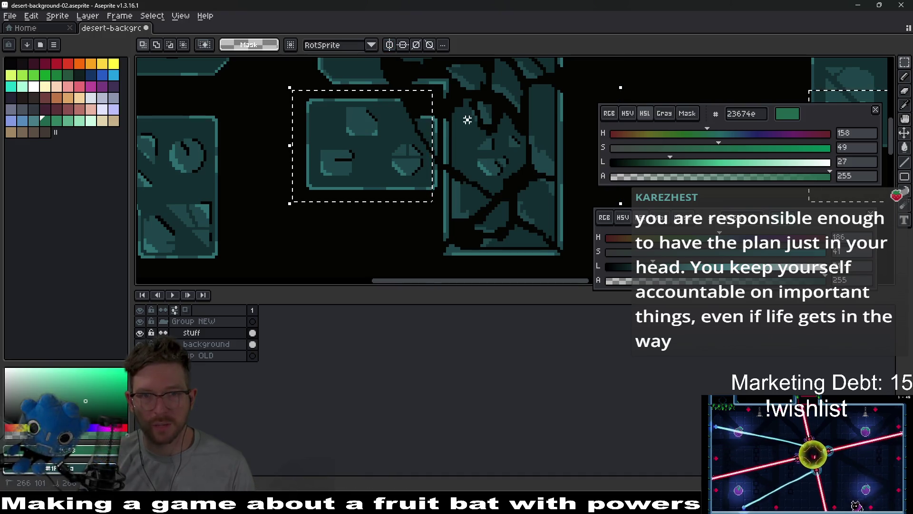
left_click_drag(293, 93, 442, 209)
left_click_drag(418, 179, 404, 177)
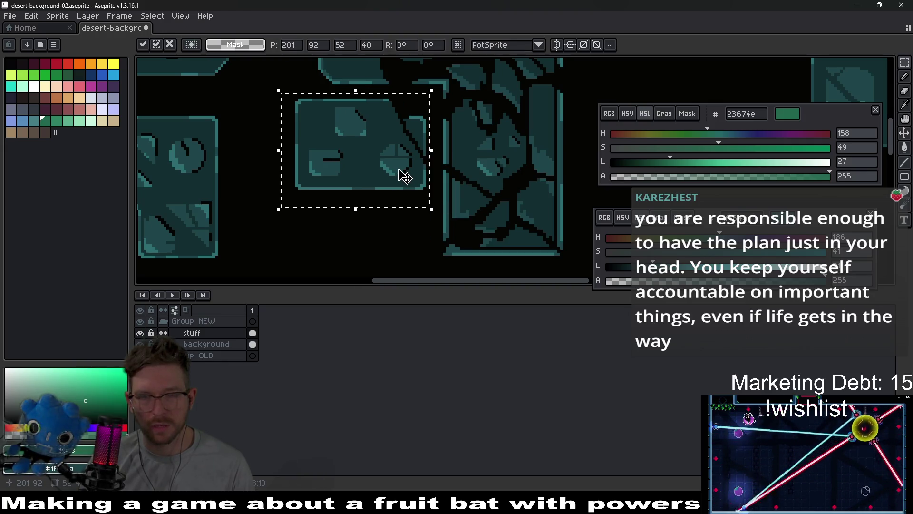
left_click(445, 176)
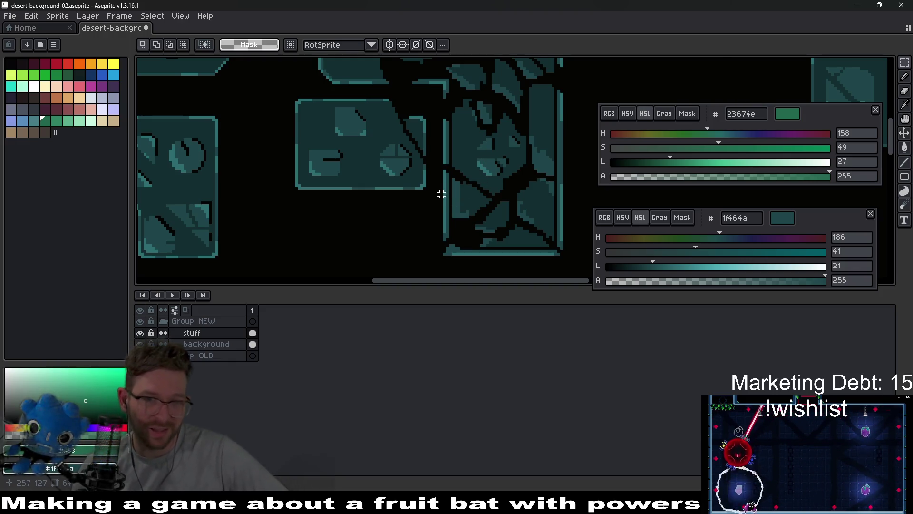
scroll(442, 194, "down", 1)
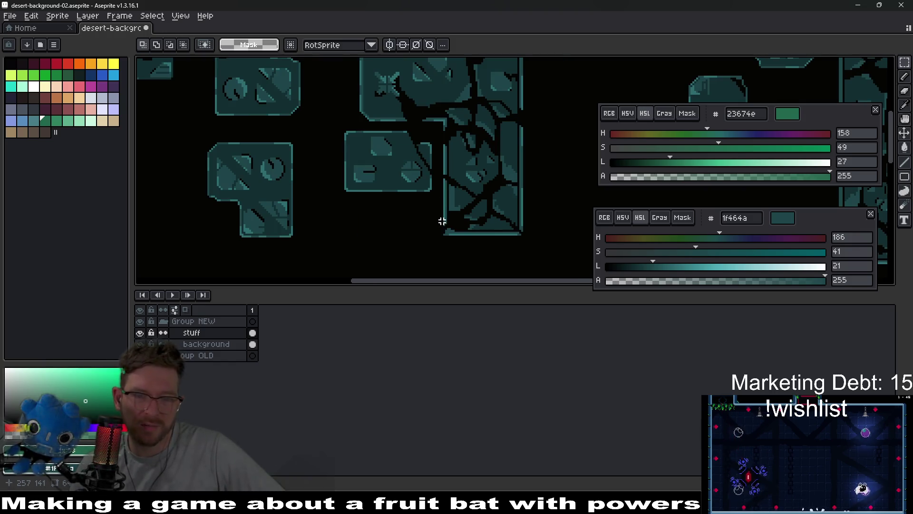
left_click_drag(412, 230, 422, 224)
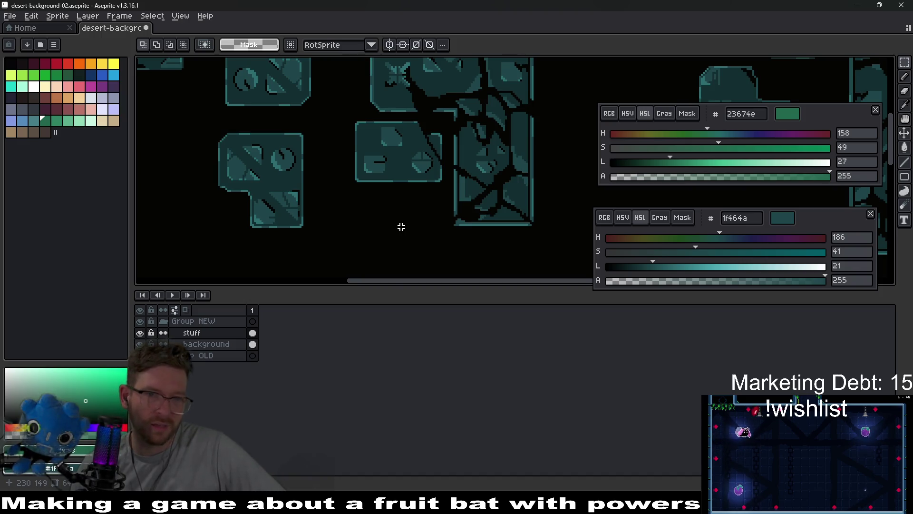
left_click_drag(408, 214, 412, 219)
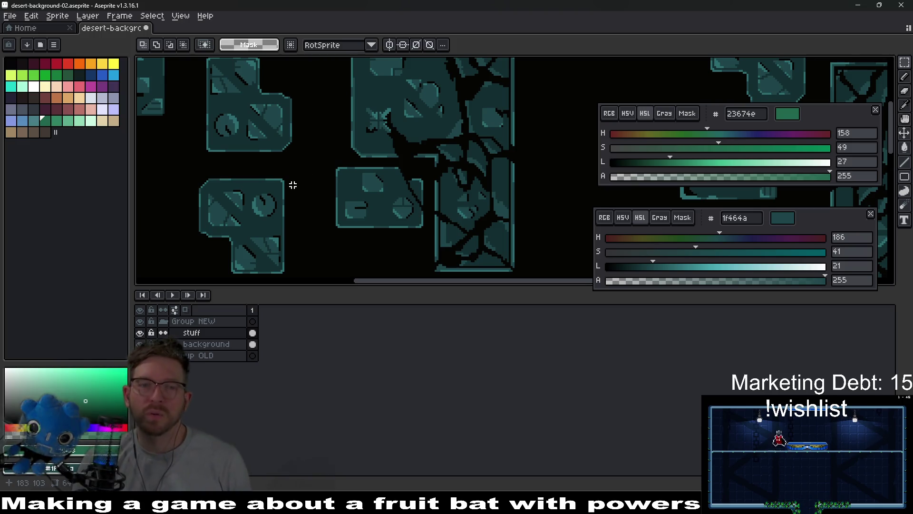
scroll(343, 243, "up", 2)
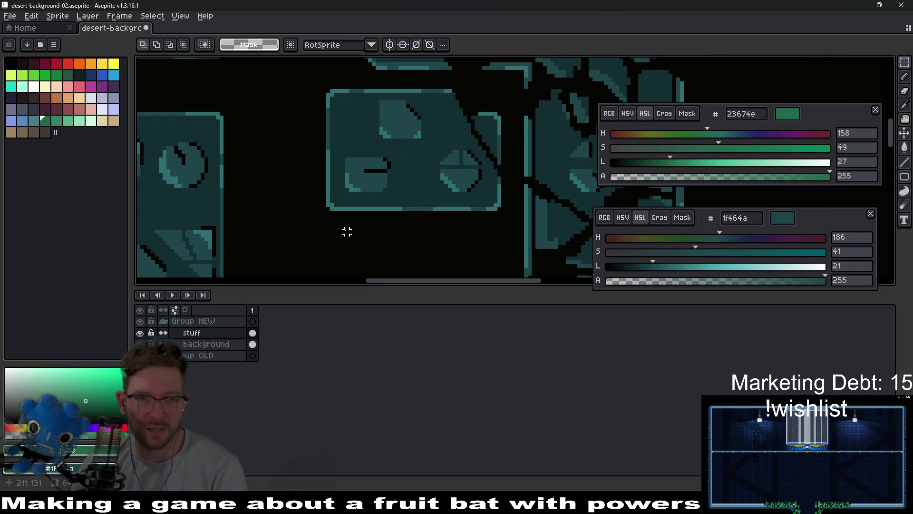
scroll(401, 189, "up", 1)
scroll(400, 190, "down", 2)
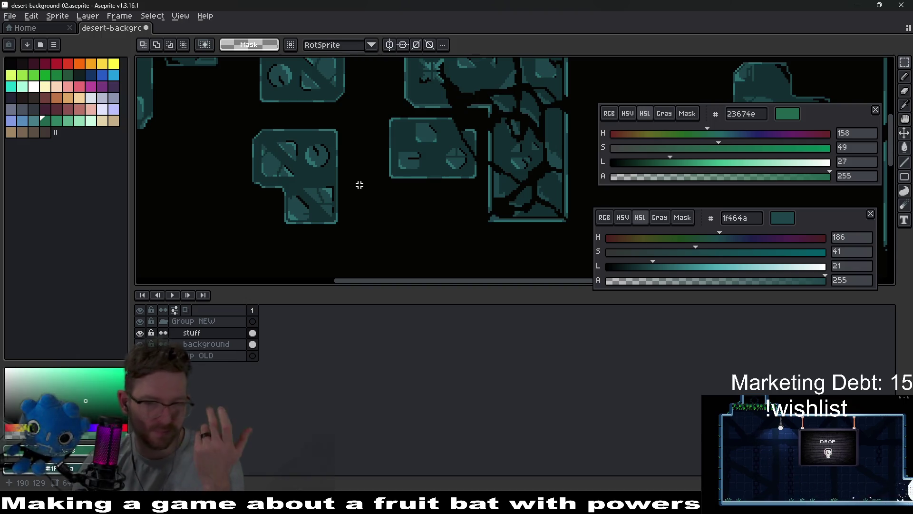
scroll(401, 185, "up", 2)
Pencil a dark diagonal edge onto the stone tile's lower-left corner.
key("b")
left_click_drag(382, 199, 353, 164)
scroll(419, 215, "down", 2)
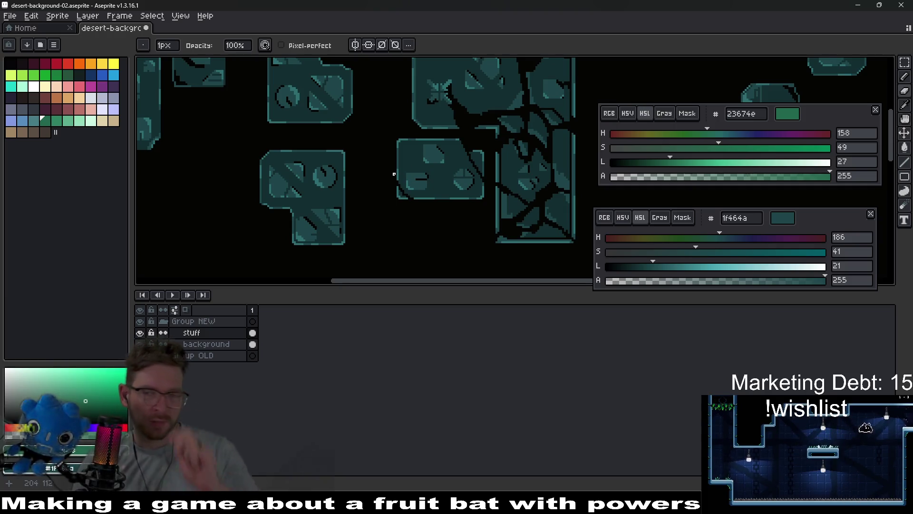
scroll(405, 164, "up", 2)
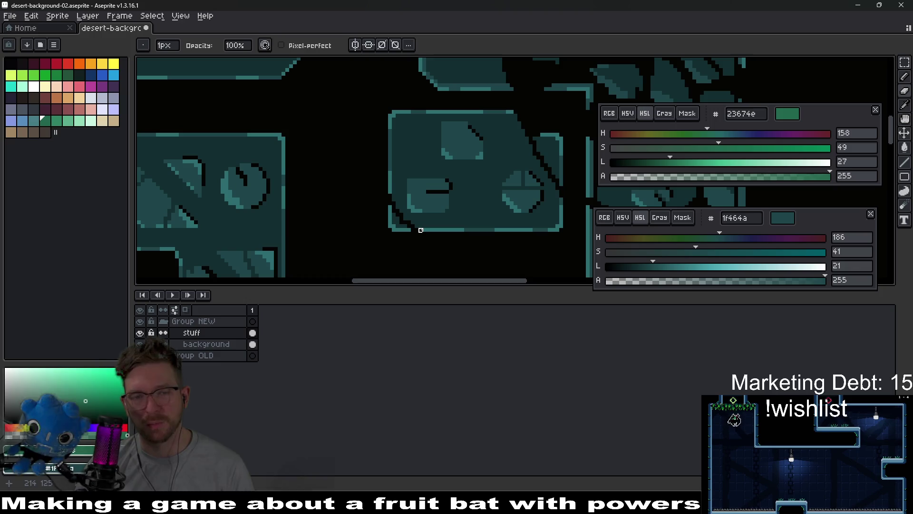
scroll(413, 222, "up", 1)
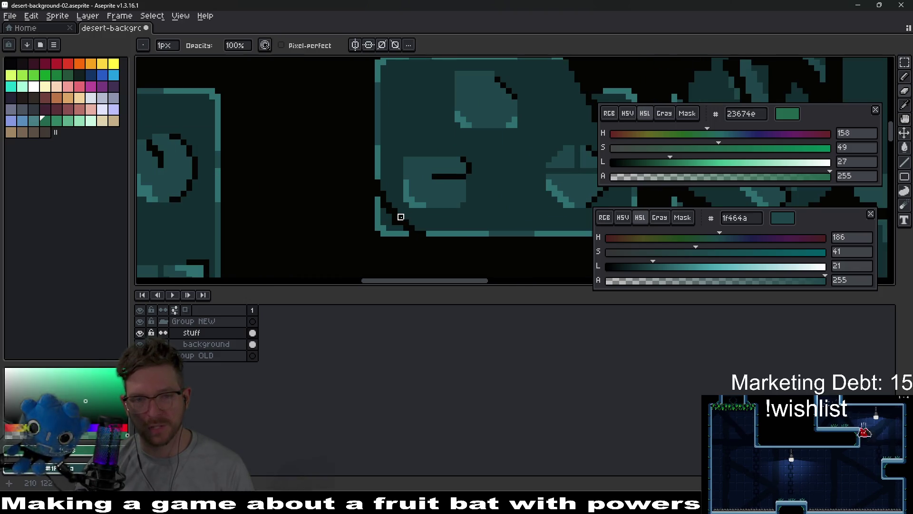
scroll(428, 233, "up", 1)
scroll(373, 245, "up", 1)
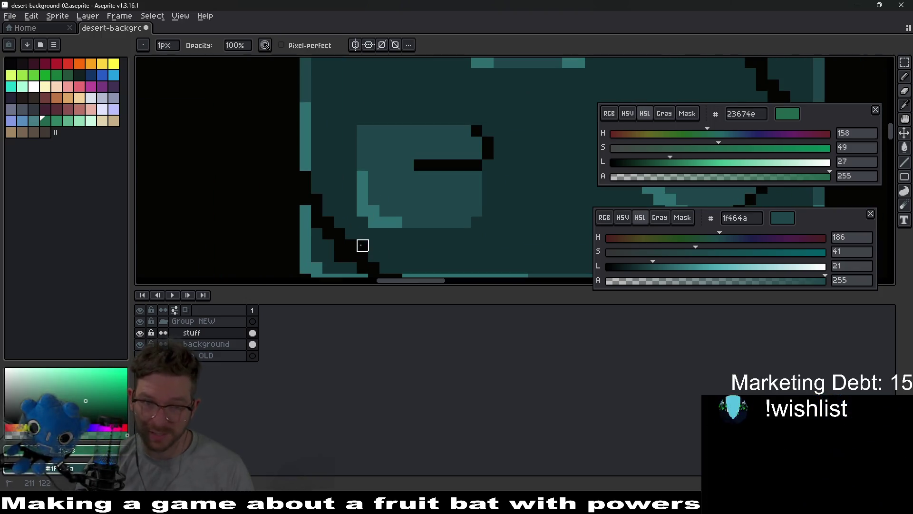
scroll(441, 265, "down", 3)
scroll(466, 195, "up", 1)
scroll(442, 181, "down", 1)
scroll(412, 196, "up", 1)
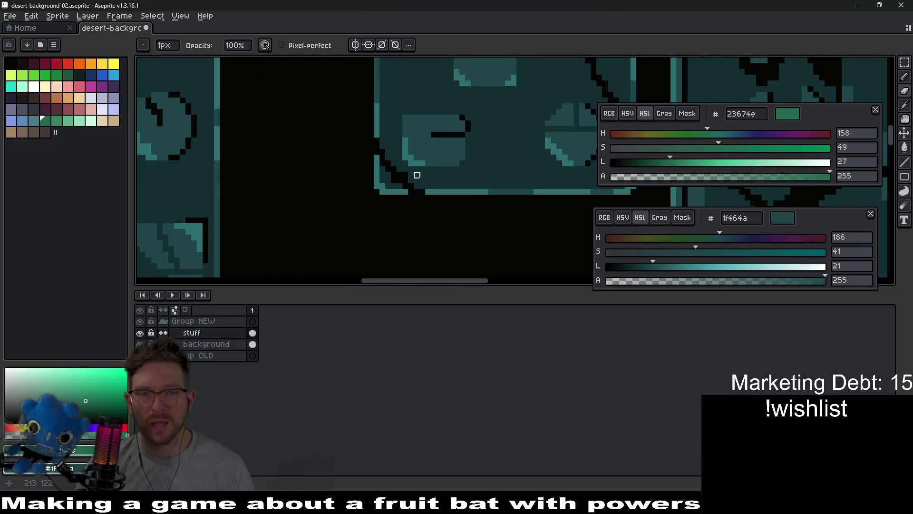
scroll(385, 195, "up", 2)
scroll(384, 195, "up", 1)
Sample darker teal 1f464a and repaint part of the tile's bottom rim.
key("i")
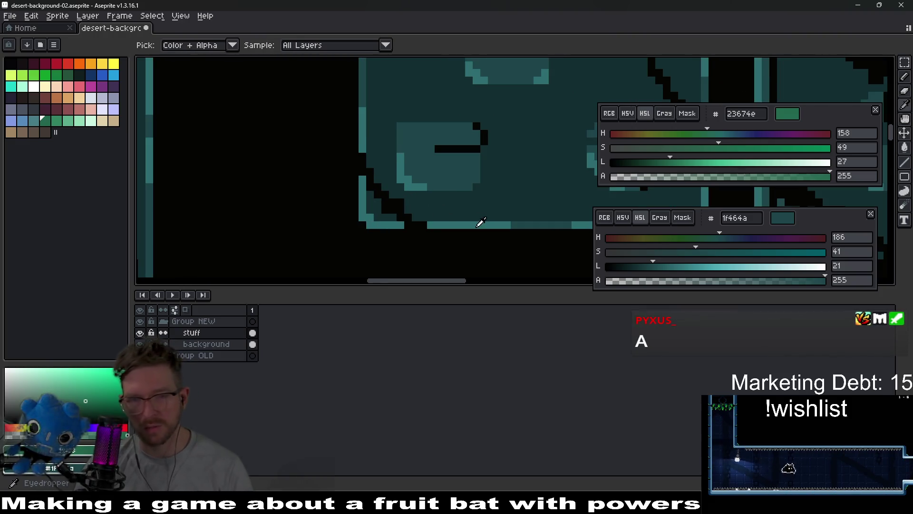
left_click(520, 219)
key("b")
scroll(366, 225, "up", 1)
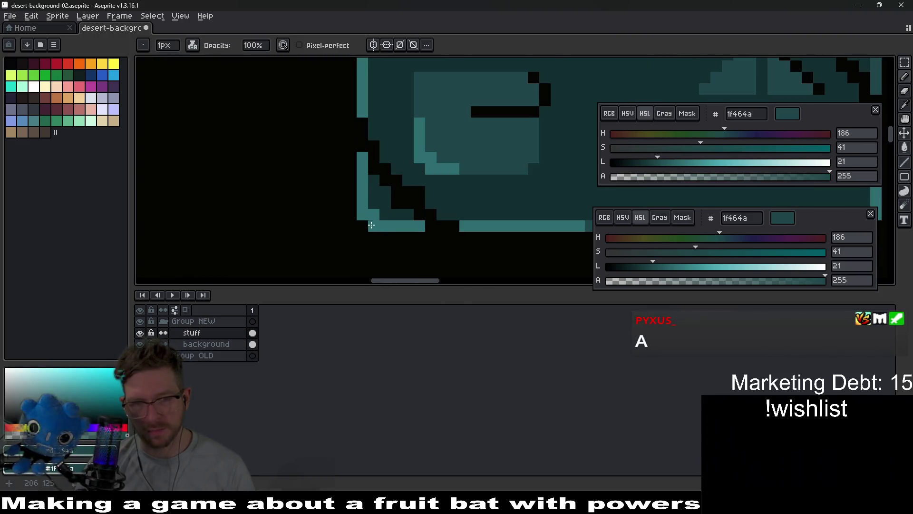
left_click_drag(374, 226, 406, 227)
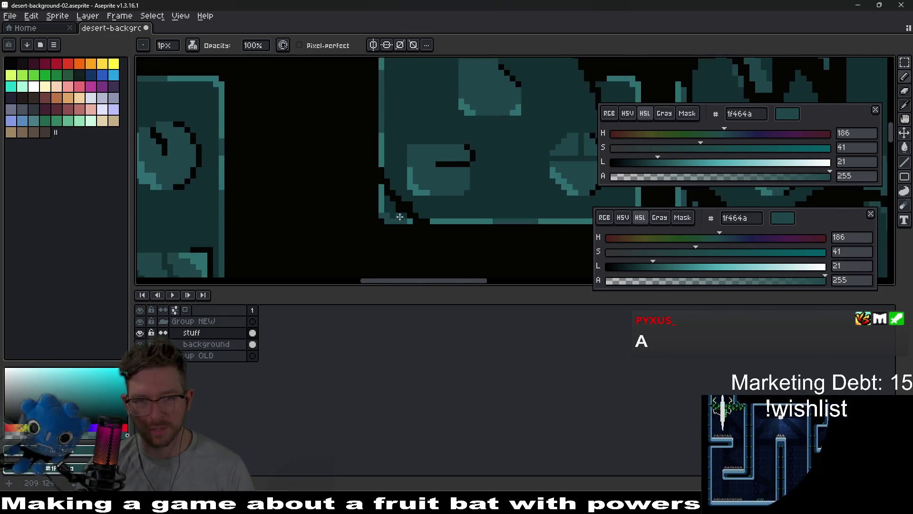
scroll(402, 219, "down", 3)
scroll(475, 175, "up", 3)
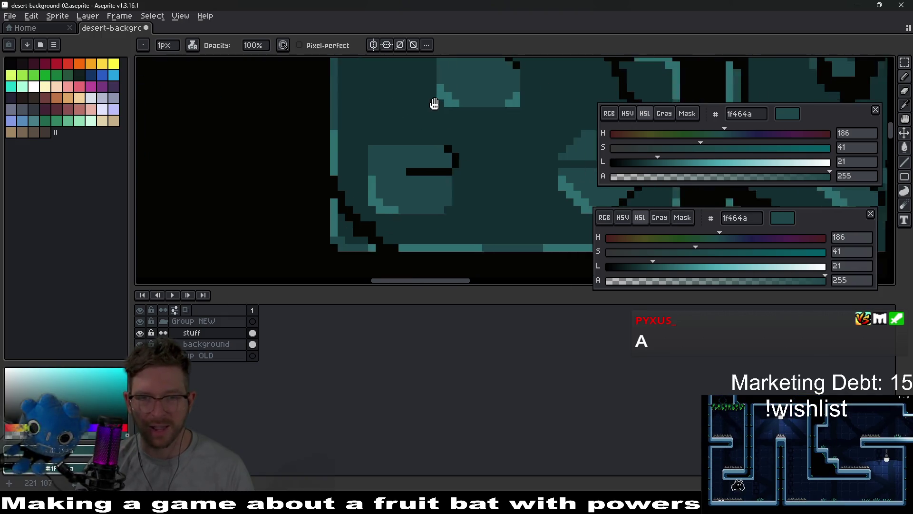
scroll(437, 196, "down", 2)
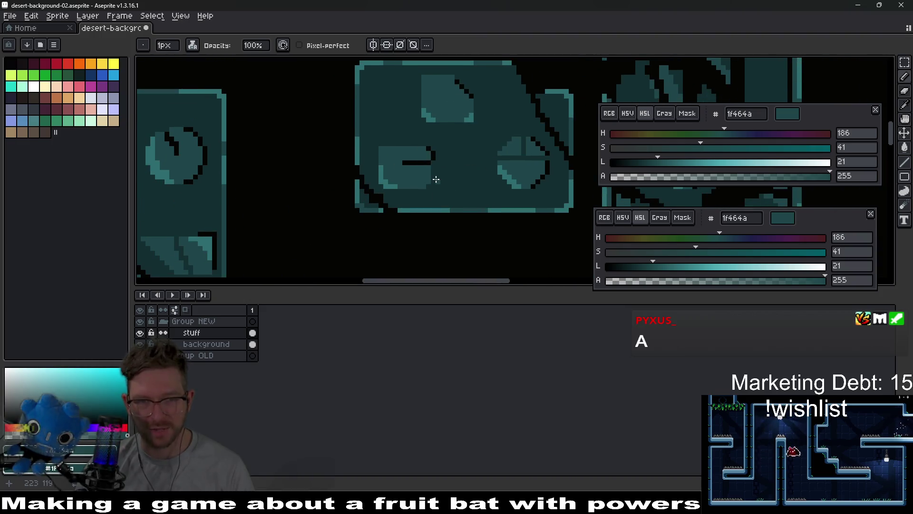
scroll(436, 179, "down", 2)
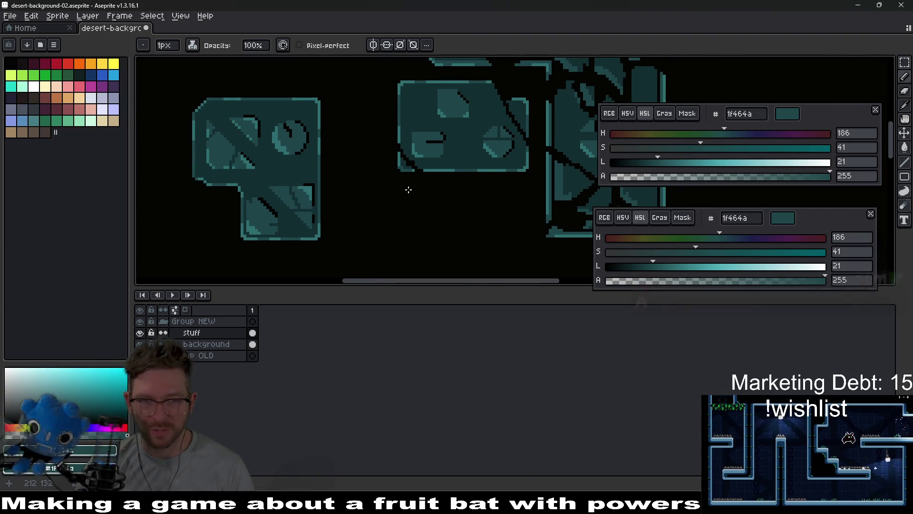
scroll(328, 164, "up", 2)
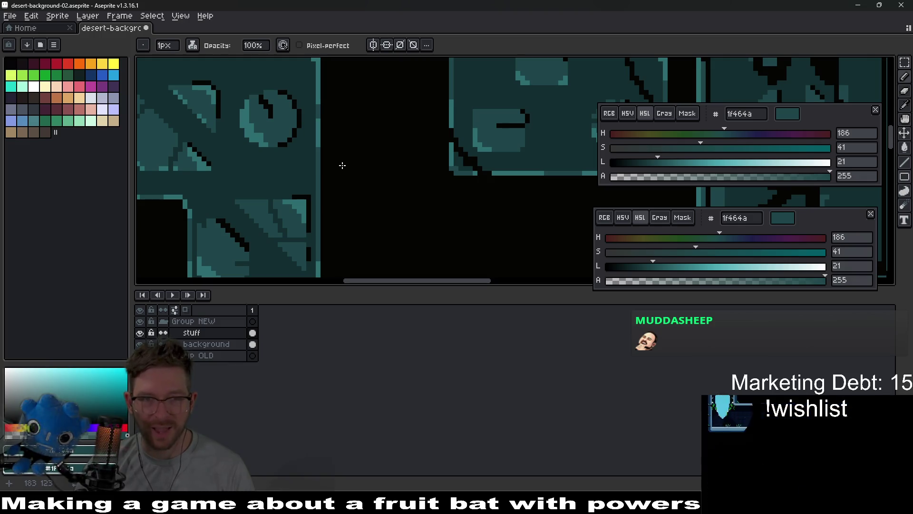
scroll(342, 165, "up", 3)
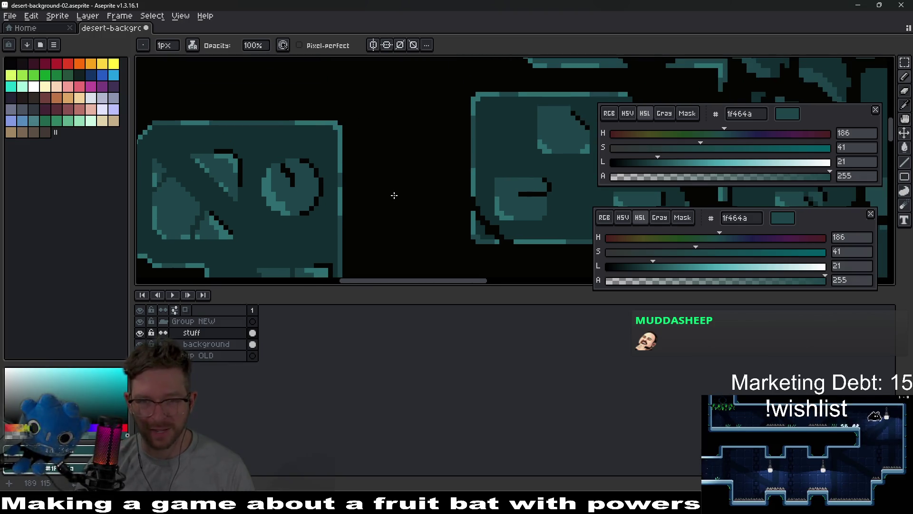
scroll(394, 195, "down", 2)
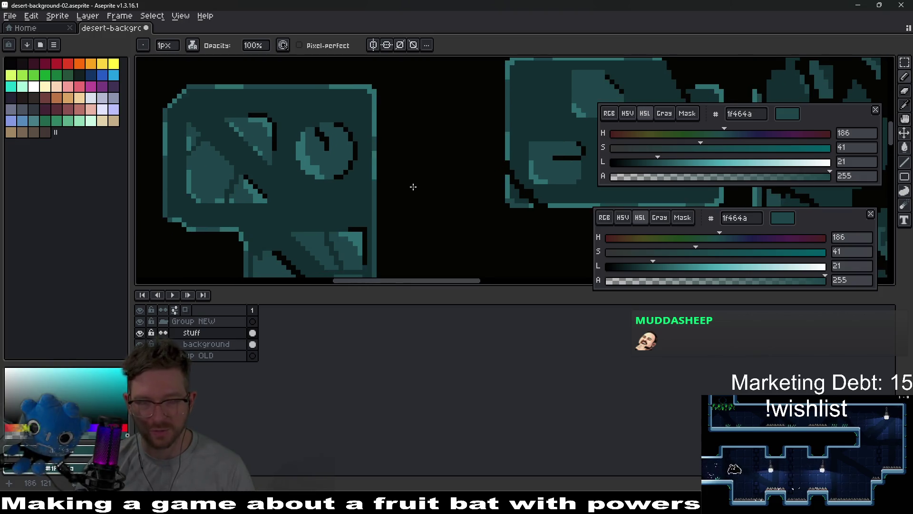
scroll(368, 180, "down", 4)
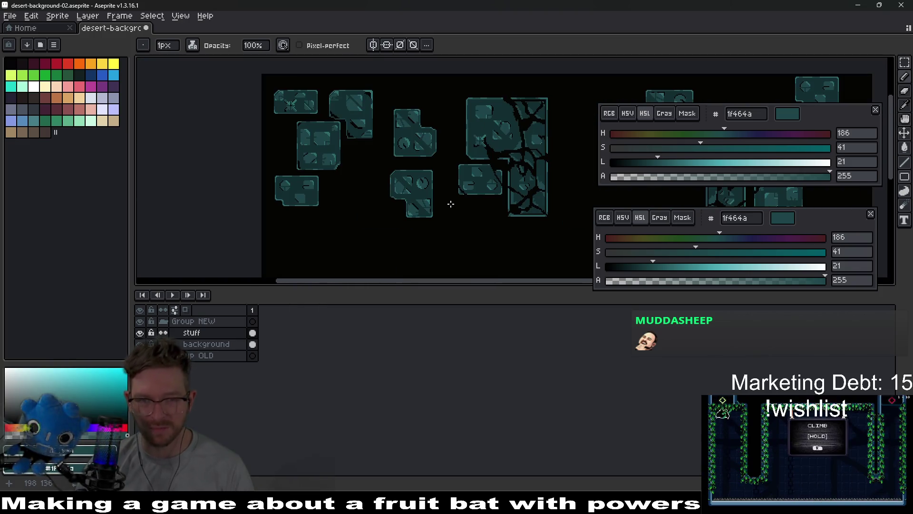
scroll(412, 195, "down", 1)
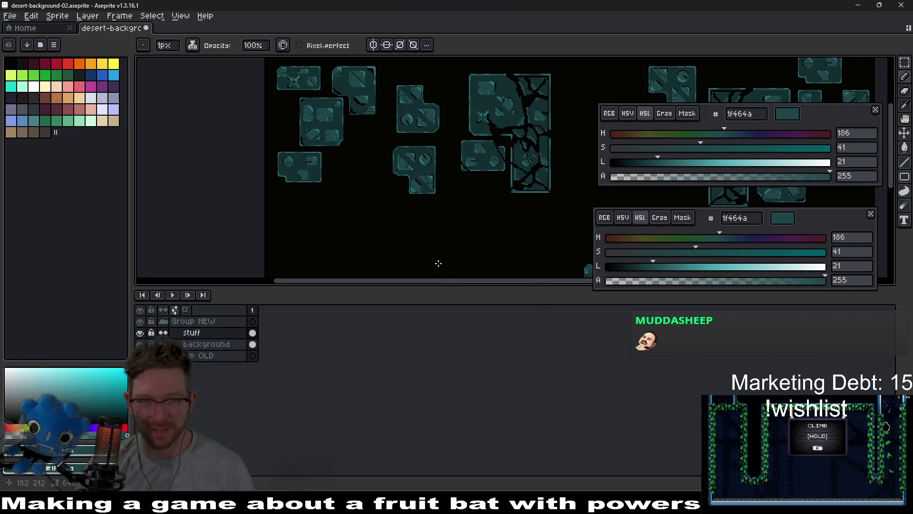
Open the Excalidraw Notes drawing and add a rectangle right of the Lab sketch.
left_click(536, 493)
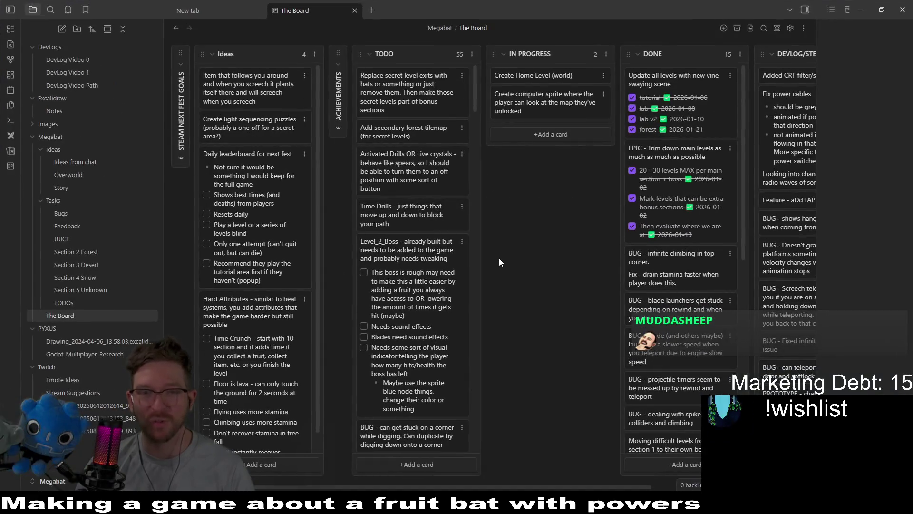
left_click(82, 111)
scroll(531, 248, "right", 10)
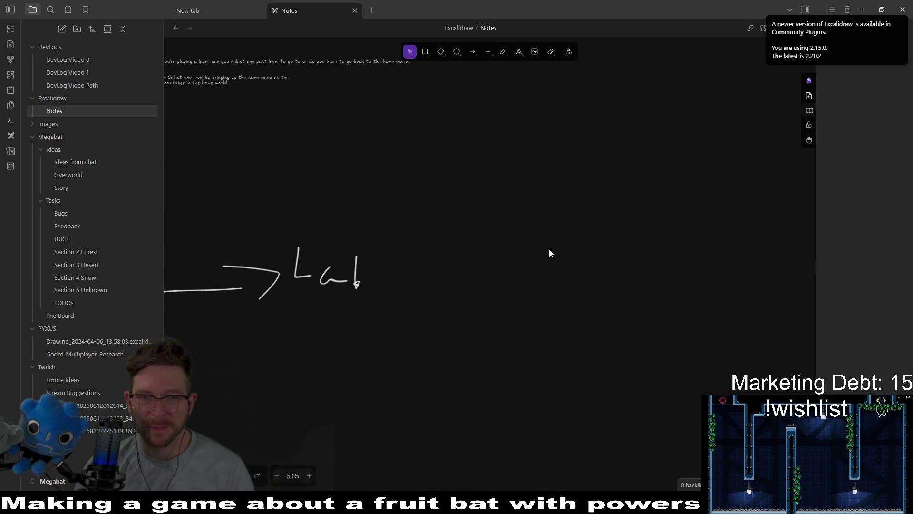
scroll(341, 275, "left", 5)
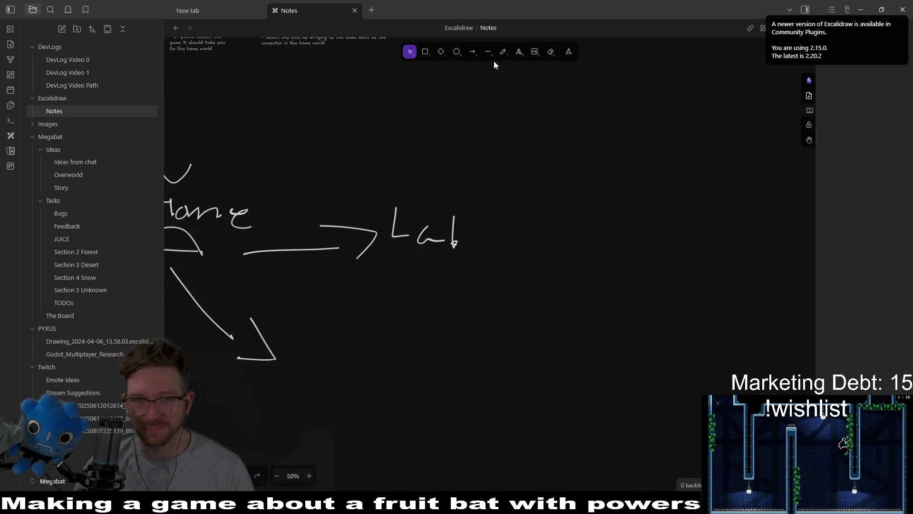
left_click(429, 55)
mouse_move(590, 166)
left_mouse_down()
mouse_move(667, 230)
mouse_move(714, 294)
mouse_move(549, 268)
left_mouse_up()
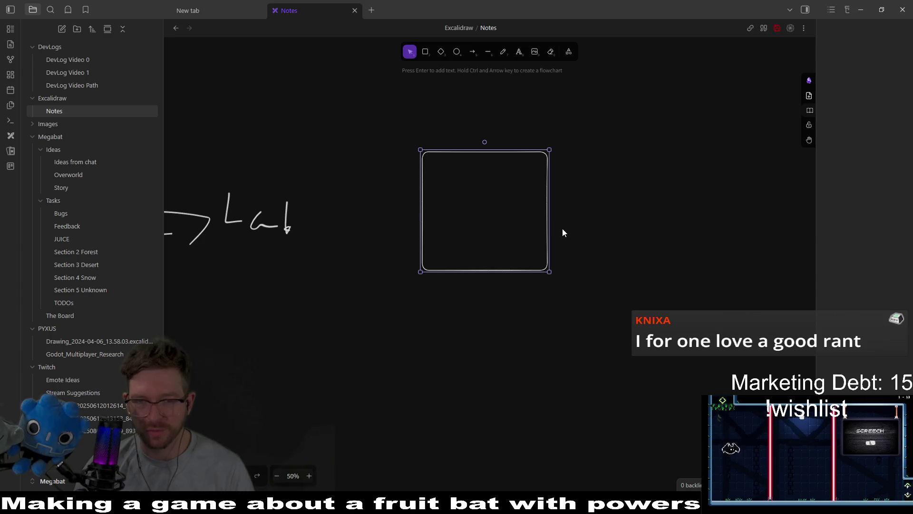
Draw two vertical and two horizontal straight lines across the square to form a 3×3 grid.
left_click(487, 52)
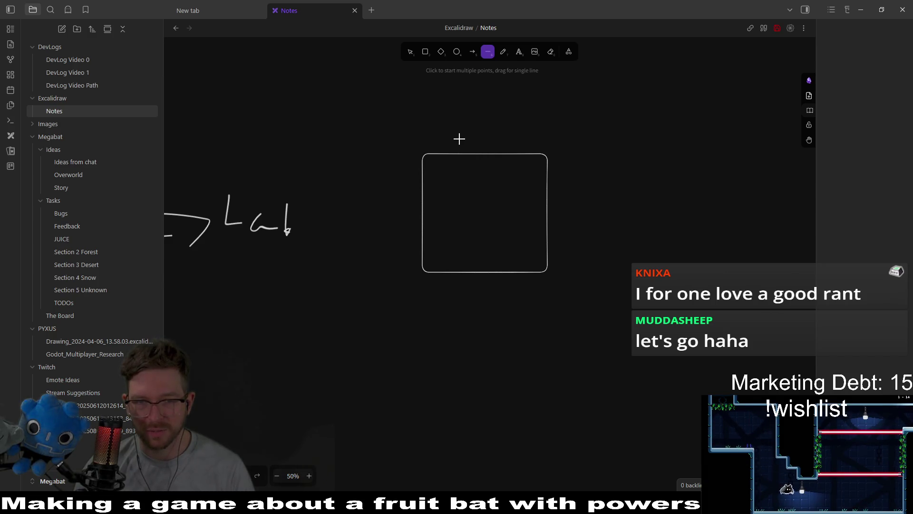
left_click_drag(459, 284, 460, 308)
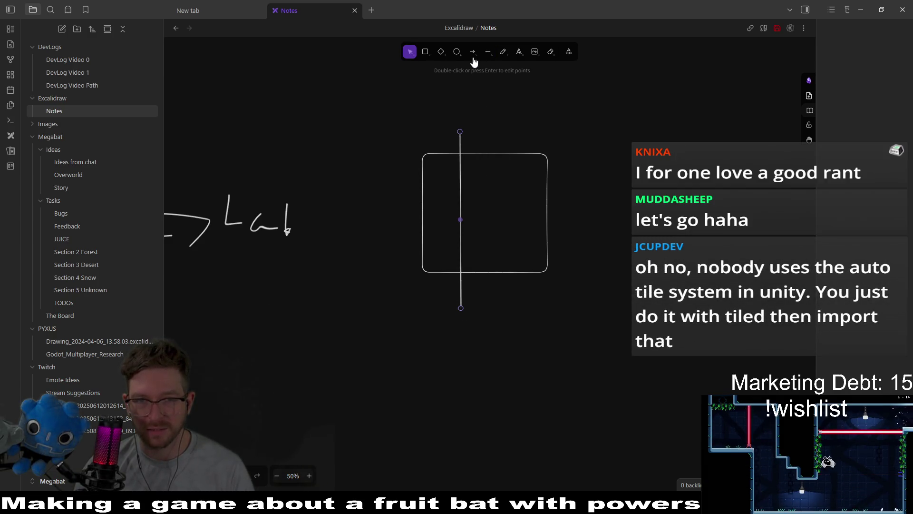
left_click(488, 51)
left_click_drag(499, 125, 503, 317)
left_click(488, 52)
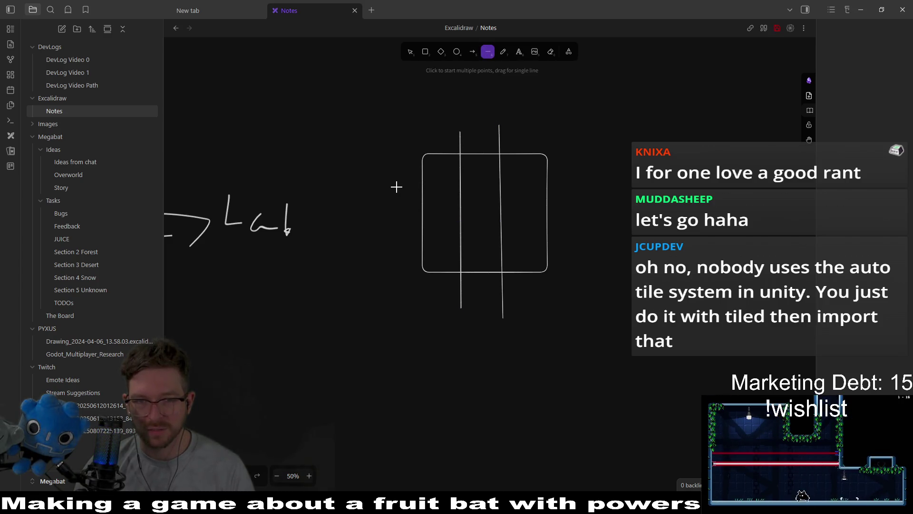
left_click_drag(396, 187, 573, 193)
left_click(488, 51)
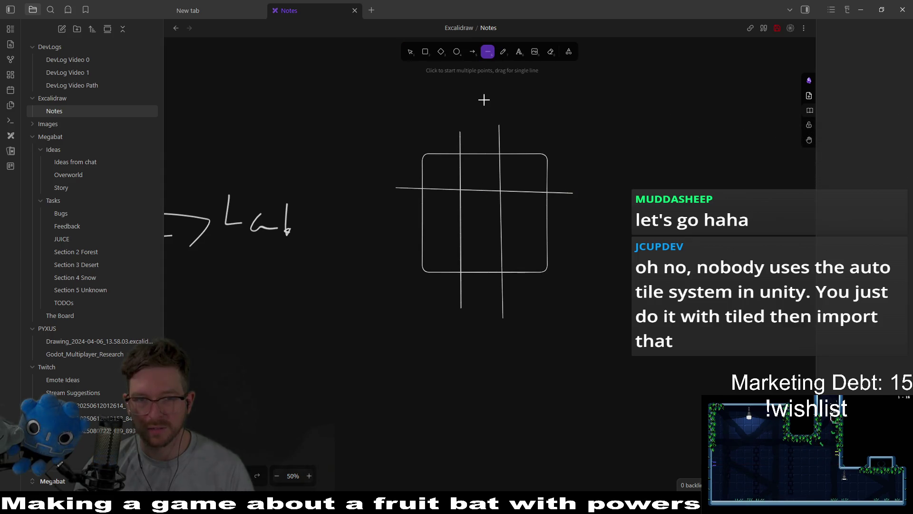
left_click_drag(400, 229, 582, 230)
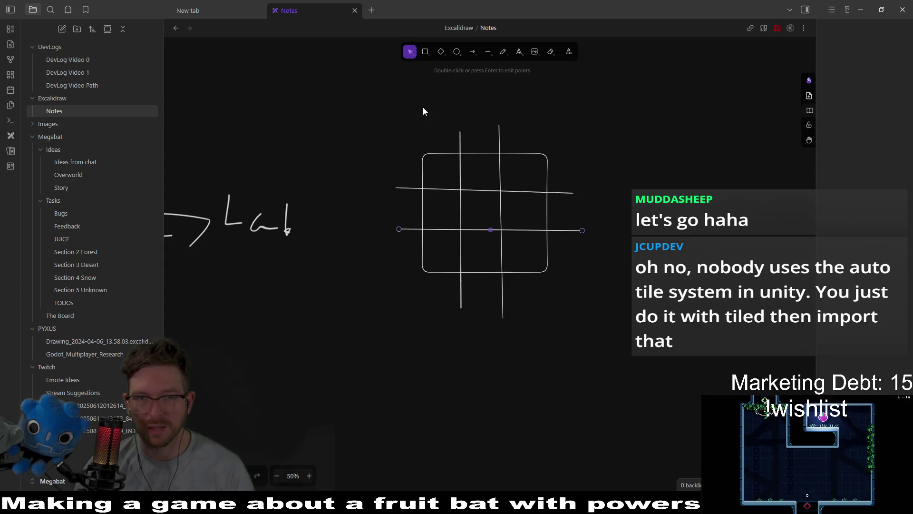
left_click(504, 51)
scroll(500, 210, "up", 5)
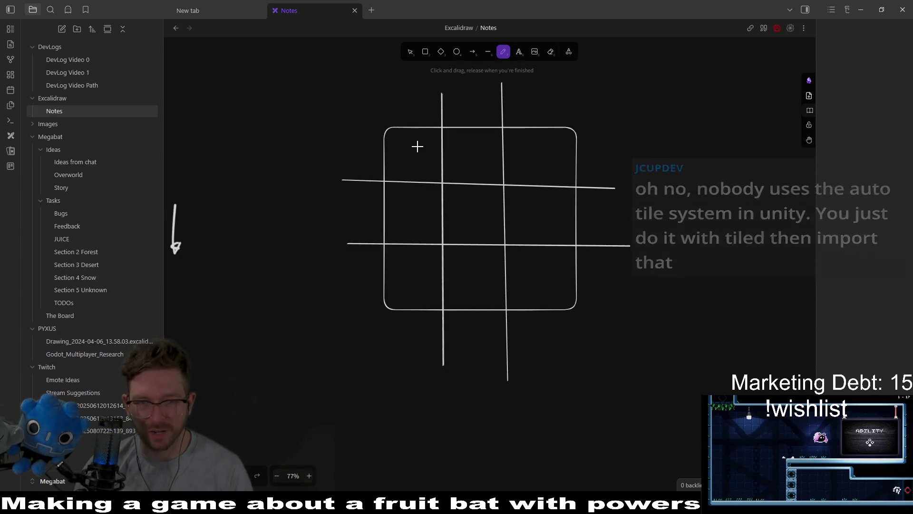
Sketch freehand O's around the grid and an X in the centre, then undo the strokes.
mouse_move(476, 142)
left_mouse_down()
mouse_move(458, 155)
mouse_move(483, 138)
left_mouse_up()
left_click_drag(417, 144, 401, 162)
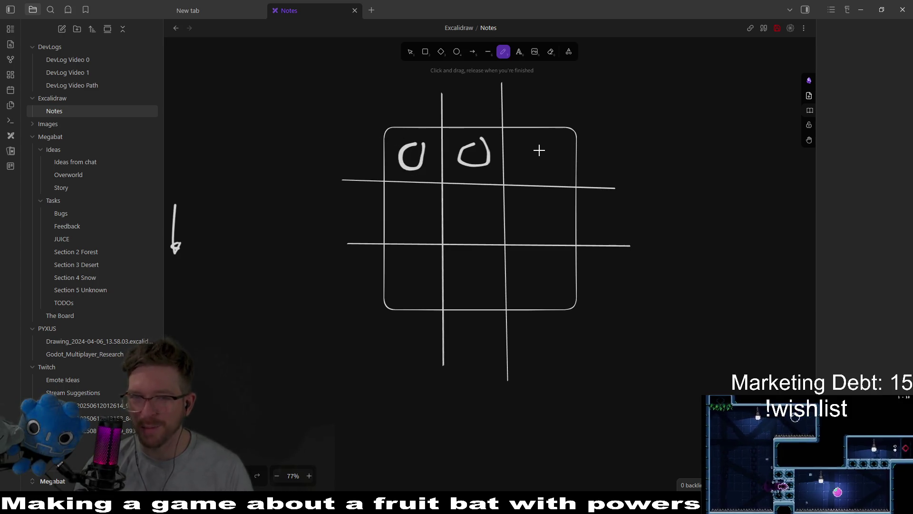
mouse_move(549, 149)
left_mouse_down()
mouse_move(530, 164)
mouse_move(555, 150)
left_mouse_up()
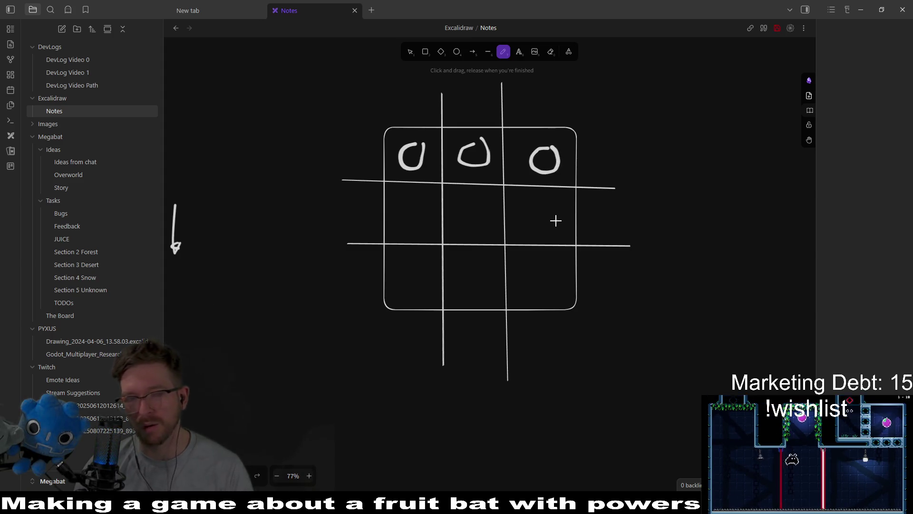
left_click_drag(553, 218, 551, 212)
left_click_drag(552, 263, 559, 277)
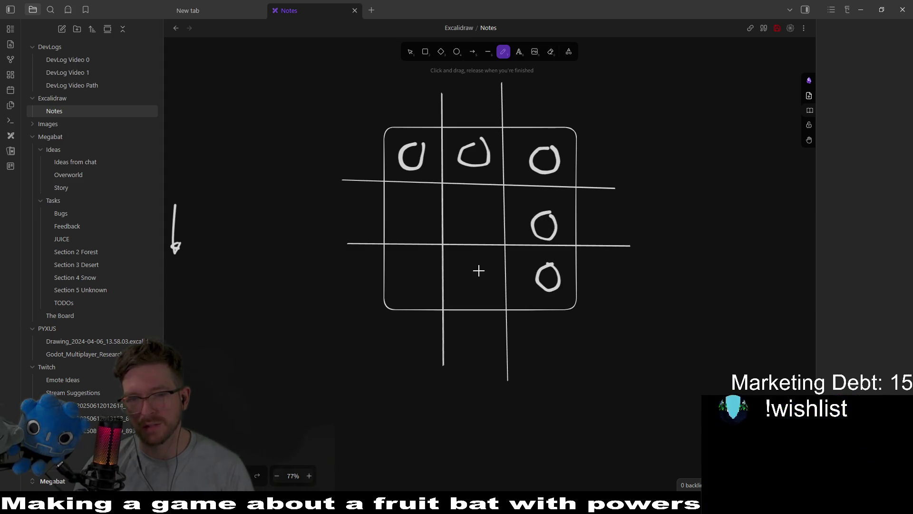
left_click_drag(479, 270, 489, 291)
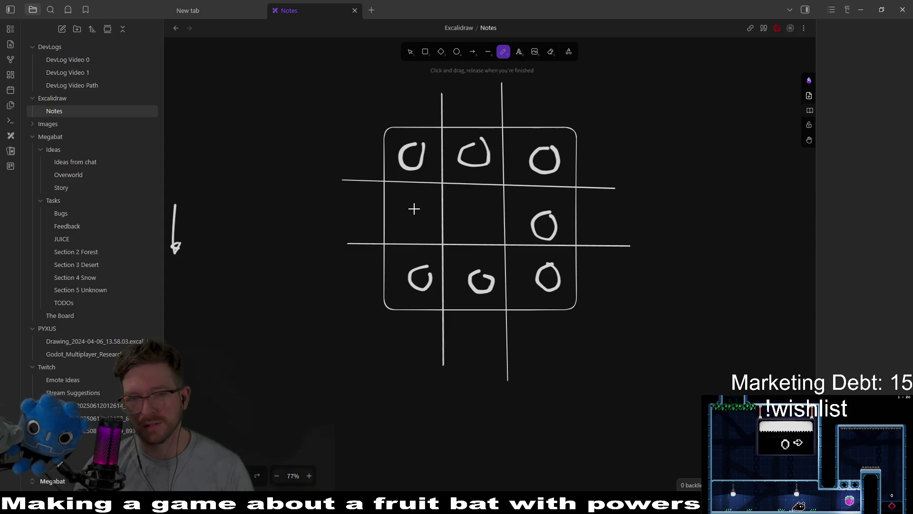
left_click_drag(479, 205, 453, 225)
left_click_drag(449, 209, 487, 232)
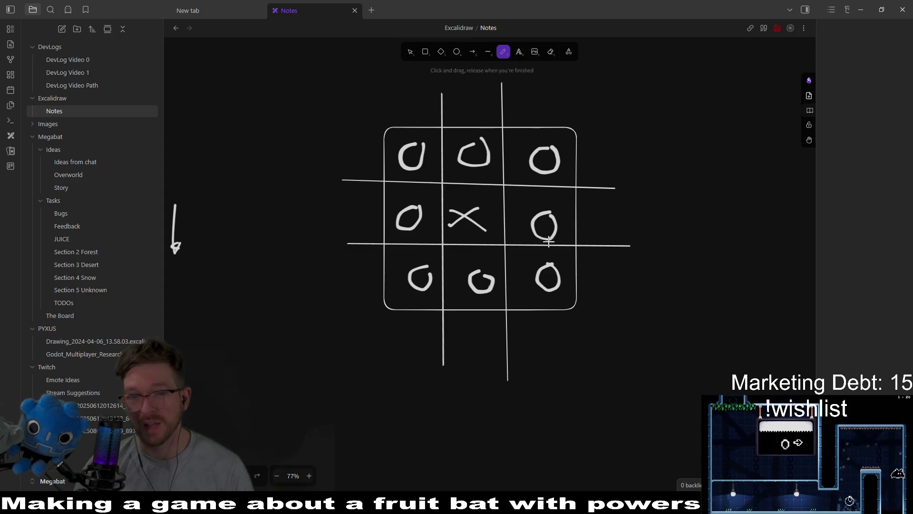
key("ctrl+z")
key("ctrl+z")
key("ctrl+z")
key("ctrl+z")
key("ctrl+z")
key("ctrl+z")
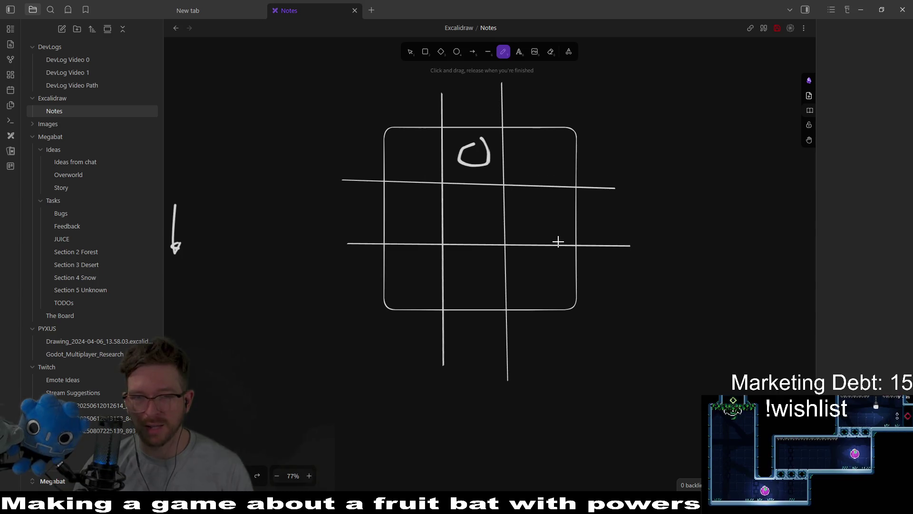
Draw freehand X marks in the three right-hand cells of the grid.
mouse_move(553, 209)
left_mouse_down()
mouse_move(530, 228)
mouse_move(556, 231)
left_mouse_up()
mouse_move(555, 157)
left_mouse_down()
mouse_move(537, 168)
mouse_move(560, 181)
left_mouse_up()
left_click_drag(557, 269, 535, 281)
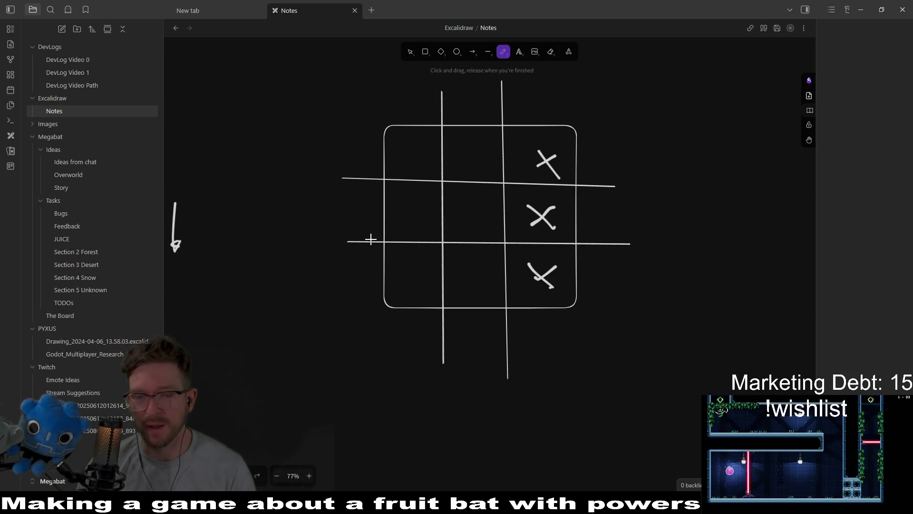
scroll(388, 213, "left", 3)
scroll(596, 242, "right", 3)
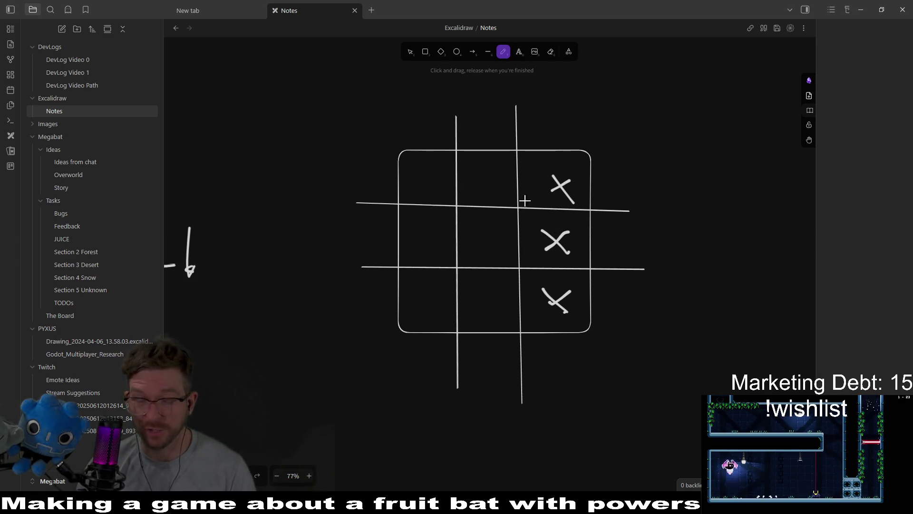
scroll(443, 195, "right", 5)
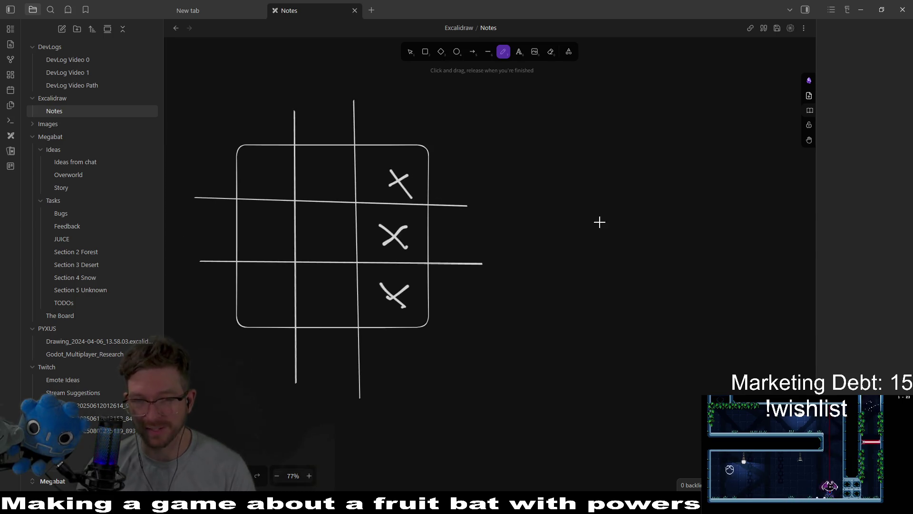
scroll(600, 222, "right", 3)
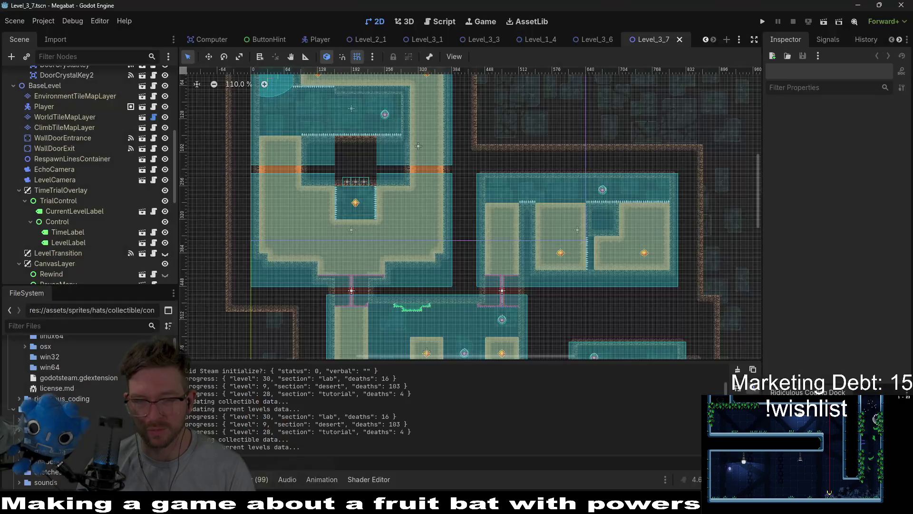
Quick-open the WorldTileMapLayer.gd script by searching 'tilemap'.
key("shift+alt+o")
type("tilemap")
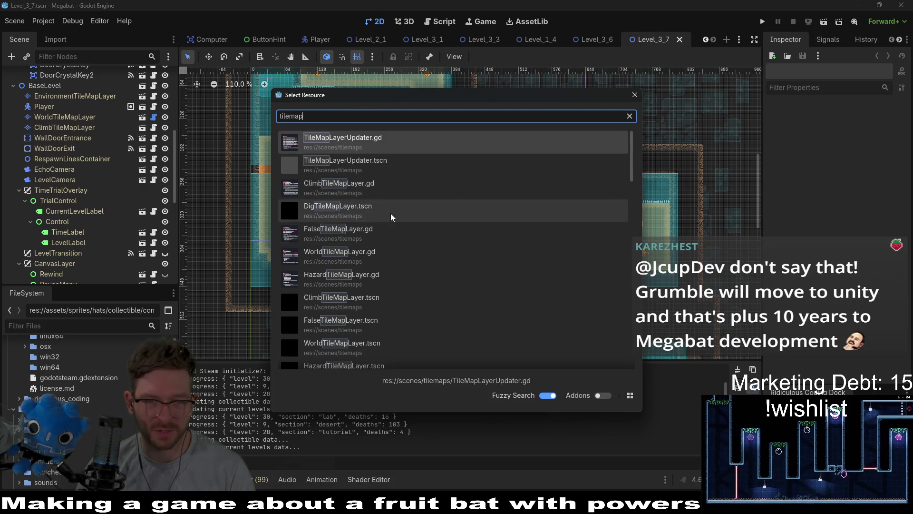
double_click(340, 261)
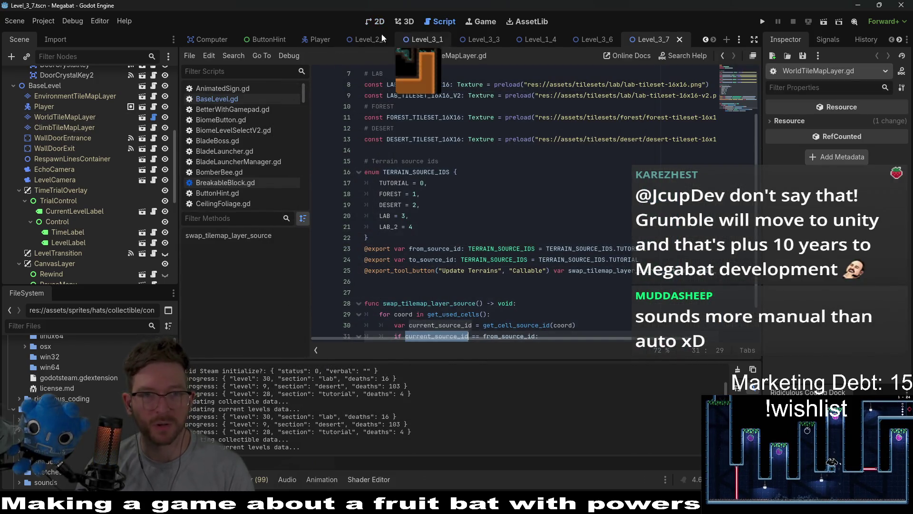
Return to the 2D view of the Level_3_7 scene and scroll through the Scene dock.
left_click(375, 21)
scroll(67, 143, "up", 6)
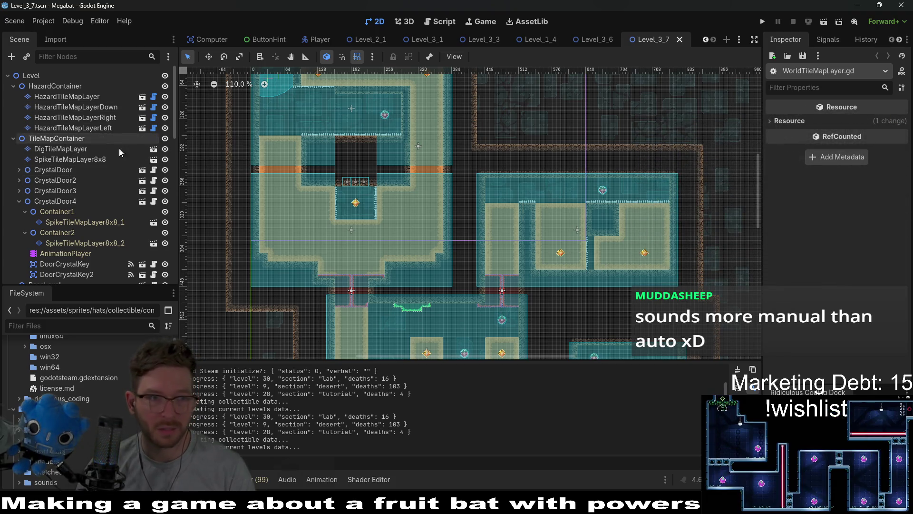
scroll(81, 98, "down", 3)
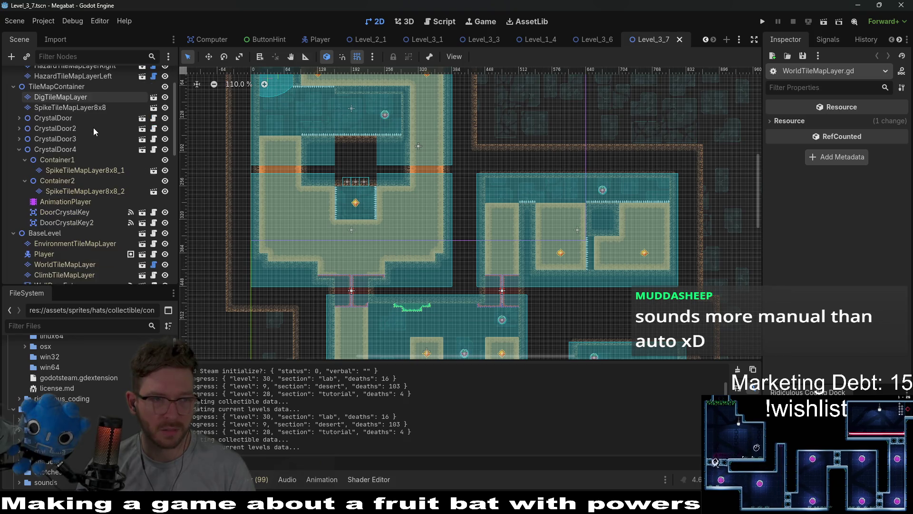
scroll(58, 94, "down", 5)
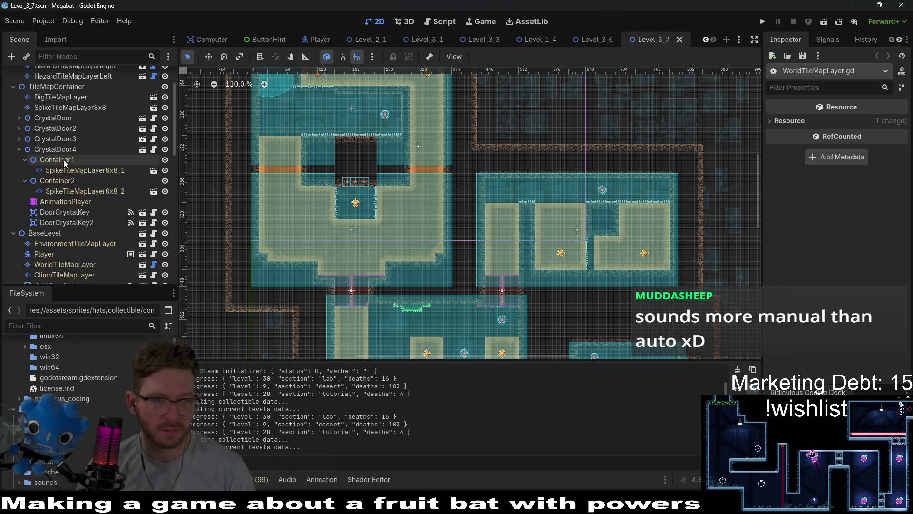
Open the WorldTileMapLayer node as its own scene tab and select its root node.
left_click(65, 186)
left_click(154, 186)
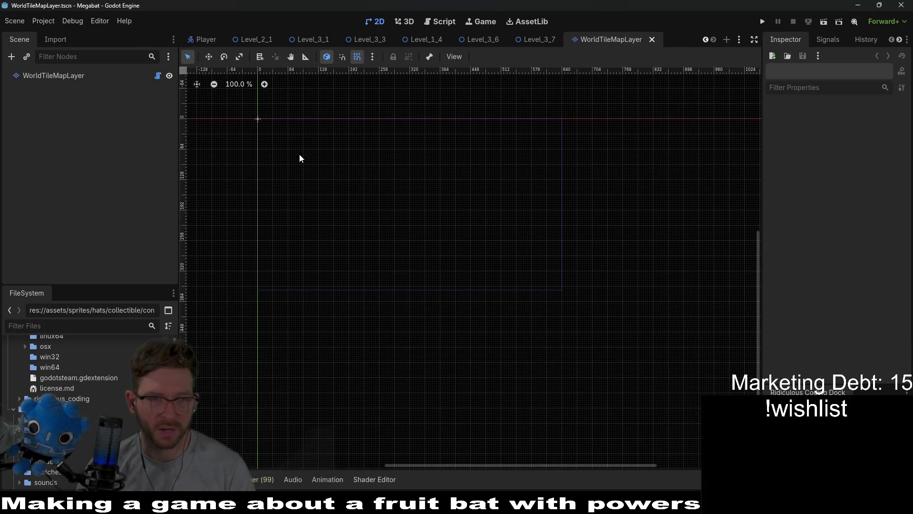
left_click(53, 76)
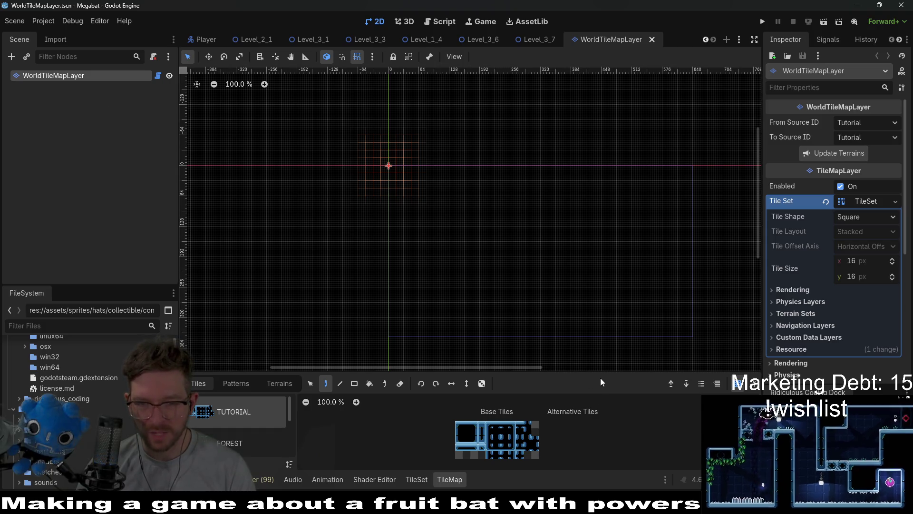
Enlarge the bottom panel and bring up the TileSet editor zoomed on the TUTORIAL atlas.
left_click_drag(606, 373, 605, 166)
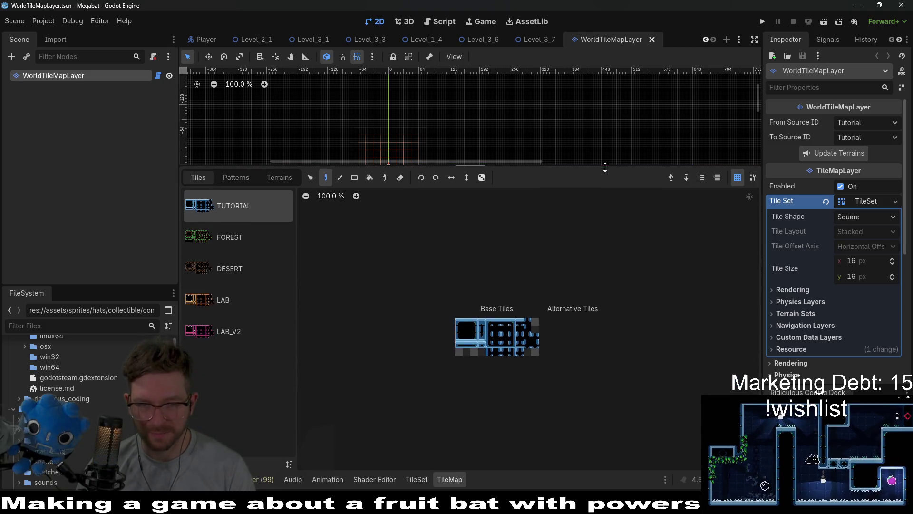
left_click(277, 177)
left_click(238, 179)
left_click(200, 179)
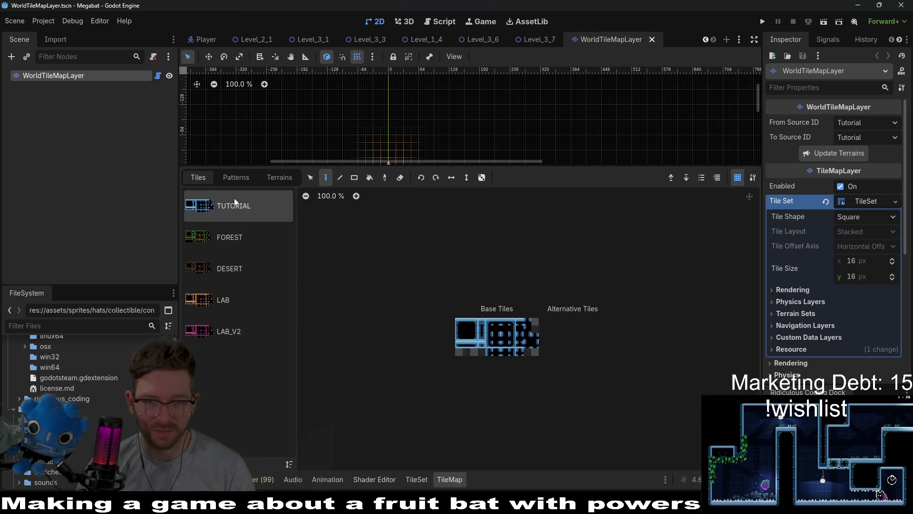
left_click(427, 480)
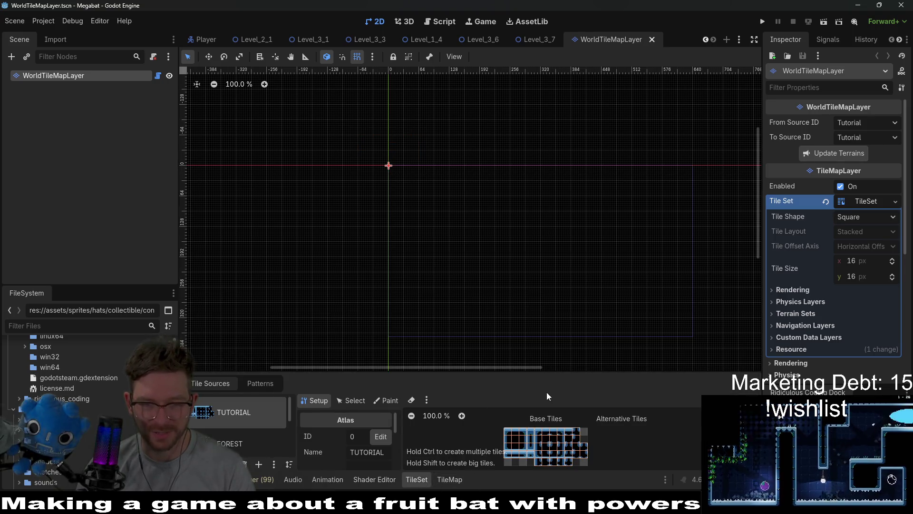
scroll(581, 365, "up", 5)
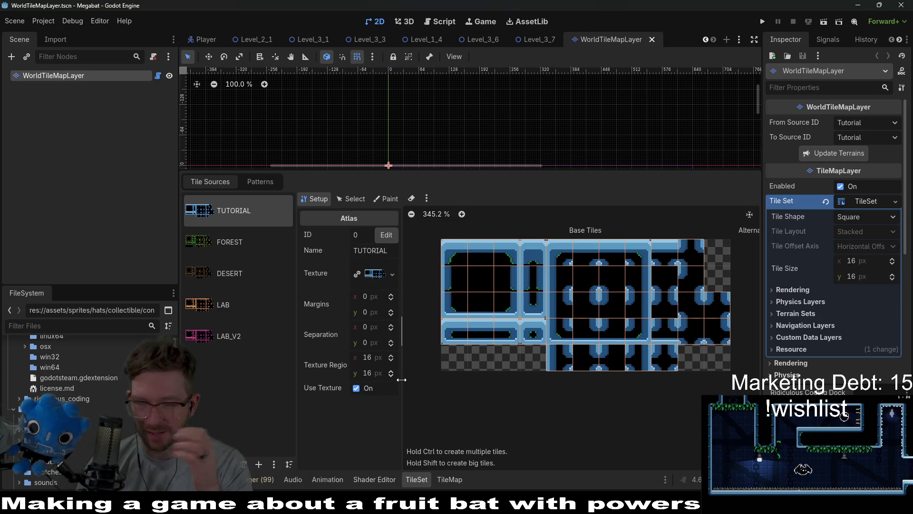
Paint Terrains properties on the TUTORIAL atlas using Terrain Set 0 and the TUTORIAL terrain.
left_click(268, 183)
left_click(211, 182)
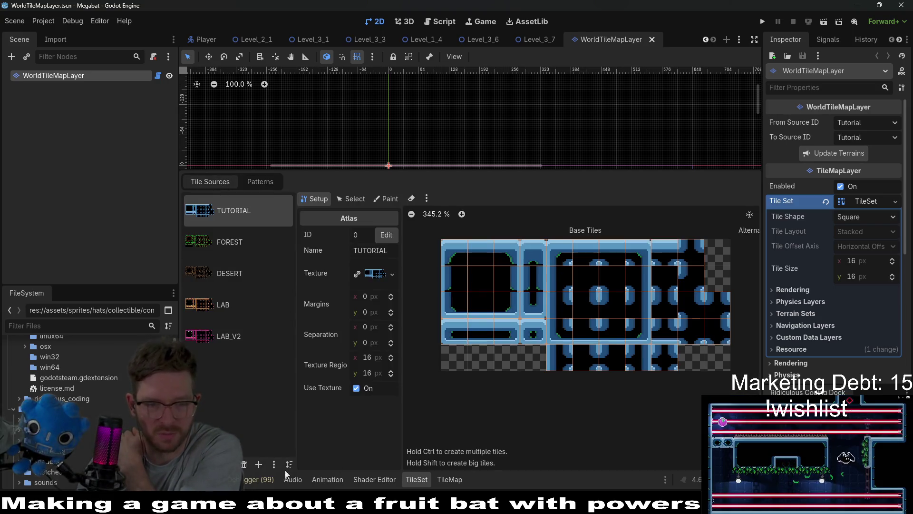
left_click(376, 201)
left_click(349, 233)
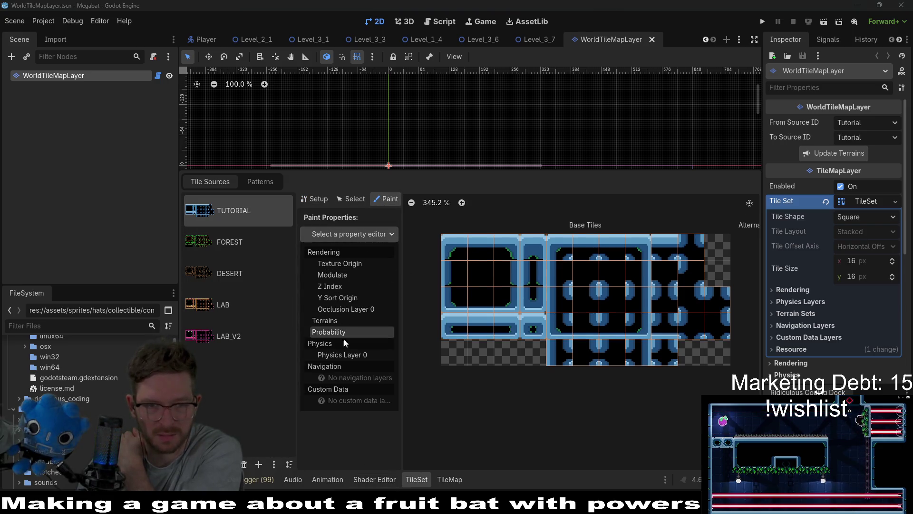
left_click(342, 322)
left_click(373, 267)
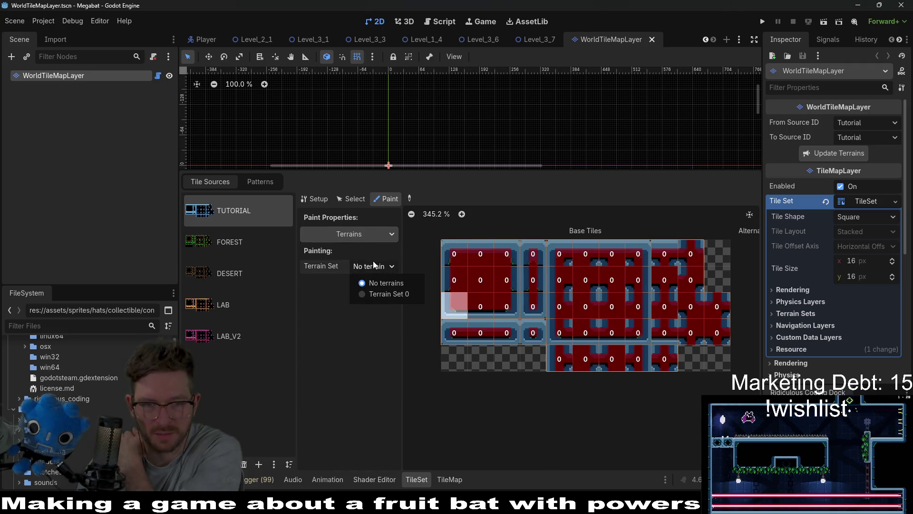
left_click(390, 292)
left_click(373, 282)
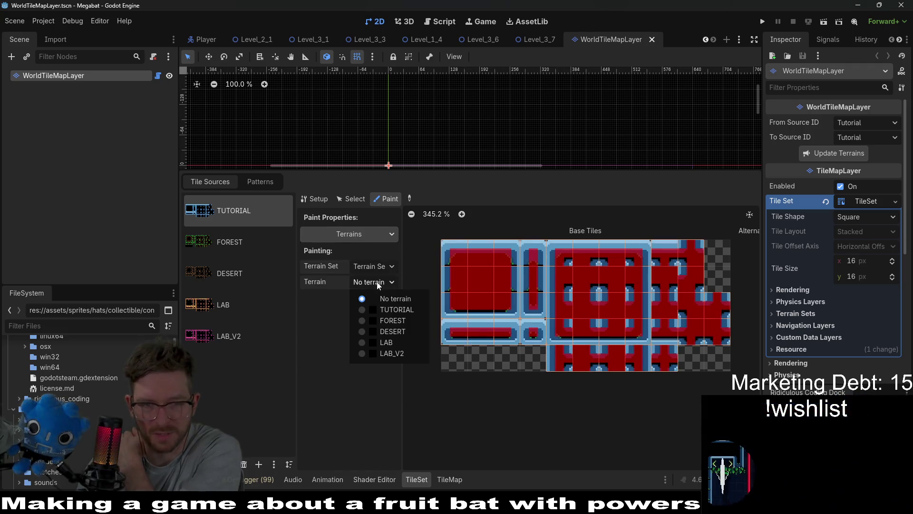
left_click(395, 309)
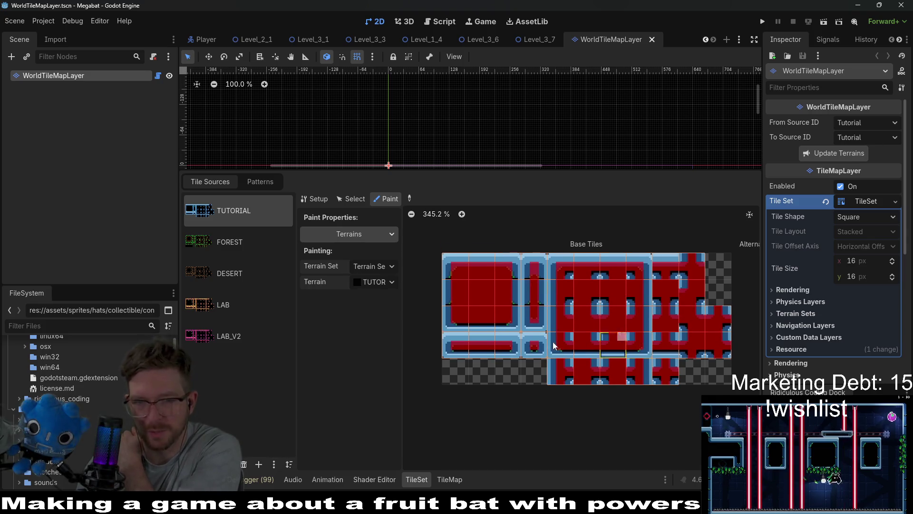
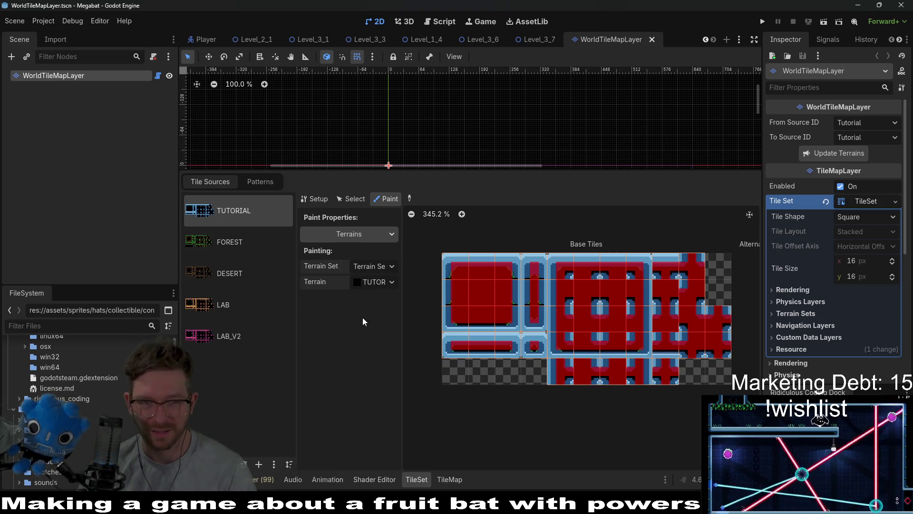
Set the TUTORIAL atlas to paint Physics Layer 0, then close the WorldTileMapLayer scene.
left_click(351, 199)
left_click(314, 199)
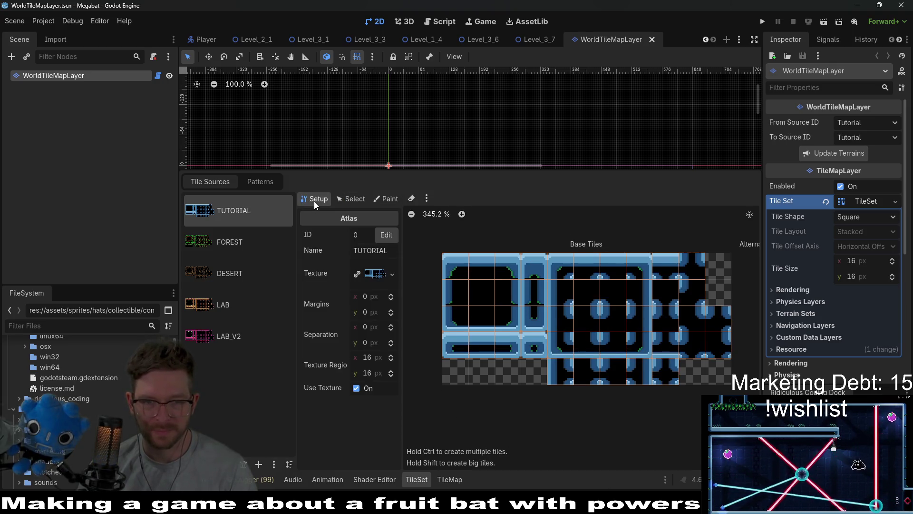
left_click(353, 202)
left_click(389, 200)
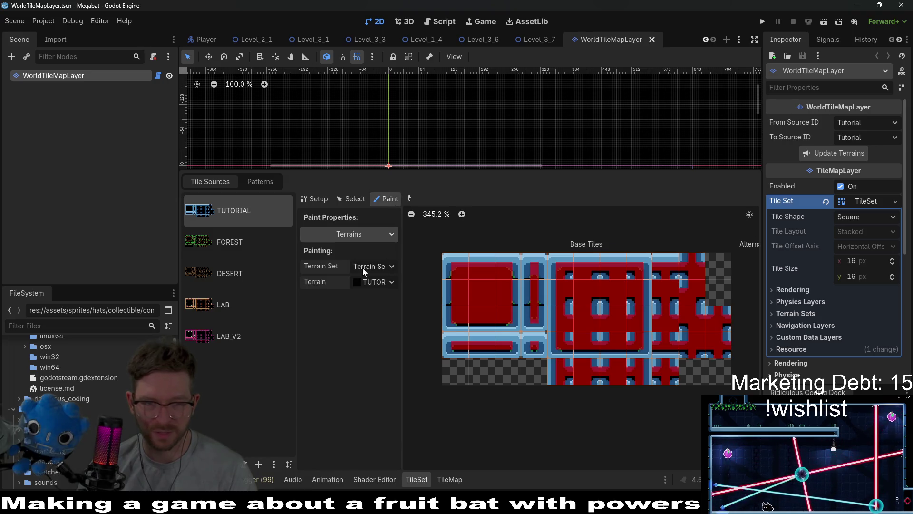
left_click(379, 270)
left_click(362, 227)
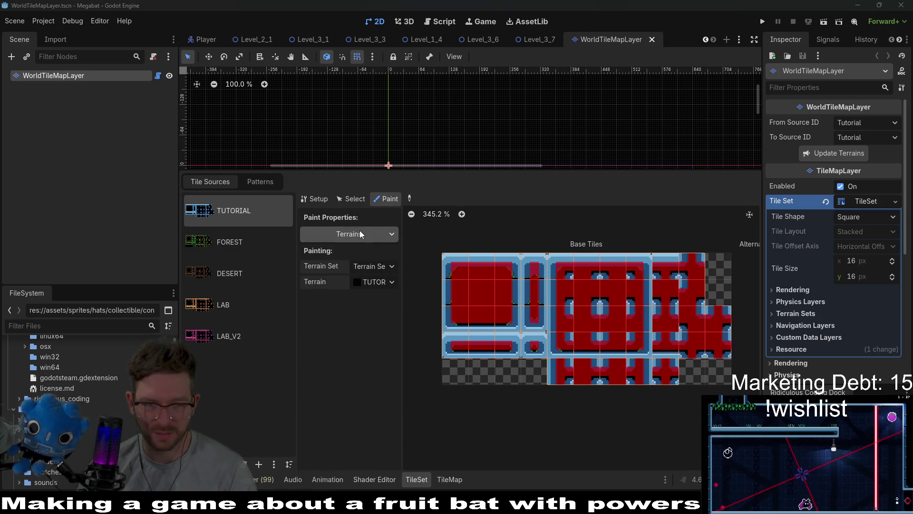
left_click(359, 230)
left_click(341, 354)
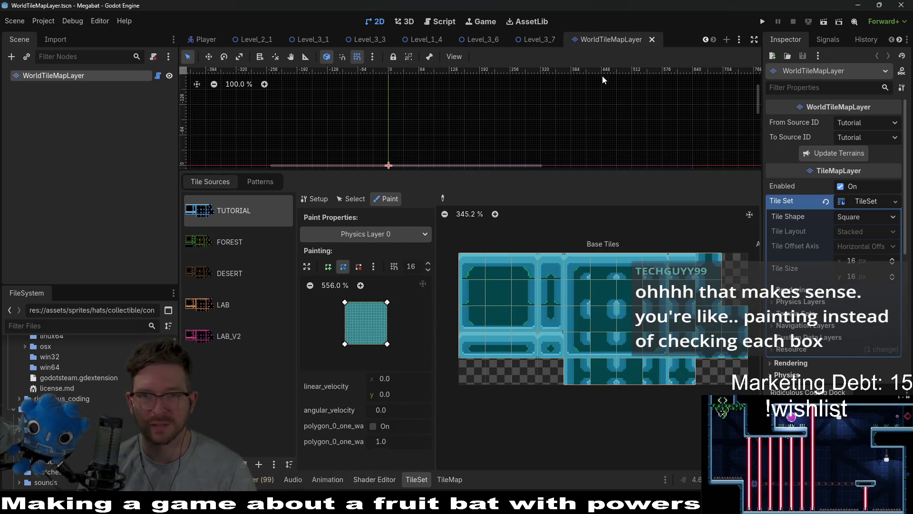
middle_click(607, 39)
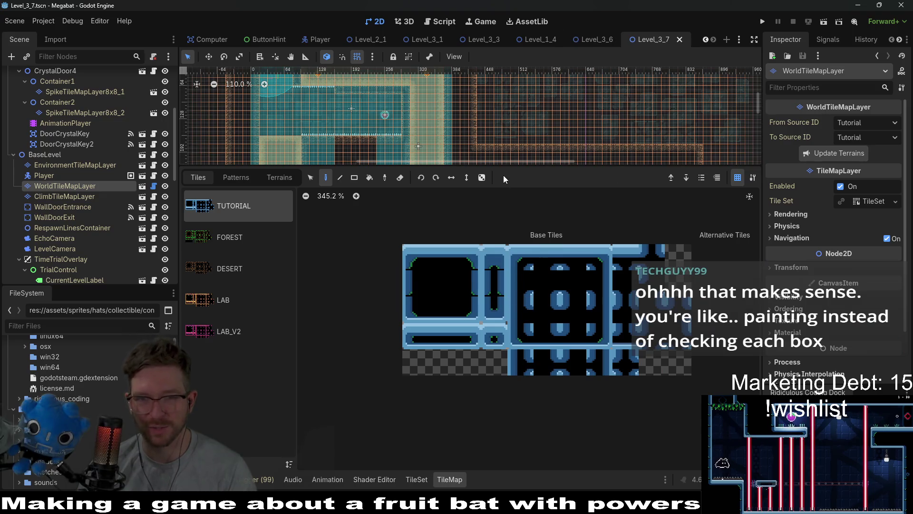
Enlarge the Level_3_7 2D view above the TileMap panel, then switch to Aseprite.
mouse_move(522, 166)
left_mouse_down()
mouse_move(528, 264)
mouse_move(544, 299)
left_mouse_up()
scroll(585, 376, "up", 2)
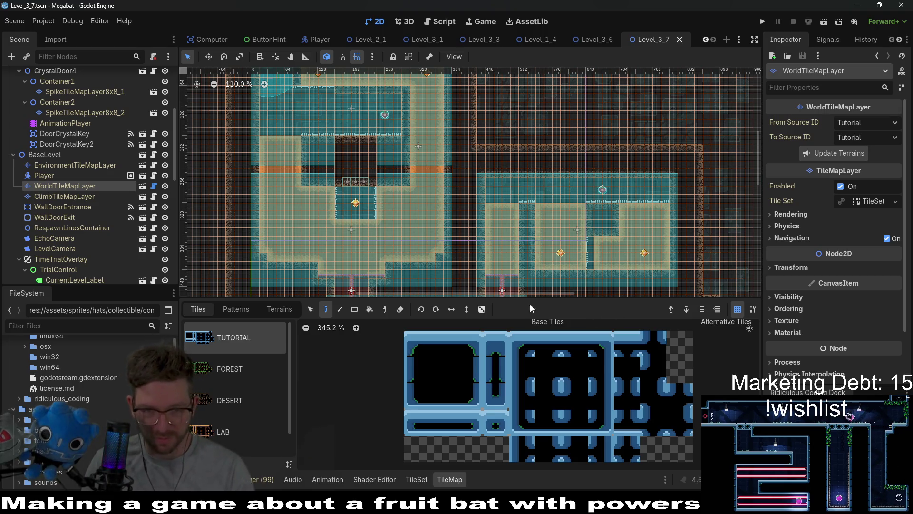
mouse_move(663, 508)
left_click(665, 452)
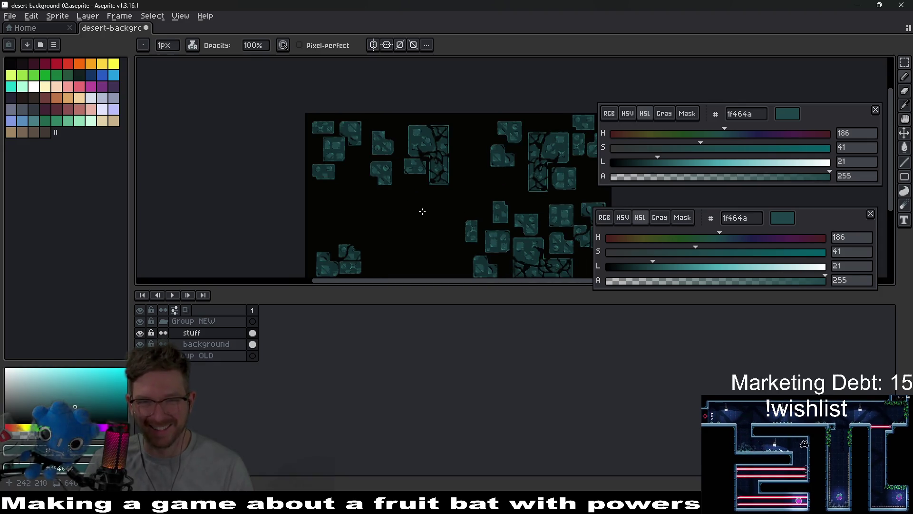
Lasso one teal tile shape and shift it up and to the right.
scroll(363, 147, "up", 3)
scroll(370, 182, "up", 1)
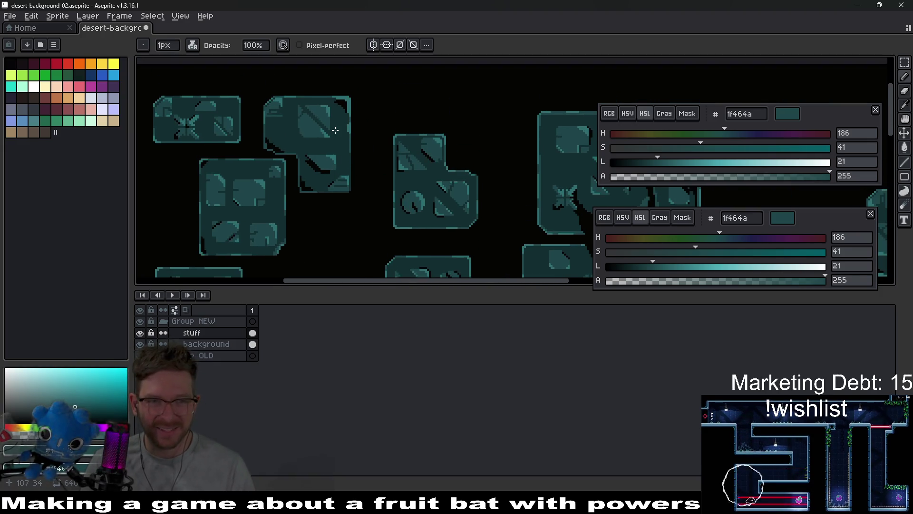
key("q")
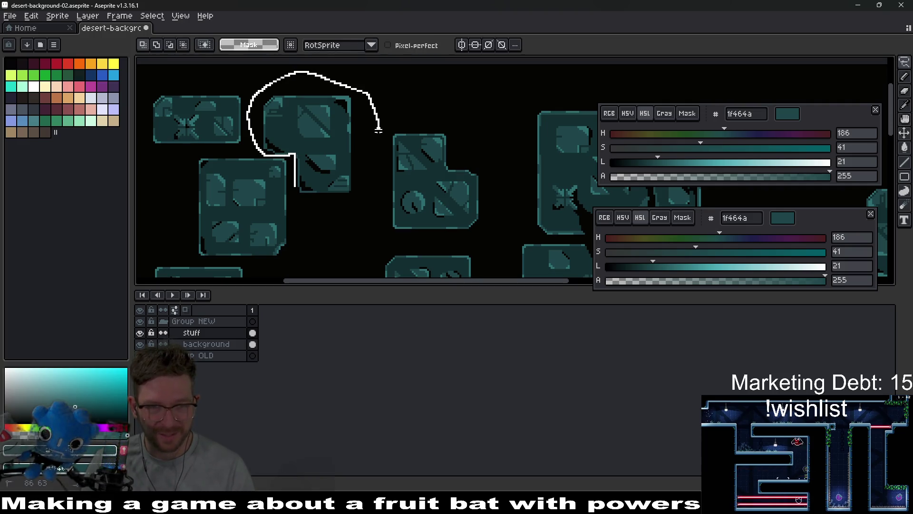
left_click_drag(295, 182, 332, 159)
left_click(503, 194)
Enable vertical, horizontal and both diagonal symmetry axes through the canvas centre.
scroll(458, 157, "down", 4)
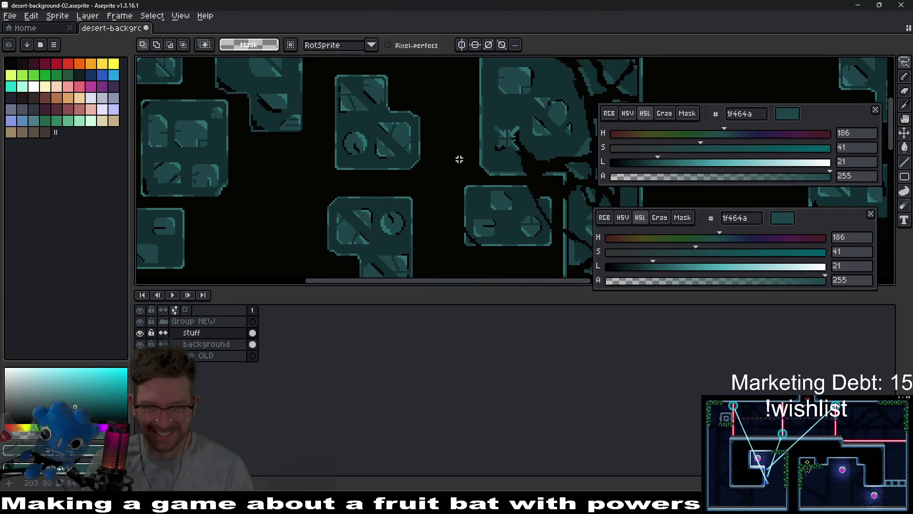
scroll(474, 171, "up", 2)
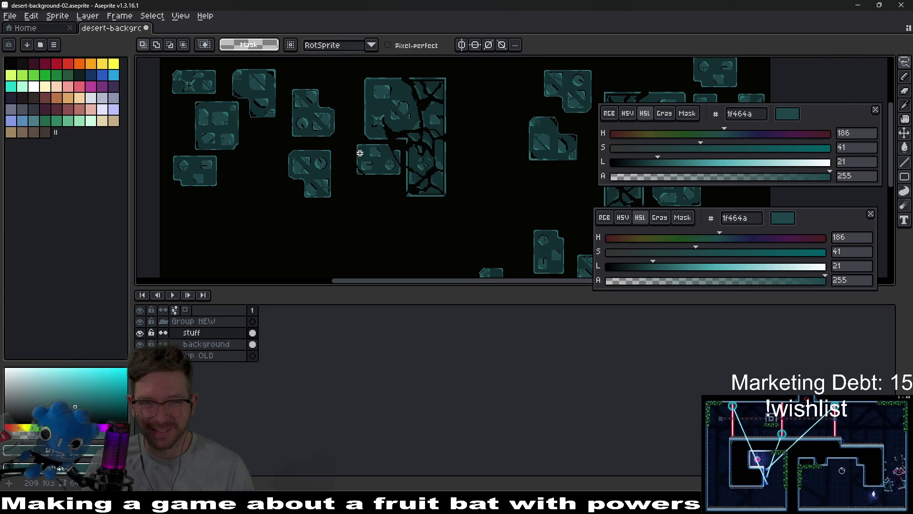
scroll(467, 161, "up", 2)
scroll(512, 144, "down", 3)
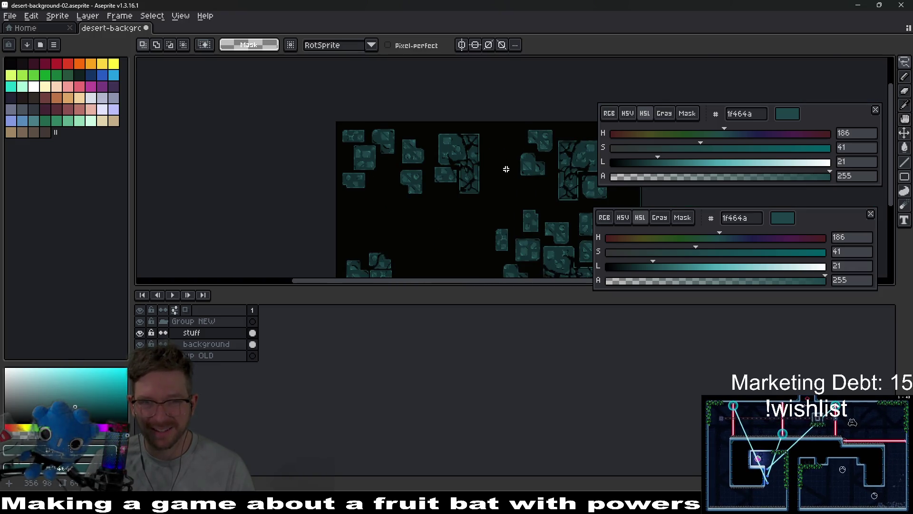
left_click(461, 46)
left_click(476, 45)
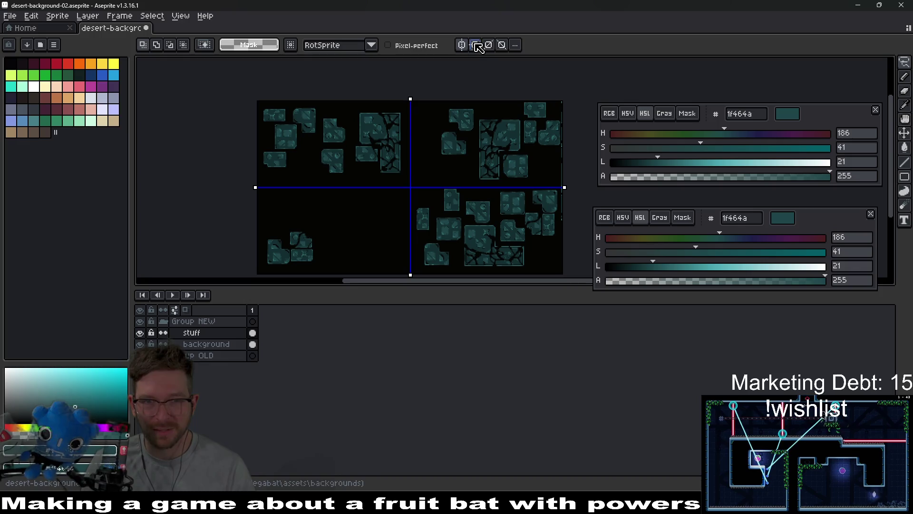
left_click(475, 45)
left_click(487, 46)
left_click(475, 45)
left_click(462, 45)
left_click(475, 46)
left_click(489, 45)
left_click(501, 44)
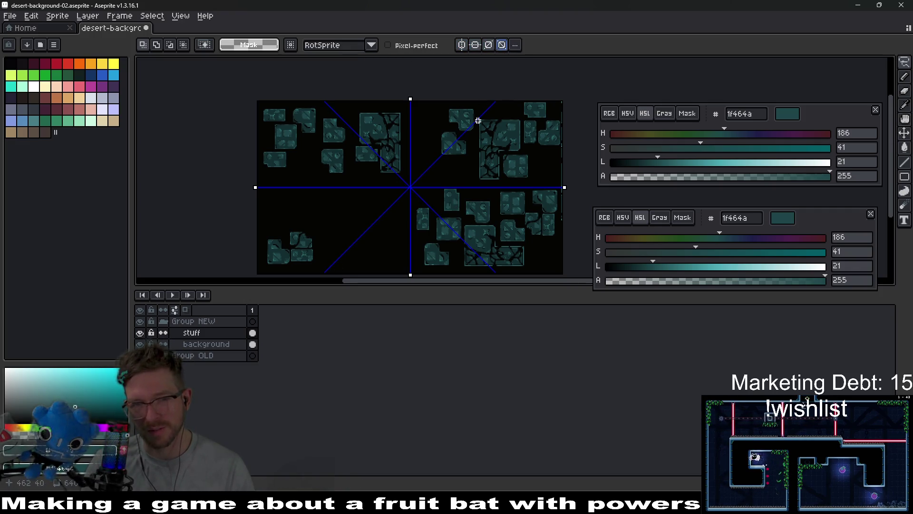
scroll(446, 176, "up", 2)
Ready the Pencil with yellow fffc40 and Copy Alpha+Color ink.
key("b")
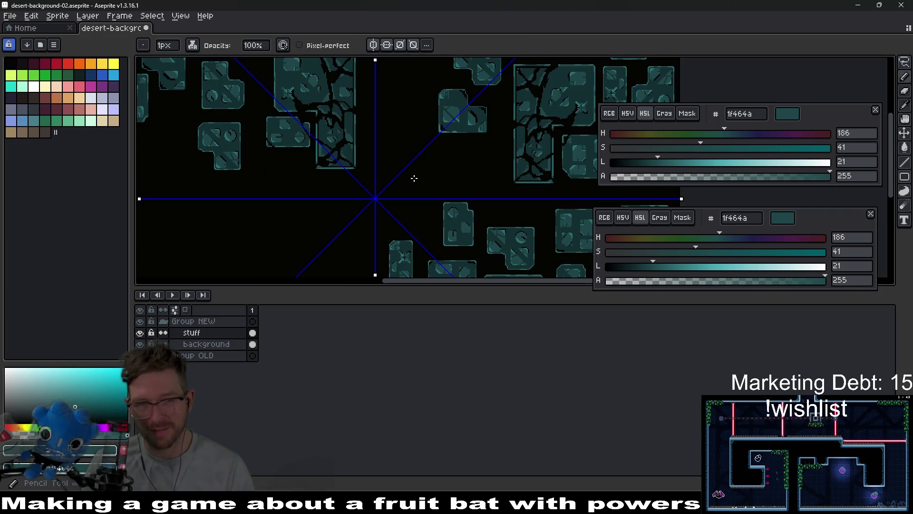
left_click(114, 65)
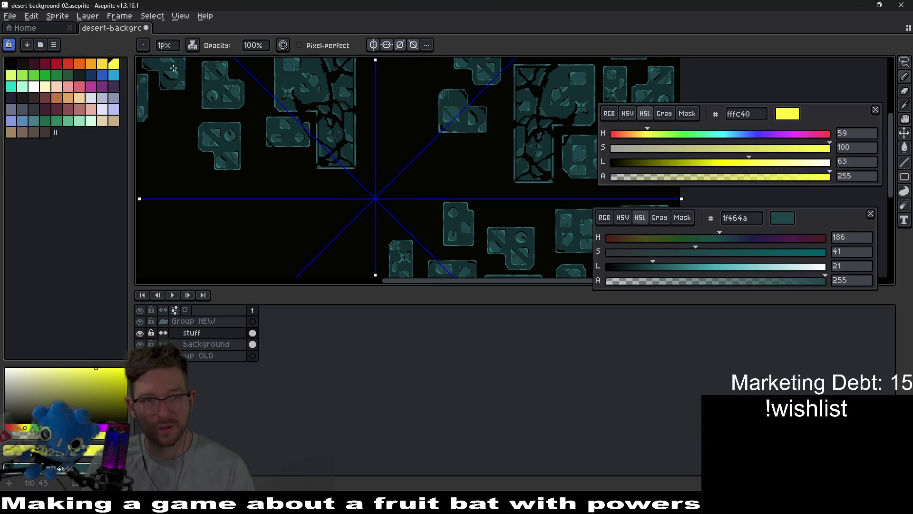
left_click(193, 45)
left_click(210, 84)
Draw an eight-way mirrored yellow octagonal emblem with a central X at the symmetry centre.
mouse_move(375, 171)
left_mouse_down()
mouse_move(403, 198)
mouse_move(388, 212)
mouse_move(386, 188)
left_mouse_up()
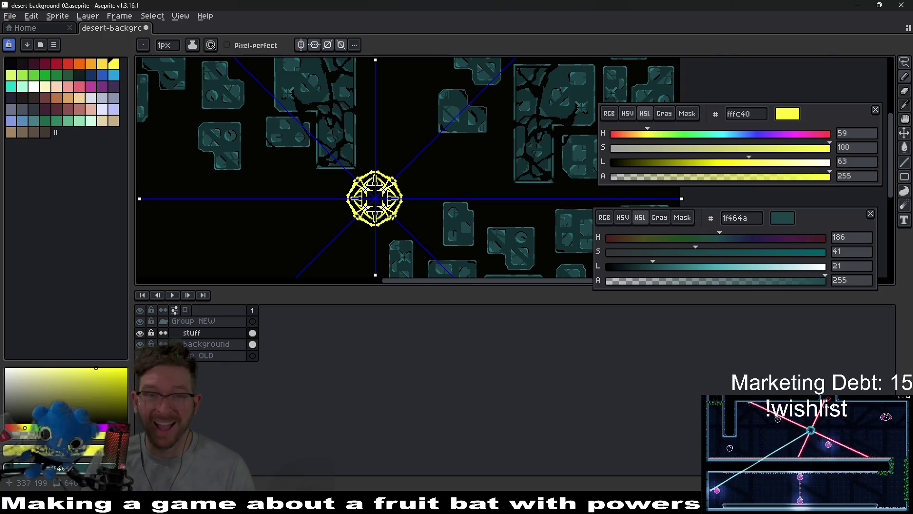
scroll(394, 211, "up", 3)
scroll(409, 190, "down", 3)
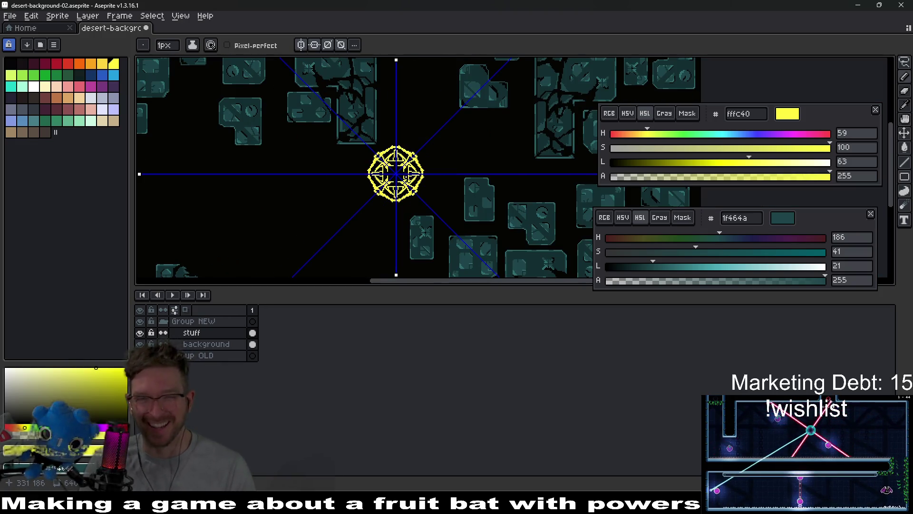
scroll(411, 171, "down", 2)
scroll(409, 176, "up", 4)
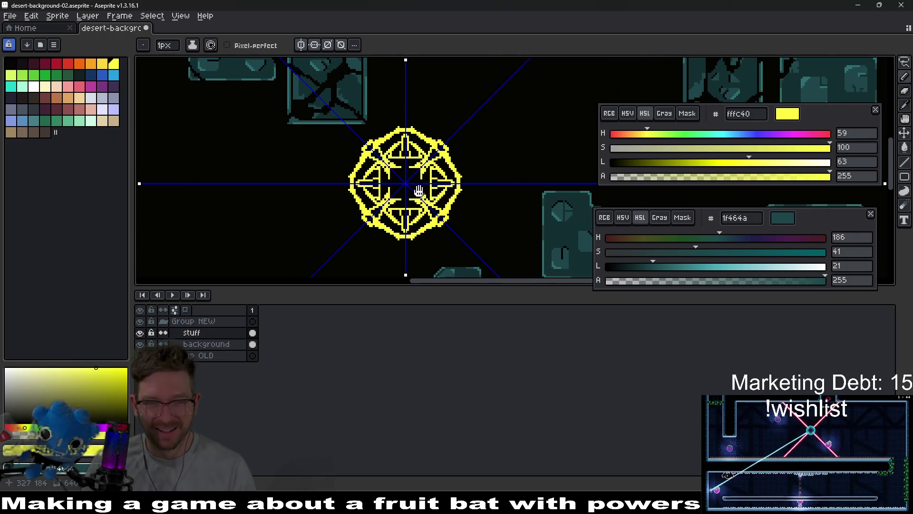
scroll(463, 186, "down", 4)
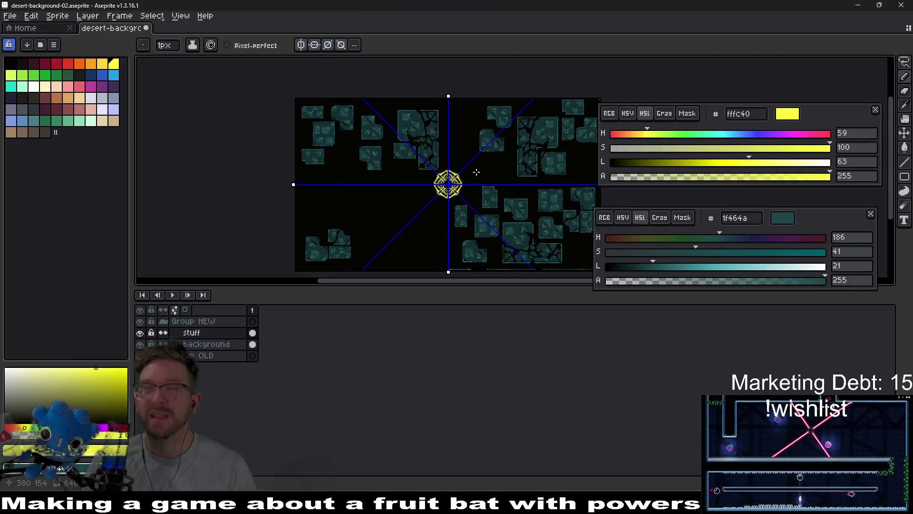
scroll(472, 178, "up", 2)
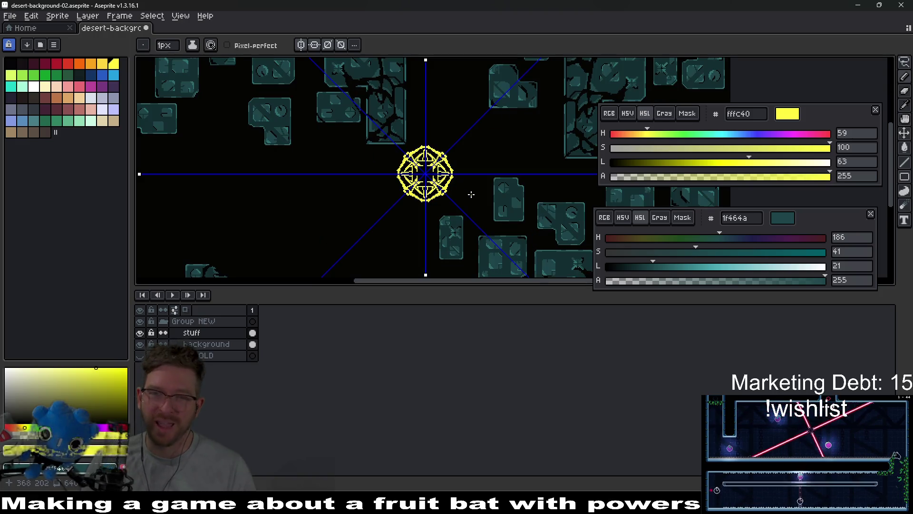
scroll(483, 179, "up", 2)
scroll(449, 175, "down", 2)
scroll(449, 175, "up", 1)
scroll(416, 206, "down", 1)
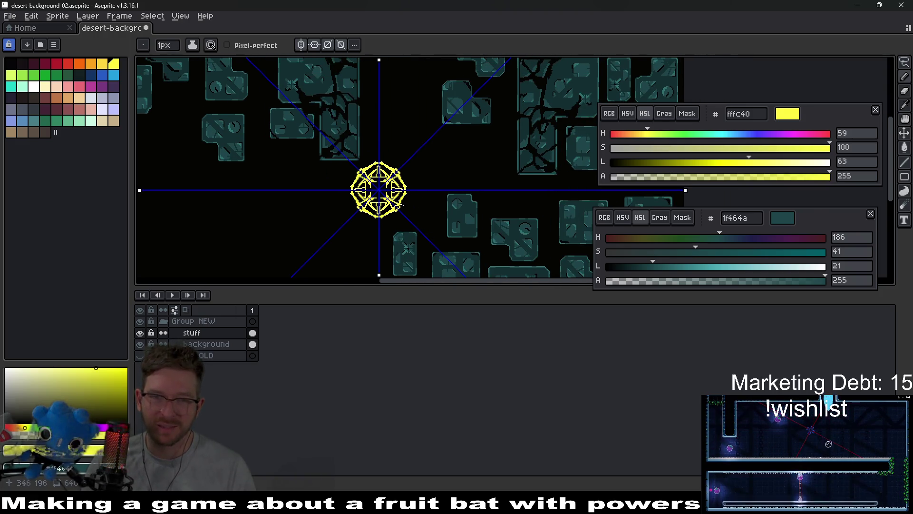
scroll(406, 206, "up", 2)
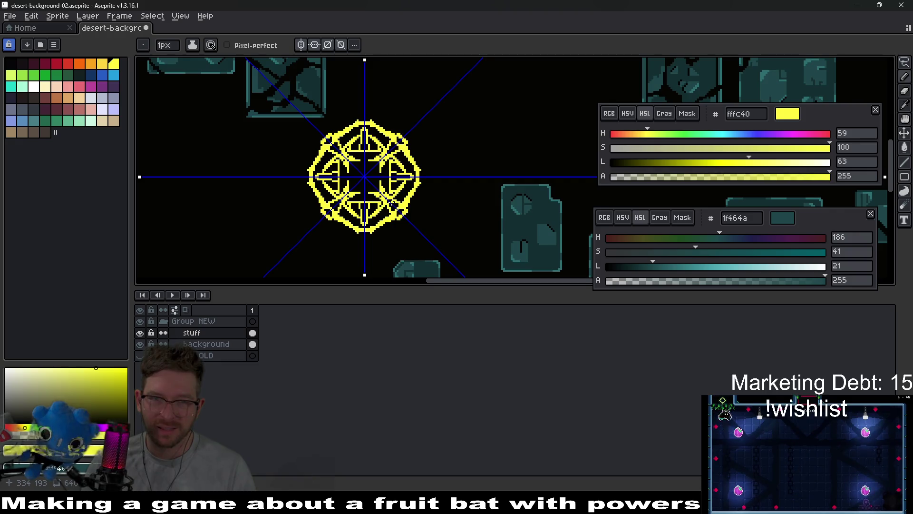
scroll(365, 177, "up", 2)
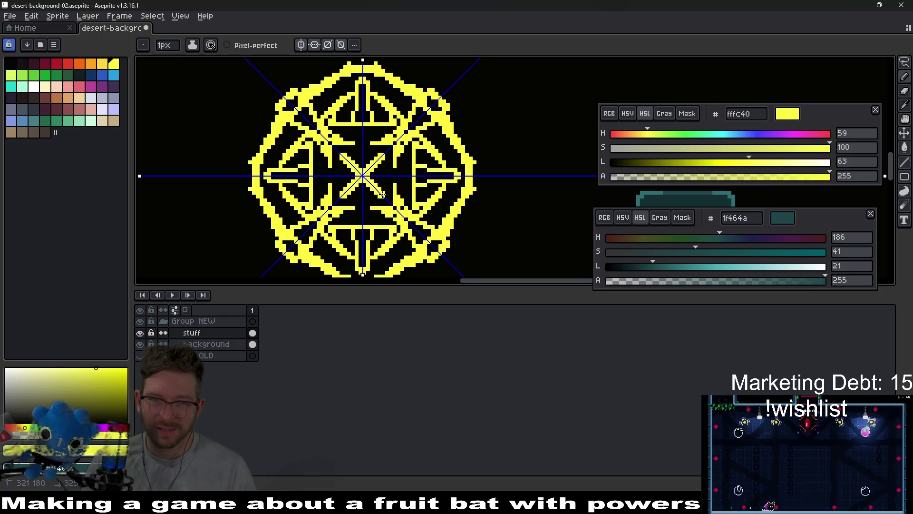
scroll(422, 194, "down", 4)
scroll(413, 196, "up", 4)
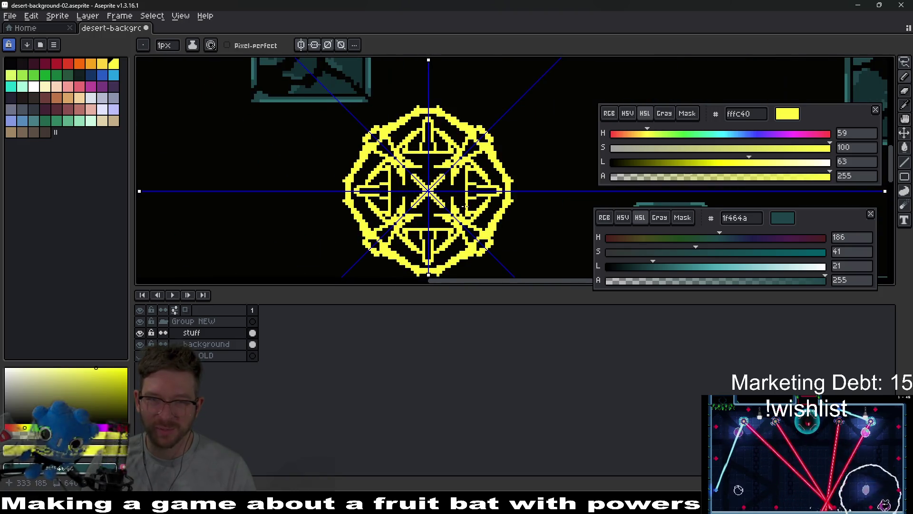
scroll(410, 197, "down", 1)
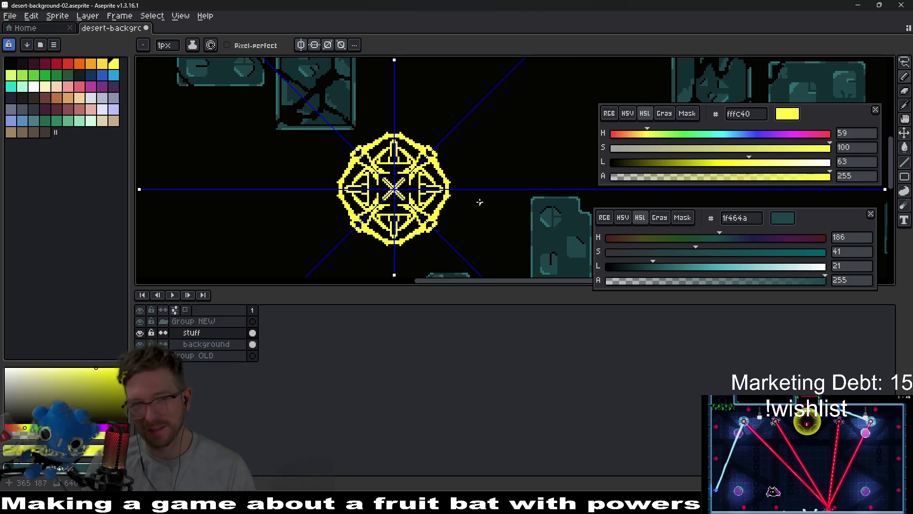
scroll(479, 202, "down", 2)
scroll(416, 203, "up", 2)
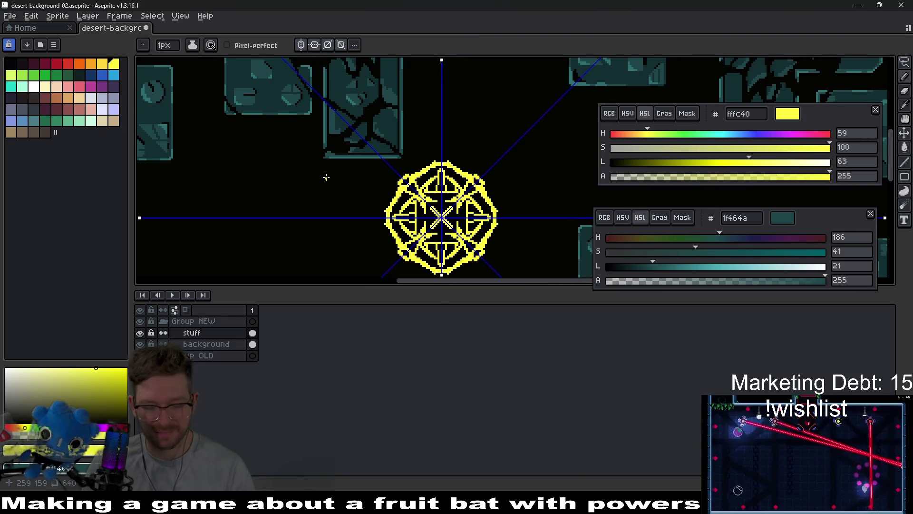
Sample the dark teal from the artwork and trial-fill the emblem's centre, then undo it.
key("i")
scroll(381, 114, "up", 2)
left_click(406, 121)
left_click_drag(517, 231, 393, 153)
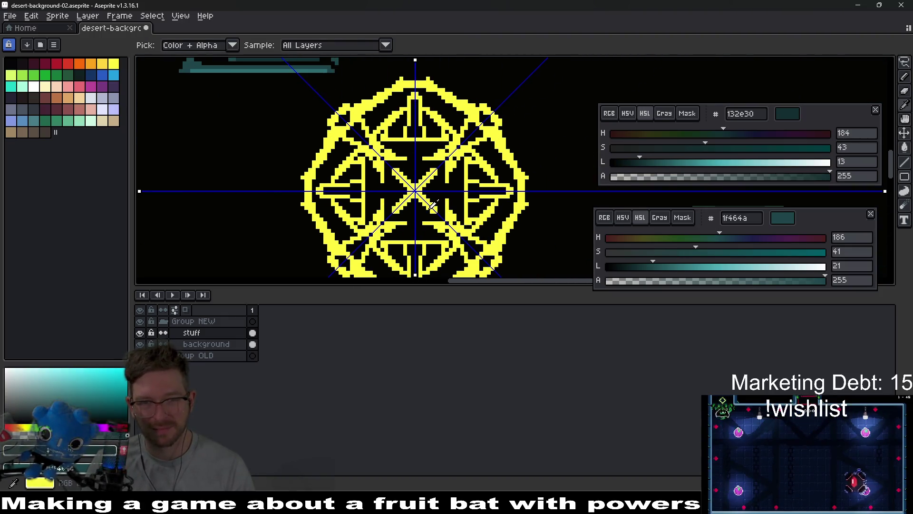
key("g")
left_click(417, 194)
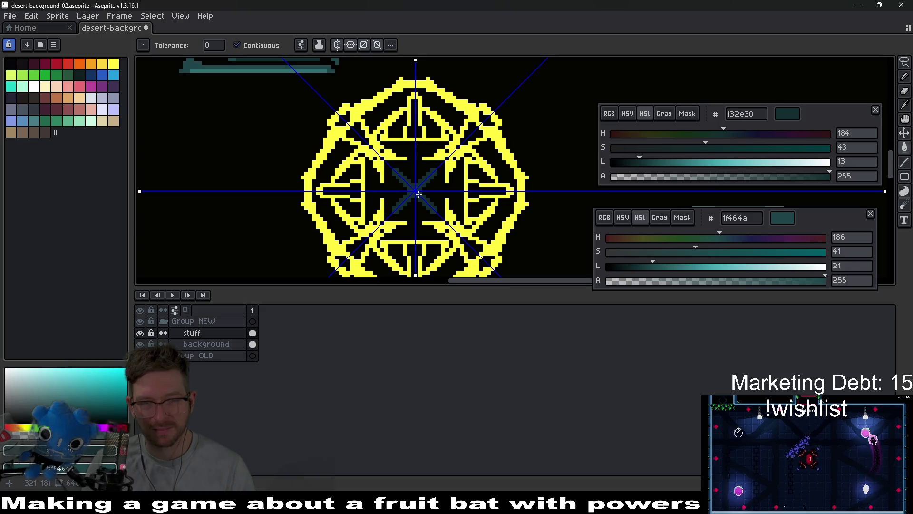
key("ctrl+z")
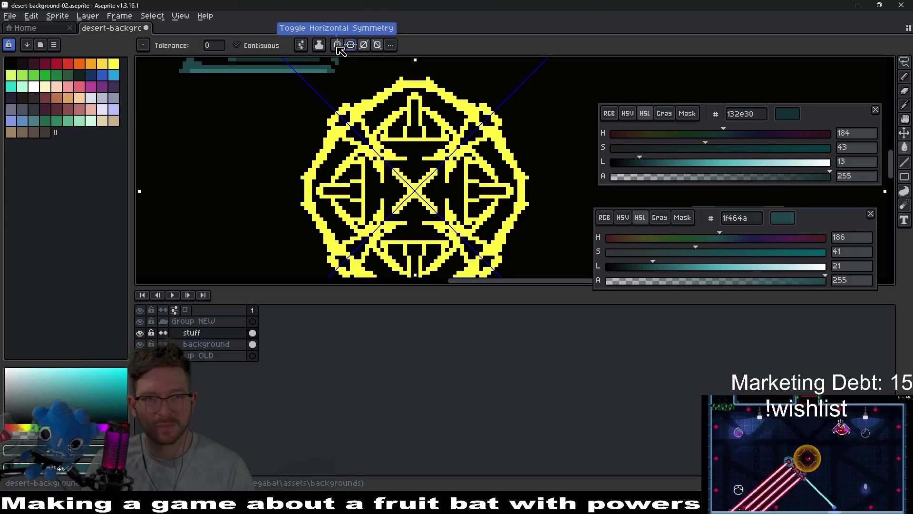
With diagonal and vertical symmetry off, bucket-fill the emblem's X and outer pattern dark teal.
left_click(341, 48)
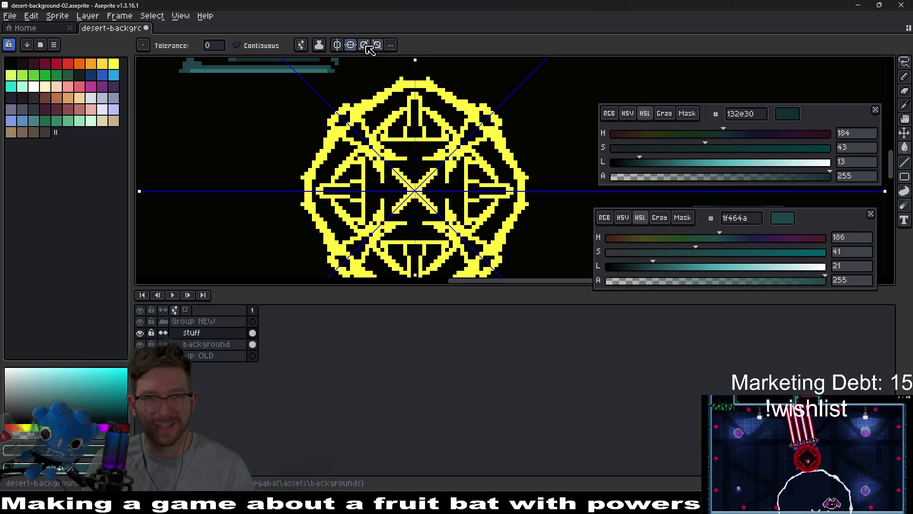
left_click(381, 46)
left_click(342, 46)
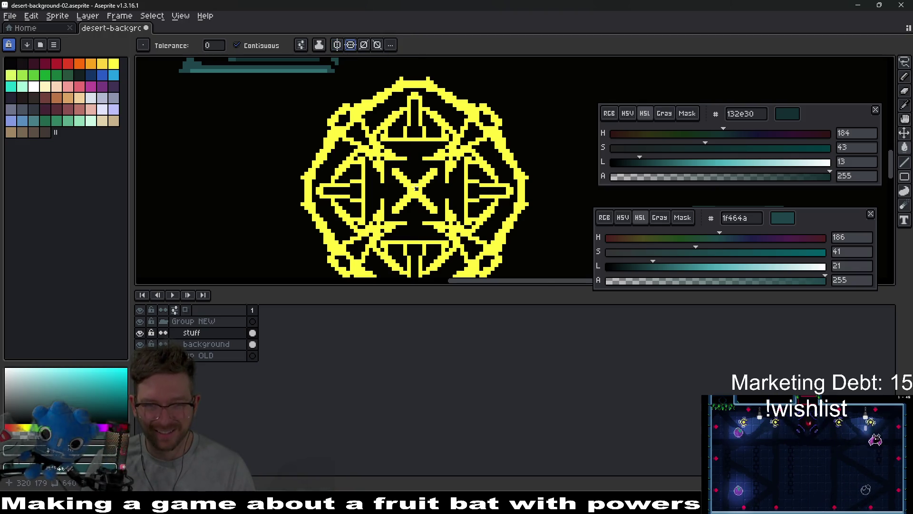
left_click(417, 189)
left_click(447, 161)
scroll(447, 200, "down", 4)
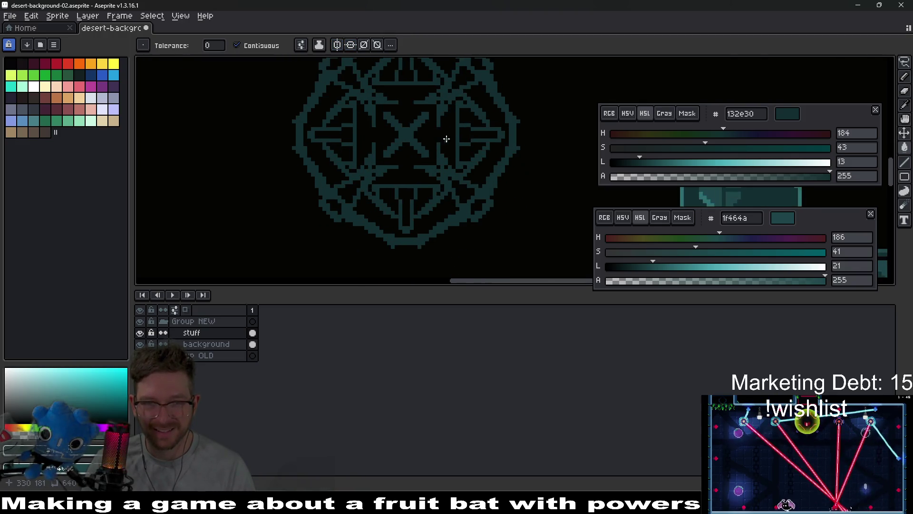
scroll(445, 181, "up", 3)
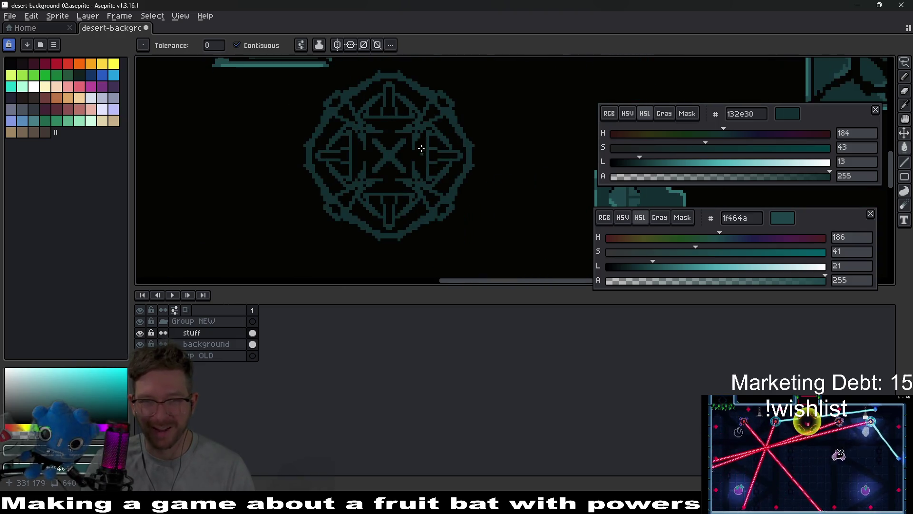
scroll(434, 173, "down", 5)
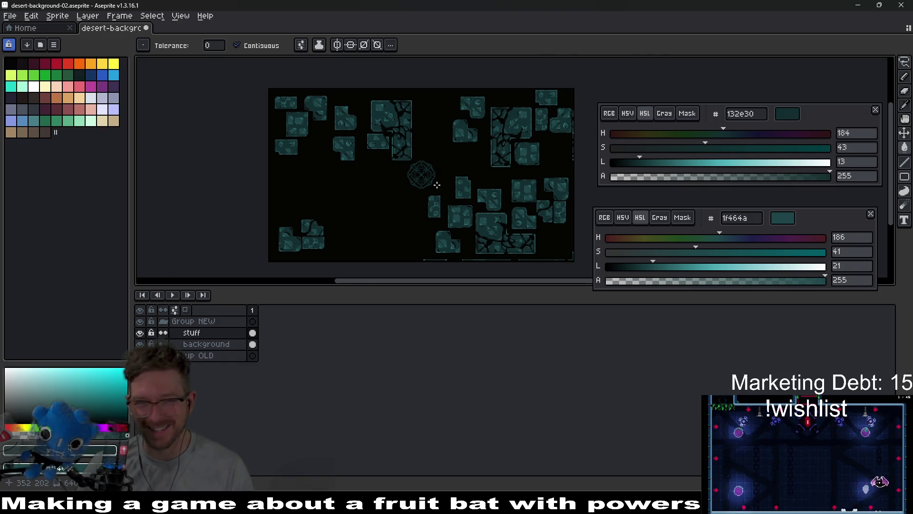
Sample lighter teal #2d6d71 from a tile and re-enable all four symmetry axes for the Pencil.
scroll(437, 184, "up", 5)
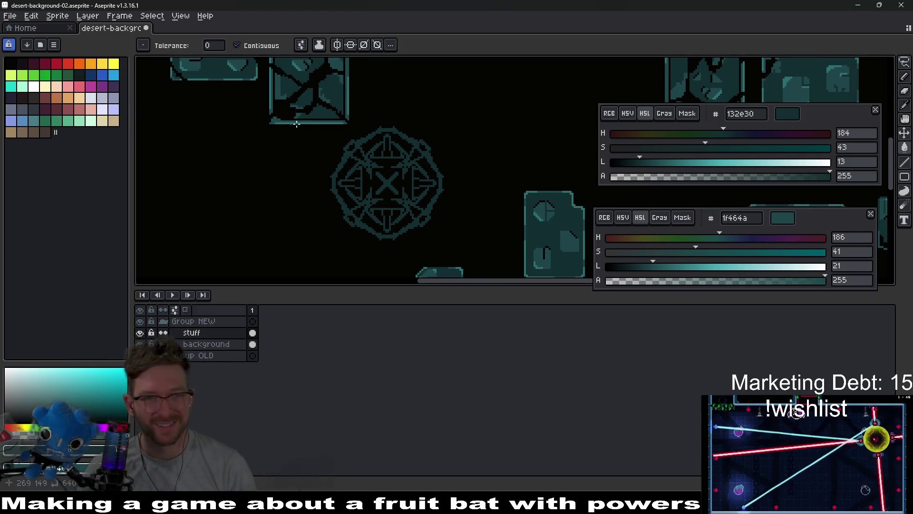
scroll(333, 107, "up", 1)
key("i")
scroll(343, 112, "up", 1)
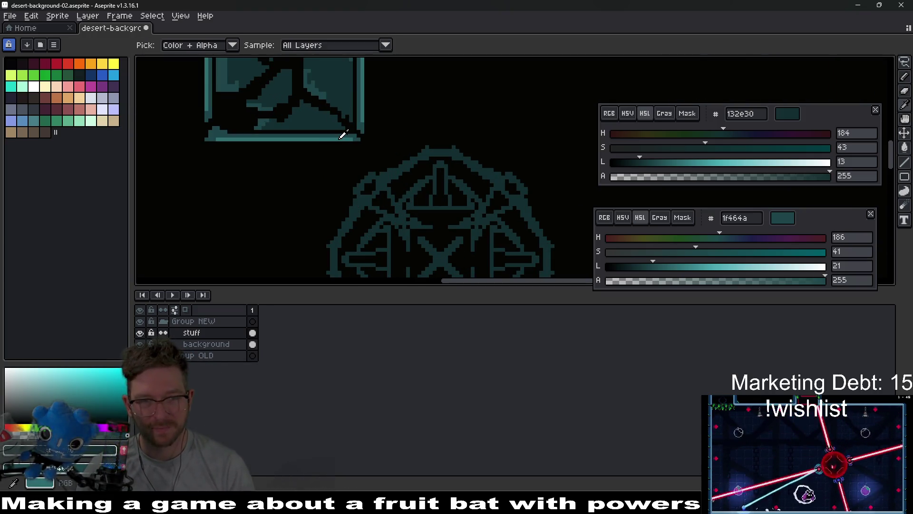
left_click(343, 135)
scroll(387, 143, "down", 2)
key("b")
left_click(300, 45)
left_click(315, 45)
left_click(328, 45)
left_click(341, 44)
Paint mirrored lighter teal highlights along the emblem's diagonal and arches.
scroll(375, 171, "up", 2)
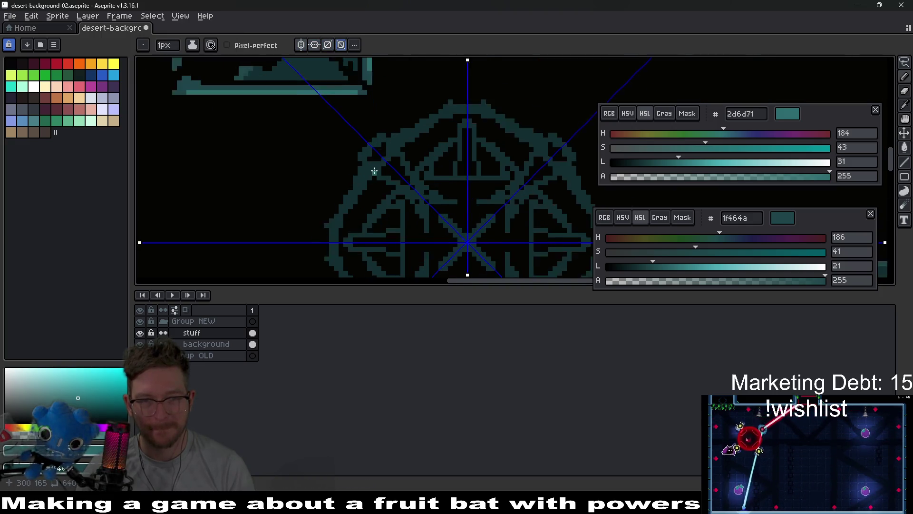
scroll(374, 171, "up", 3)
left_click_drag(349, 149, 372, 128)
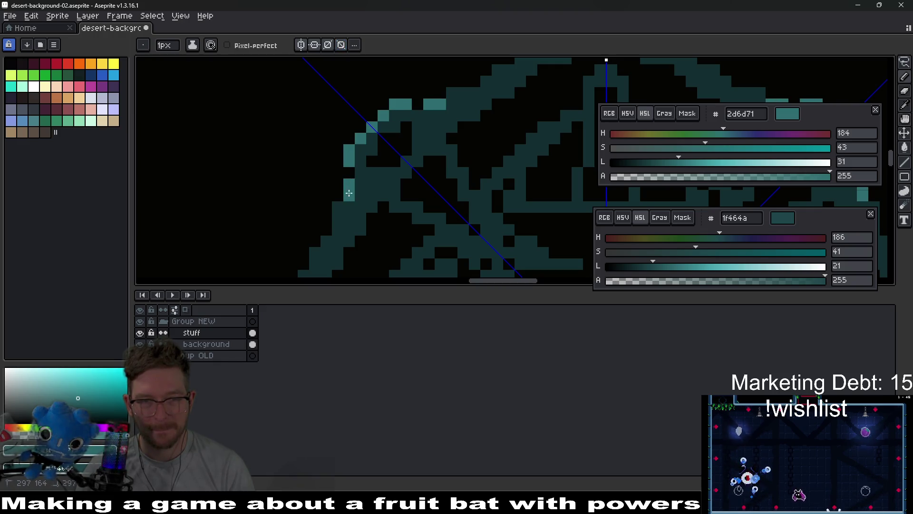
scroll(395, 209, "down", 2)
scroll(389, 149, "up", 4)
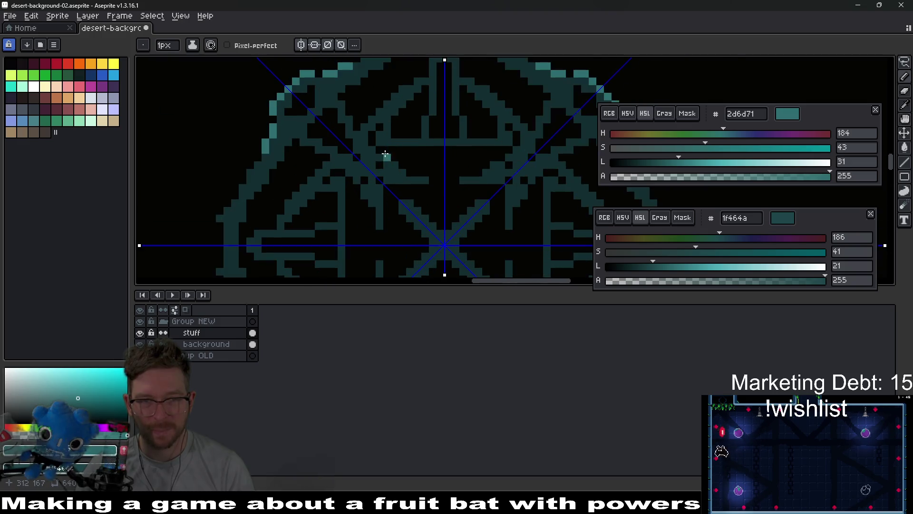
left_click(294, 166)
left_click(280, 182)
left_click_drag(280, 188, 475, 64)
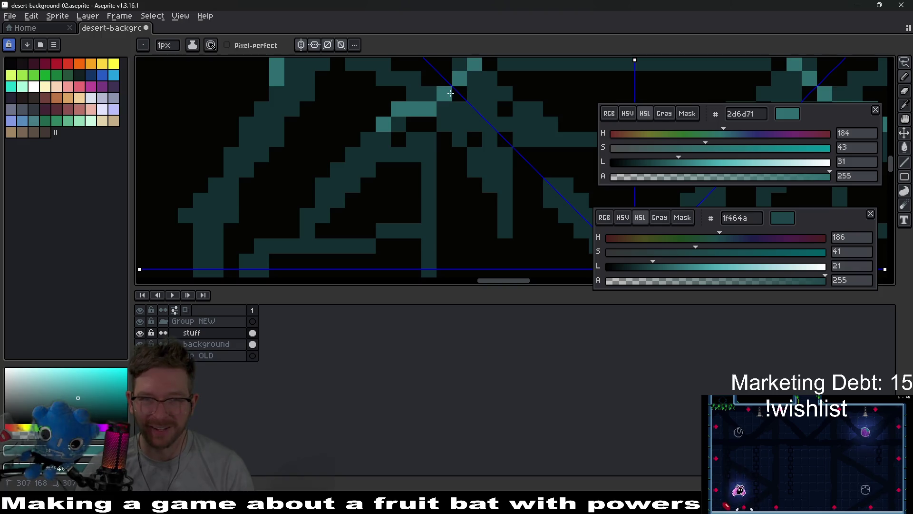
left_click(353, 185)
left_click_drag(359, 176, 388, 154)
key("ctrl+z")
left_click(395, 121)
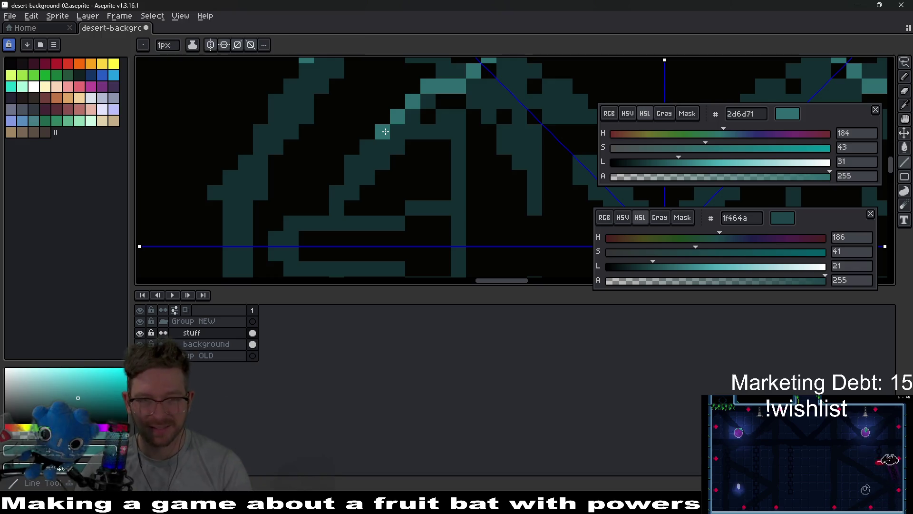
left_click(354, 160, "shift")
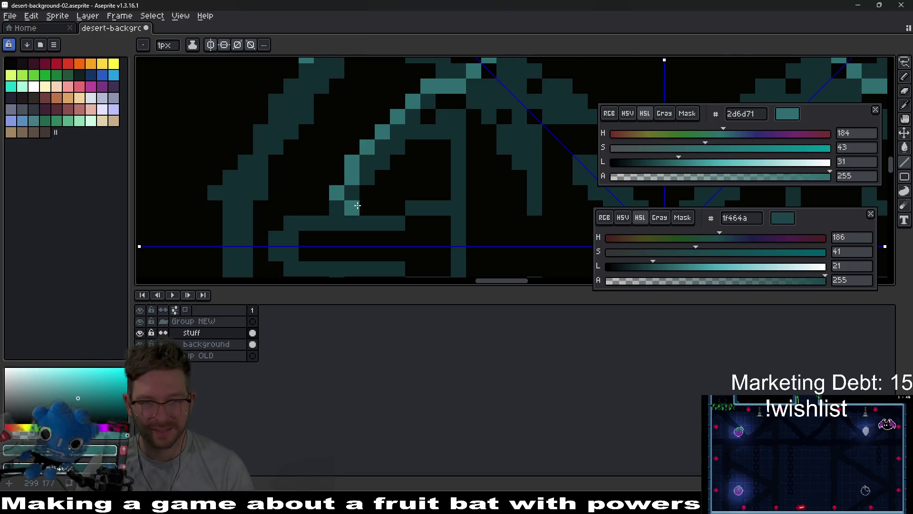
Add a mirrored lighter teal pixel near the emblem's arrows.
scroll(351, 204, "down", 6)
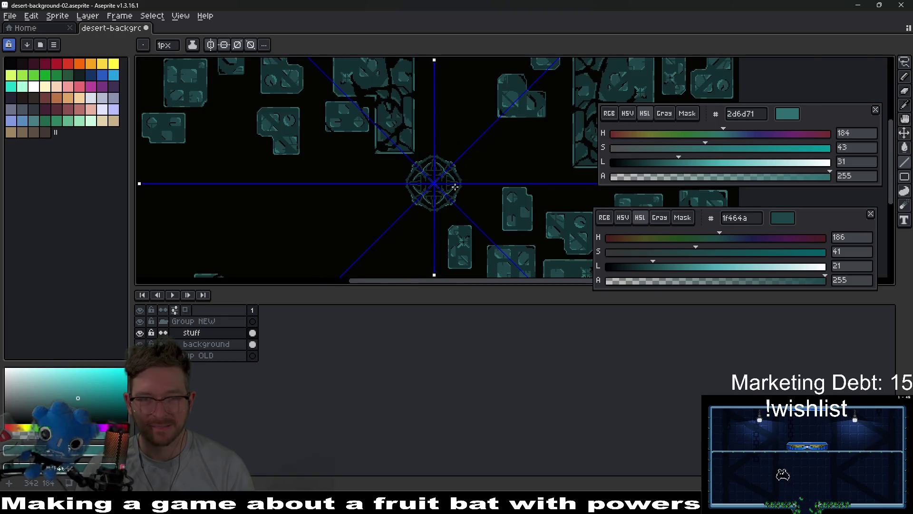
scroll(455, 186, "up", 5)
scroll(410, 193, "up", 3)
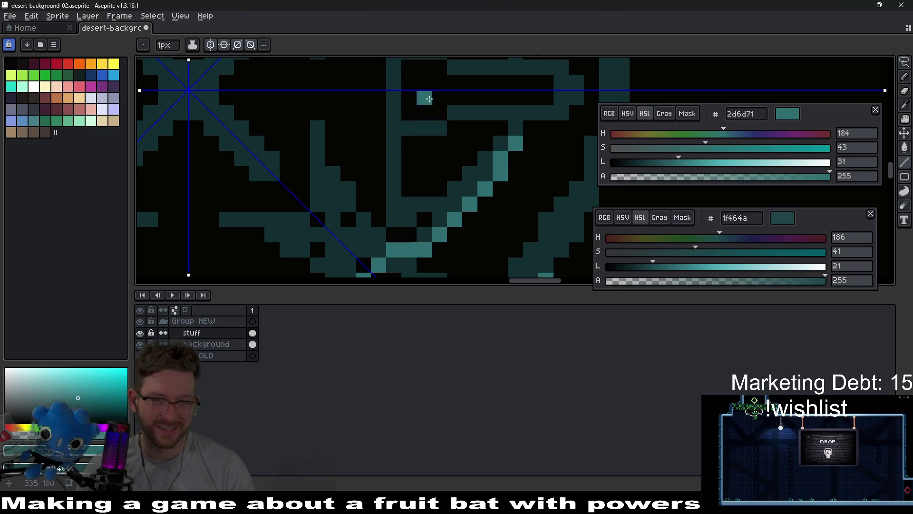
left_click_drag(306, 152, 402, 198)
left_click(402, 209)
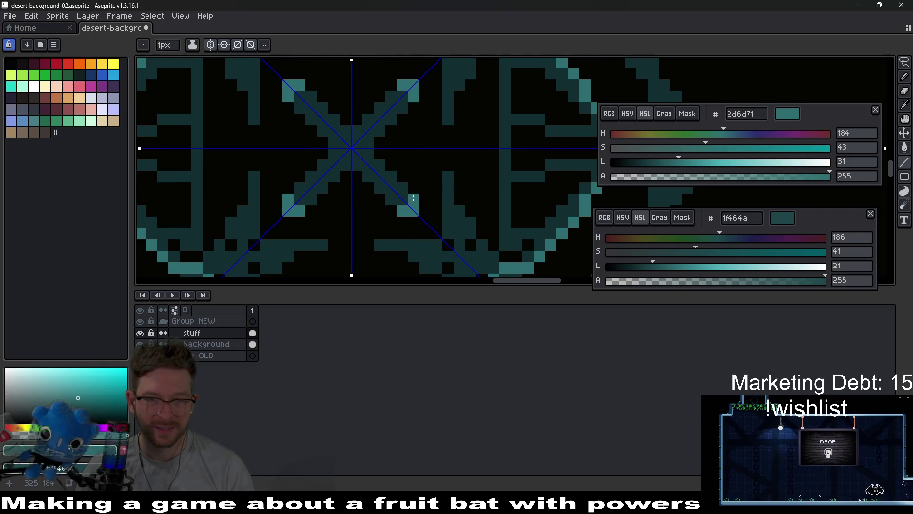
scroll(401, 192, "down", 4)
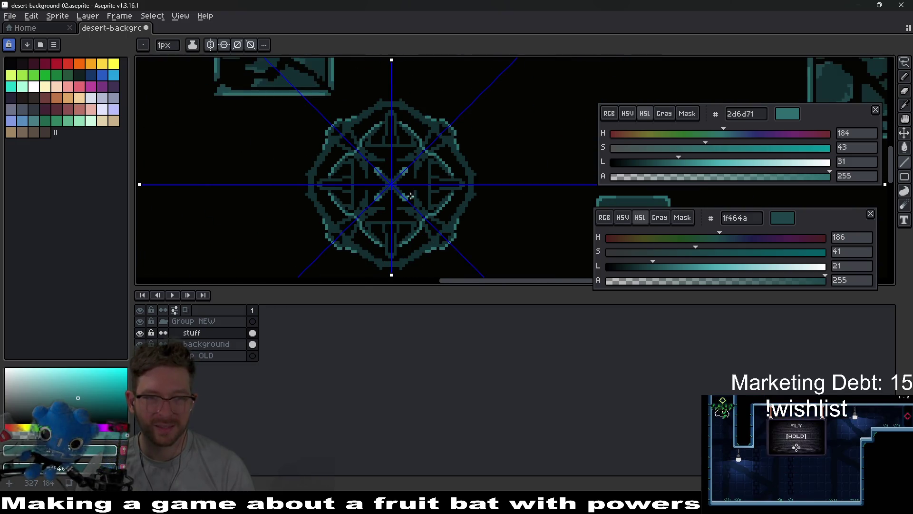
left_click_drag(279, 101, 327, 181)
scroll(357, 129, "up", 1)
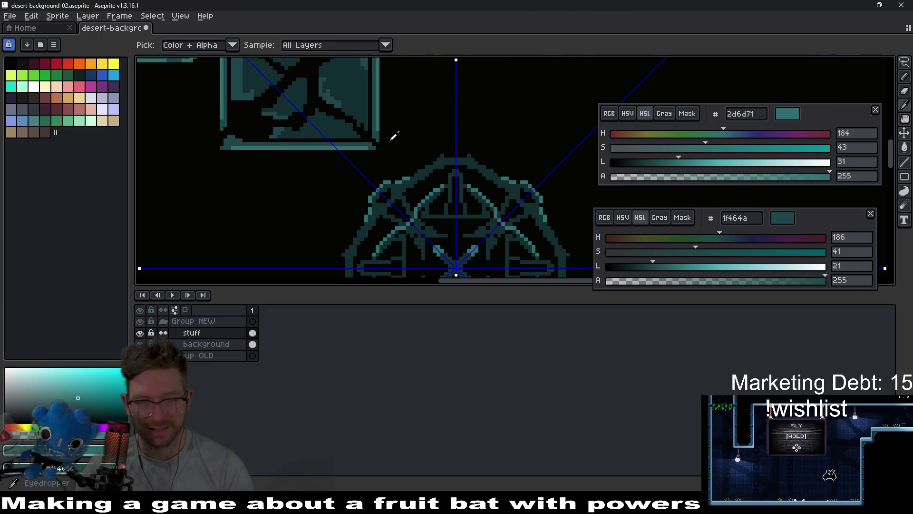
Pick dark teal #1f464a and touch up pixels along the emblem's left arc.
left_click(431, 192, "alt")
scroll(409, 193, "up", 3)
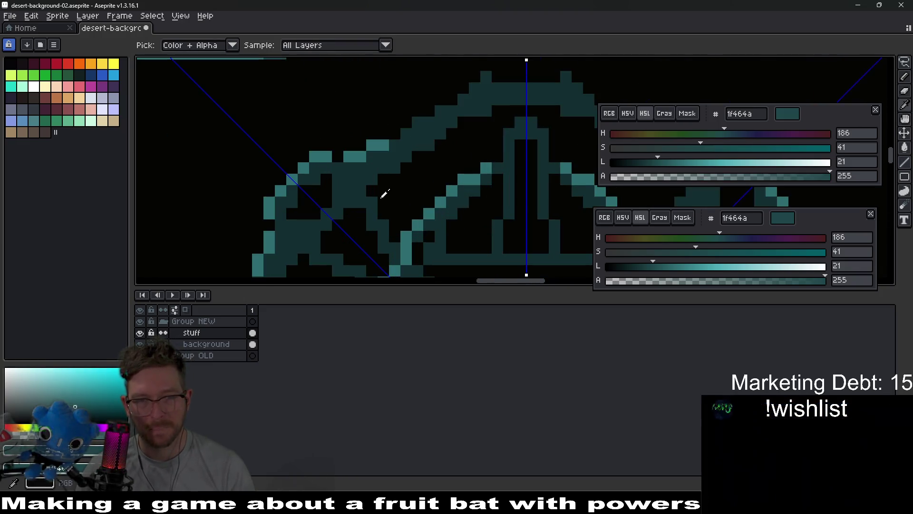
mouse_move(315, 206)
left_mouse_down()
mouse_move(315, 183)
mouse_move(338, 162)
left_mouse_up()
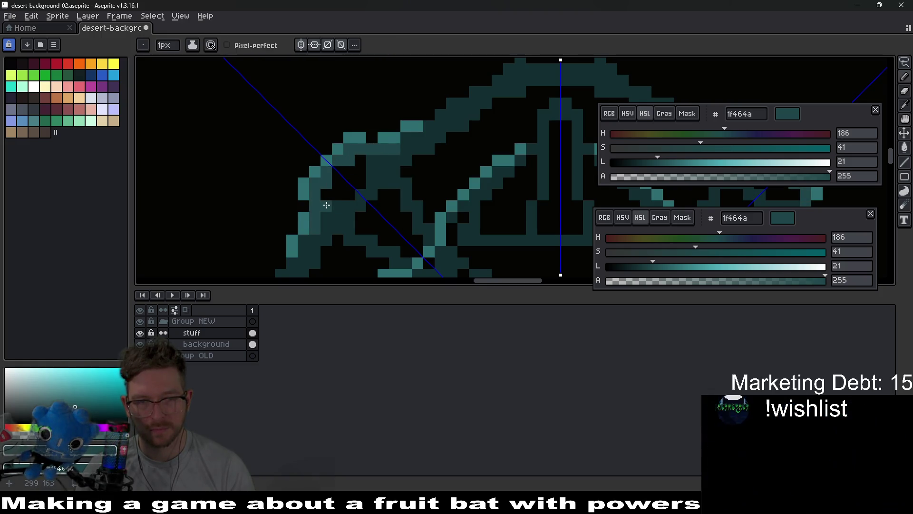
left_click(347, 206)
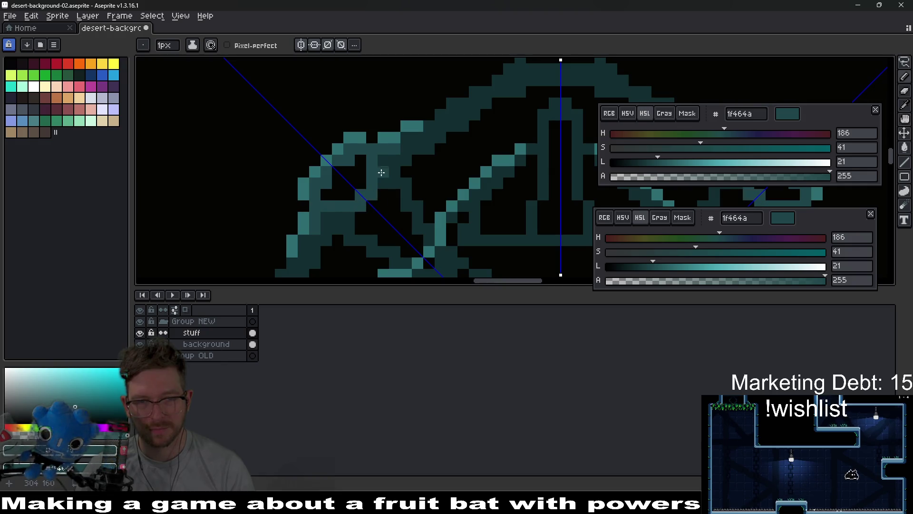
left_click_drag(397, 154, 474, 95)
scroll(488, 90, "down", 5)
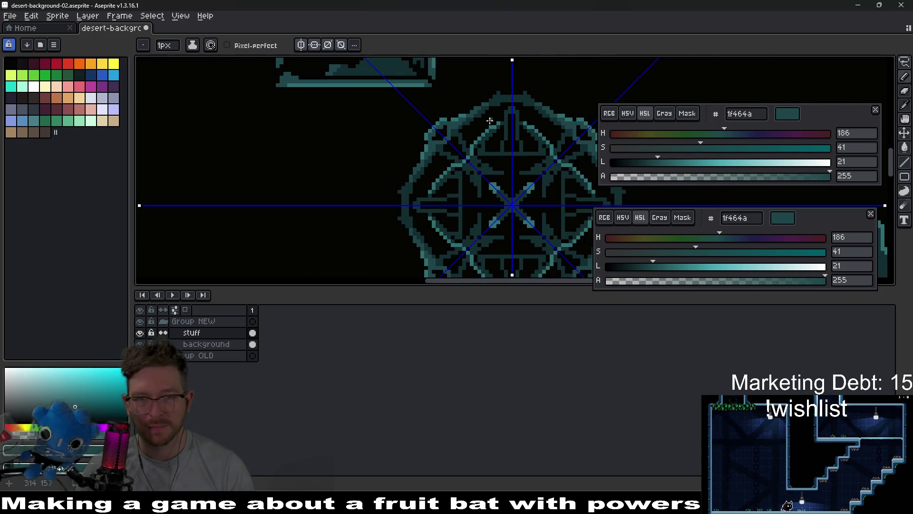
scroll(485, 179, "up", 6)
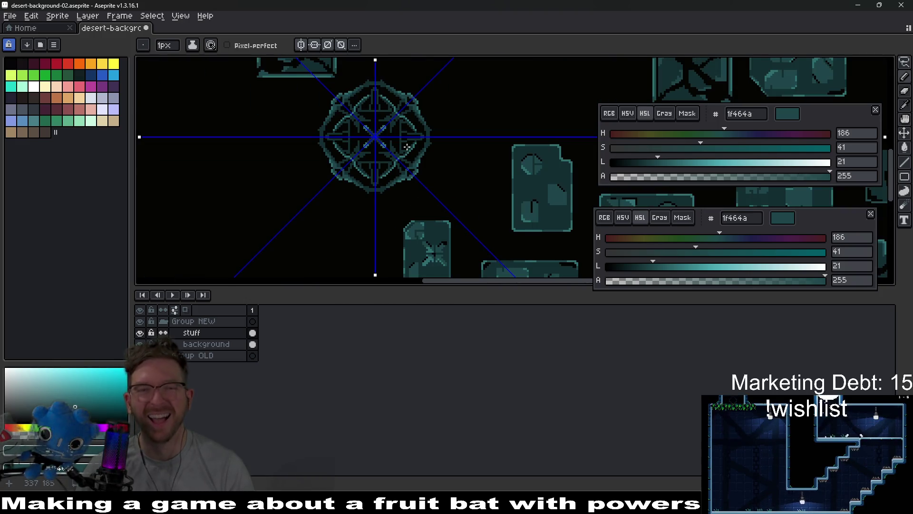
scroll(419, 178, "down", 2)
scroll(440, 187, "up", 2)
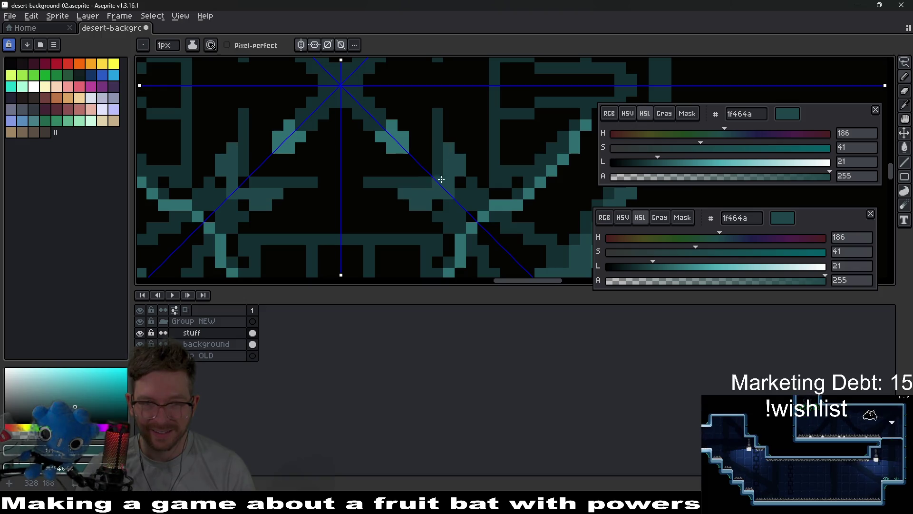
Paint mirrored teal strokes near the central X and a row across the emblem.
left_click_drag(439, 174, 440, 134)
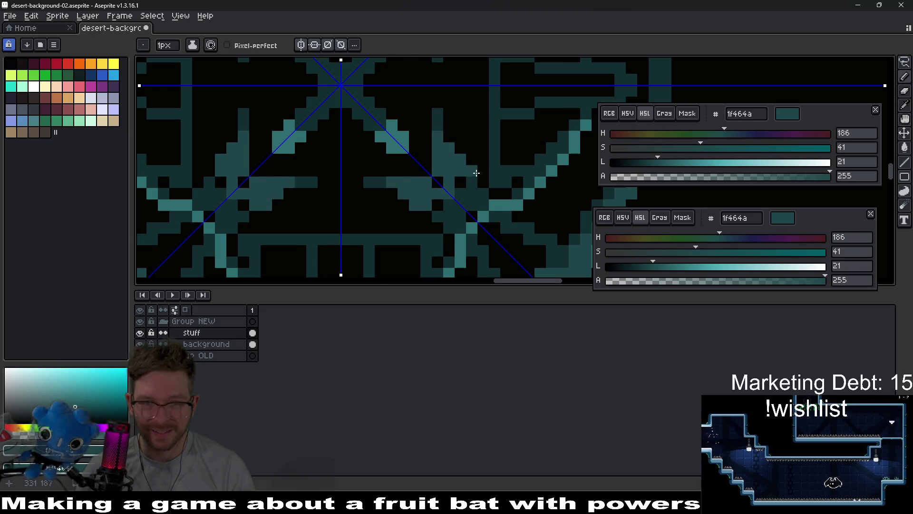
scroll(477, 173, "down", 3)
scroll(467, 183, "up", 5)
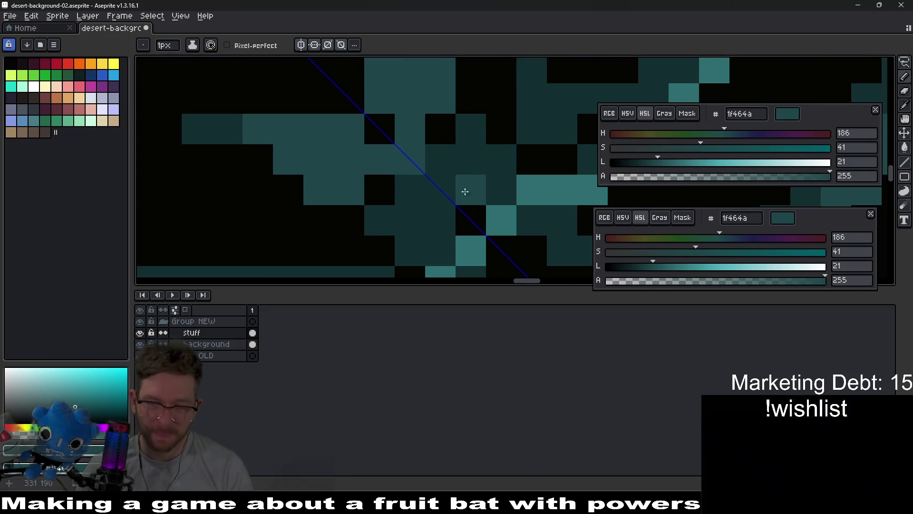
left_click(466, 186)
scroll(466, 186, "down", 2)
scroll(416, 194, "up", 2)
left_click_drag(417, 194, 436, 141)
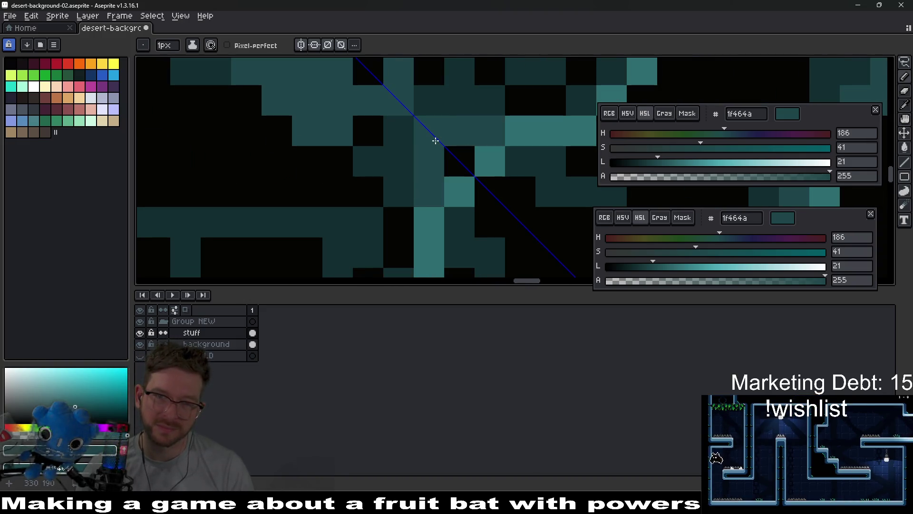
scroll(436, 141, "down", 4)
scroll(478, 137, "up", 4)
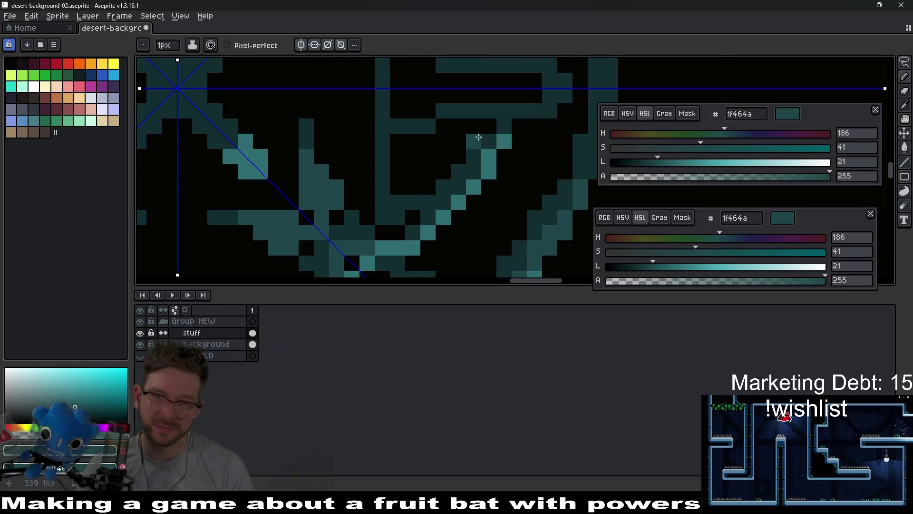
scroll(479, 137, "down", 3)
scroll(359, 179, "up", 3)
mouse_move(341, 185)
left_mouse_down()
mouse_move(387, 185)
mouse_move(405, 173)
mouse_move(492, 183)
left_mouse_up()
scroll(405, 182, "down", 4)
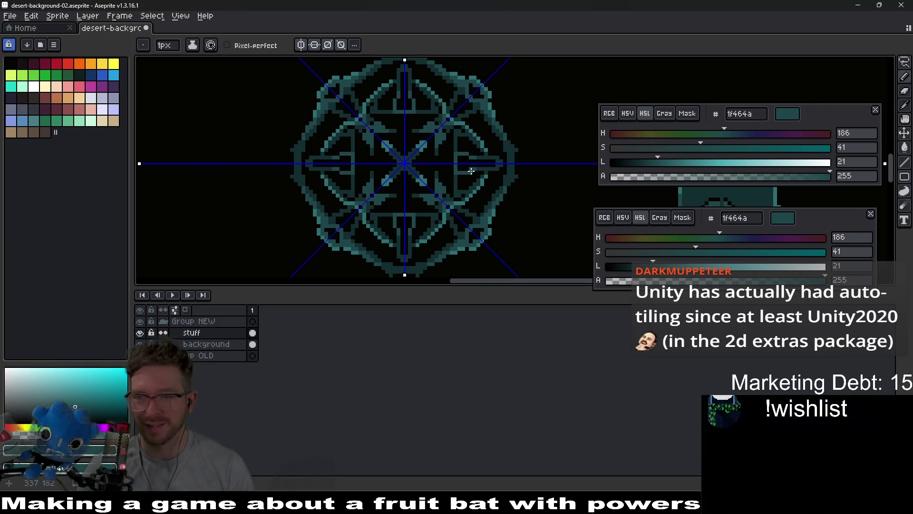
Zoom in on the emblem and sample its lighter teal 2d6d71.
scroll(485, 169, "up", 5)
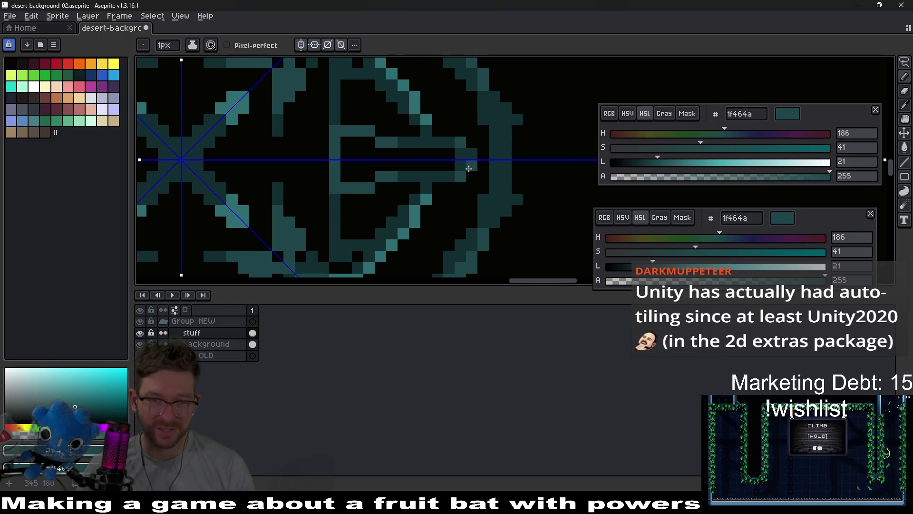
scroll(475, 183, "down", 5)
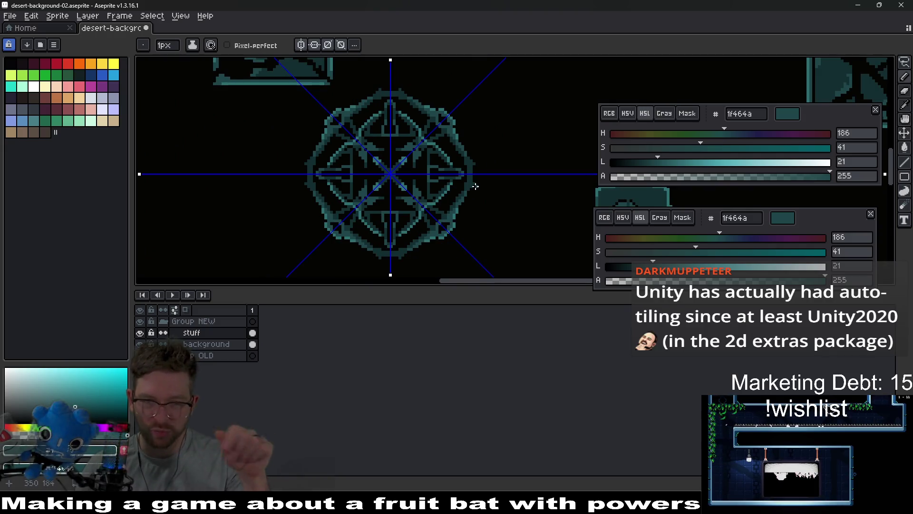
scroll(472, 190, "up", 2)
scroll(473, 181, "up", 2)
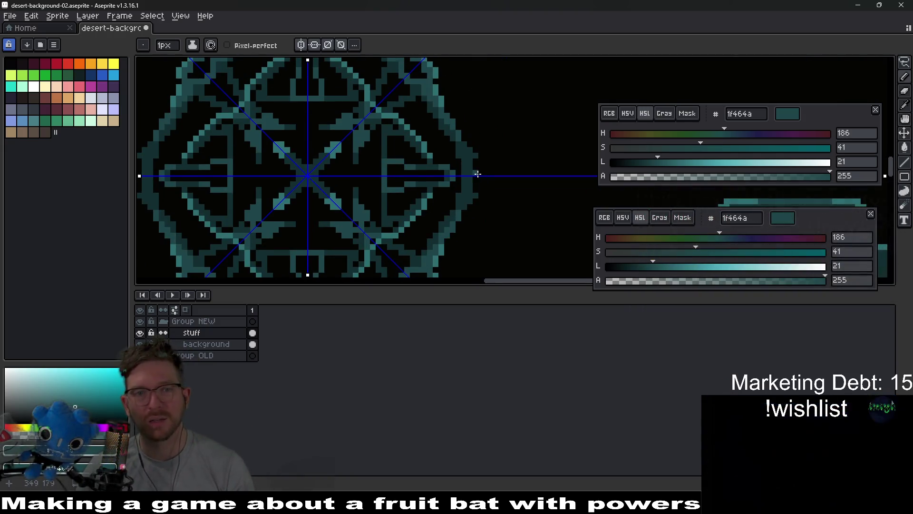
scroll(477, 183, "up", 1)
scroll(479, 189, "down", 2)
scroll(514, 177, "left", 2)
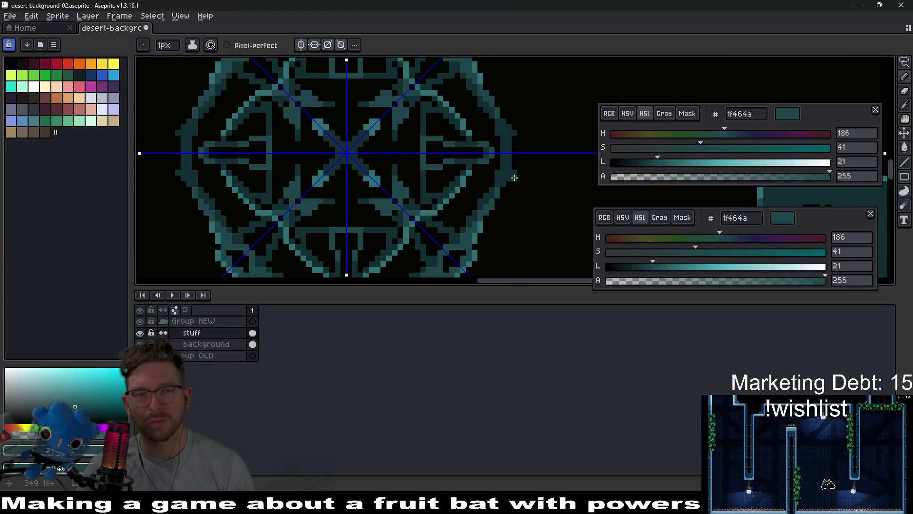
scroll(381, 180, "up", 2)
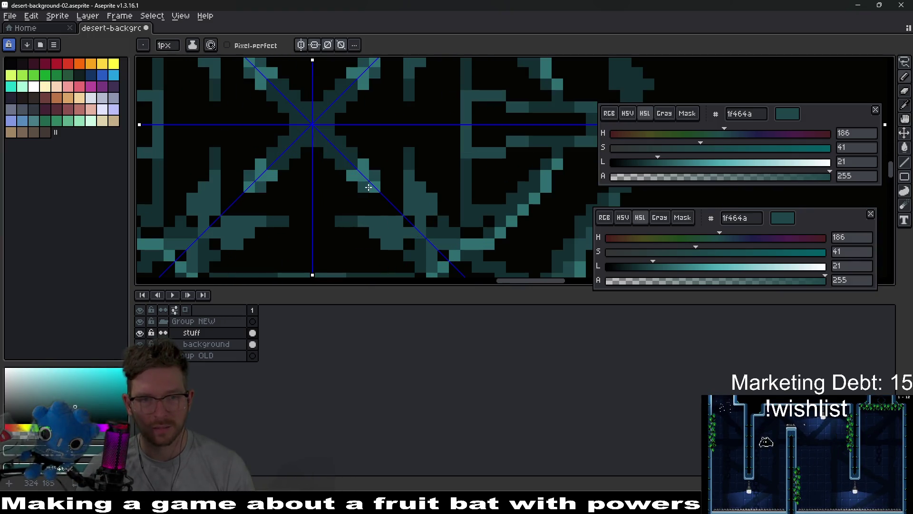
scroll(384, 188, "down", 4)
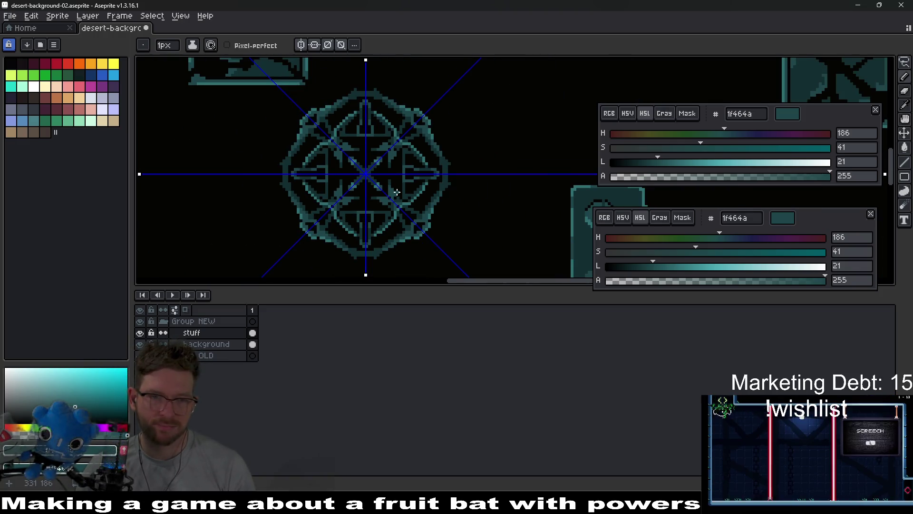
scroll(452, 198, "up", 2)
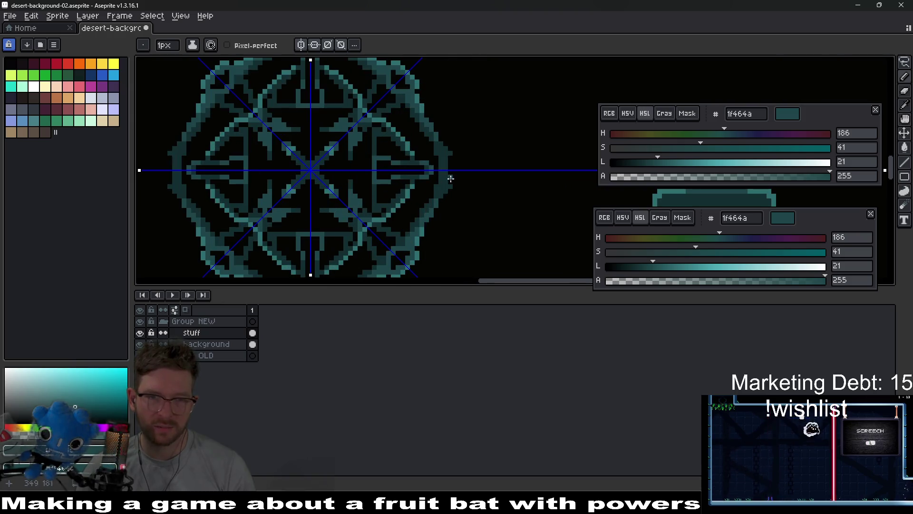
scroll(450, 181, "up", 2)
key("alt")
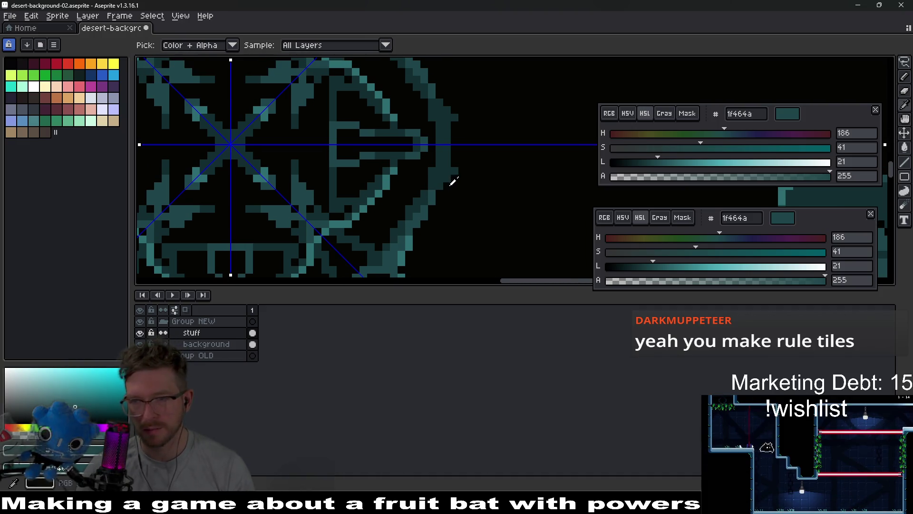
scroll(447, 193, "up", 1)
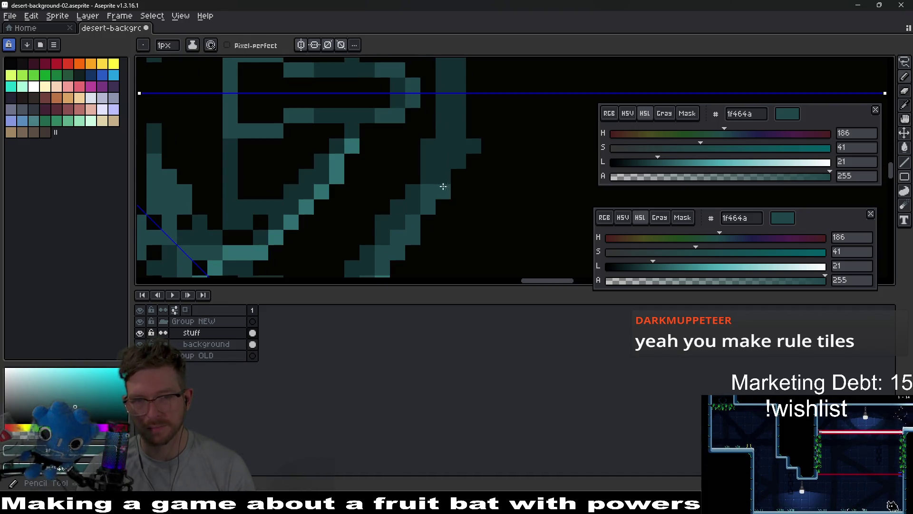
scroll(452, 189, "up", 1)
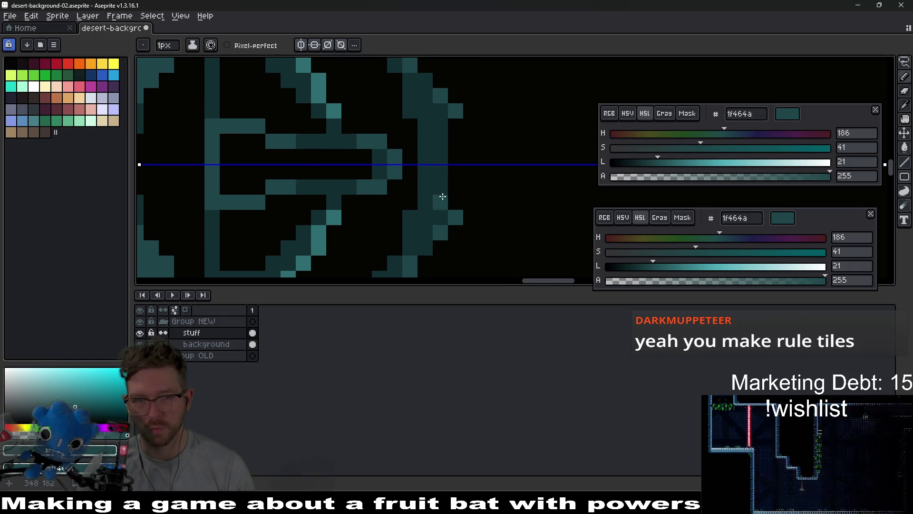
scroll(436, 204, "down", 4)
scroll(443, 205, "up", 3)
scroll(452, 198, "down", 3)
scroll(463, 192, "up", 1)
scroll(463, 192, "up", 2)
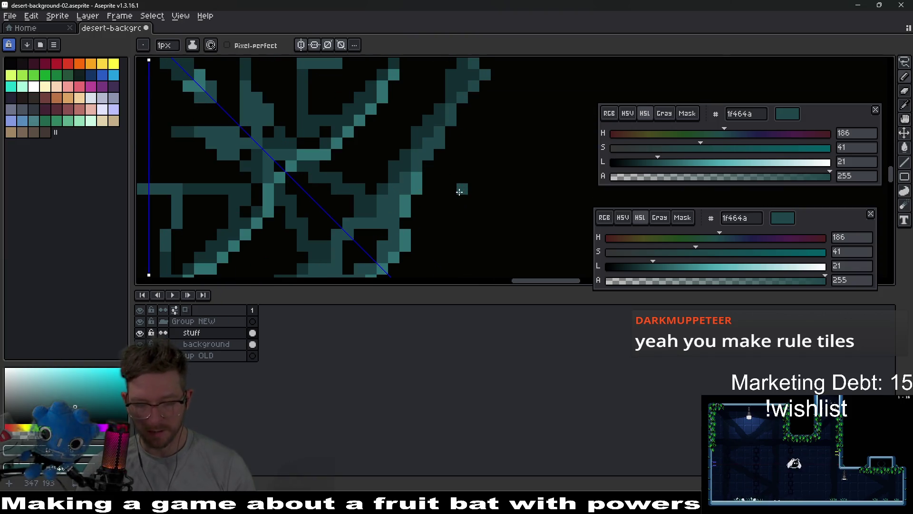
left_click(418, 184, "alt")
Draw a mirrored column of 2d6d71 pixels and a few near the arrow tip, then save.
scroll(450, 199, "down", 1)
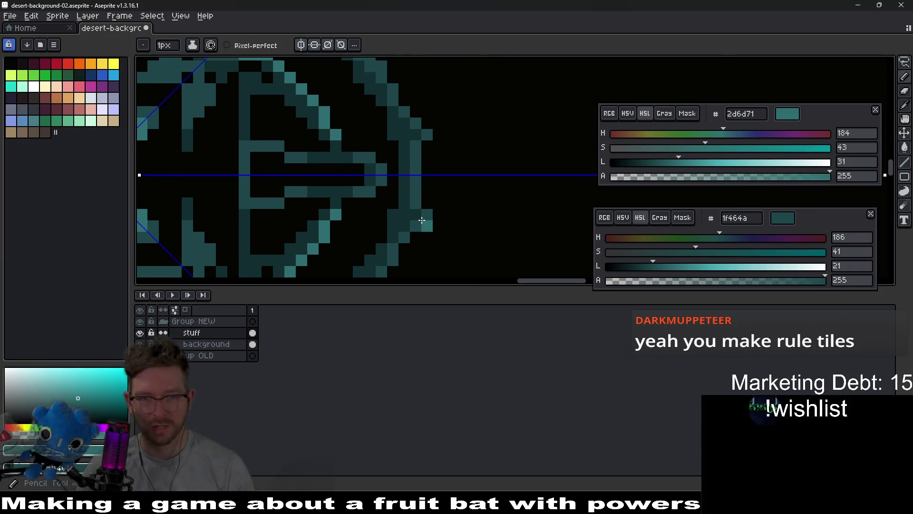
left_click_drag(416, 205, 416, 145)
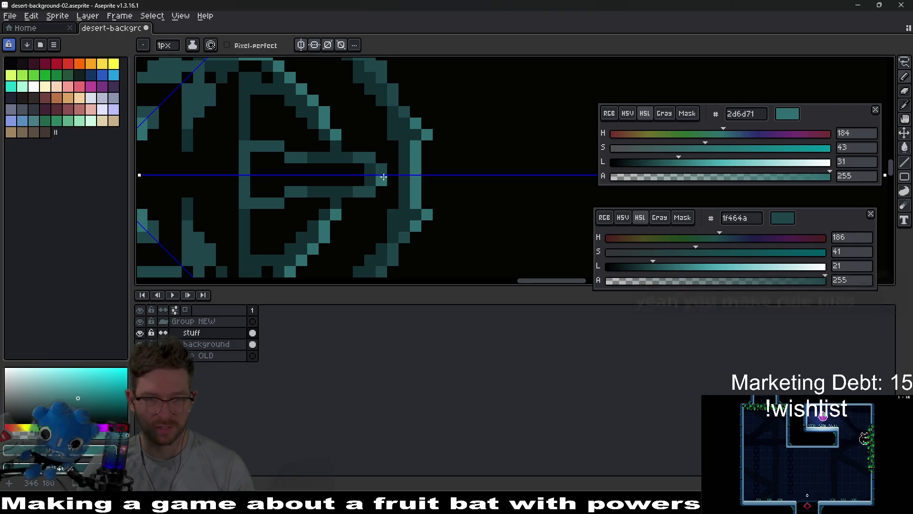
left_click_drag(382, 169, 369, 190)
scroll(359, 195, "down", 3)
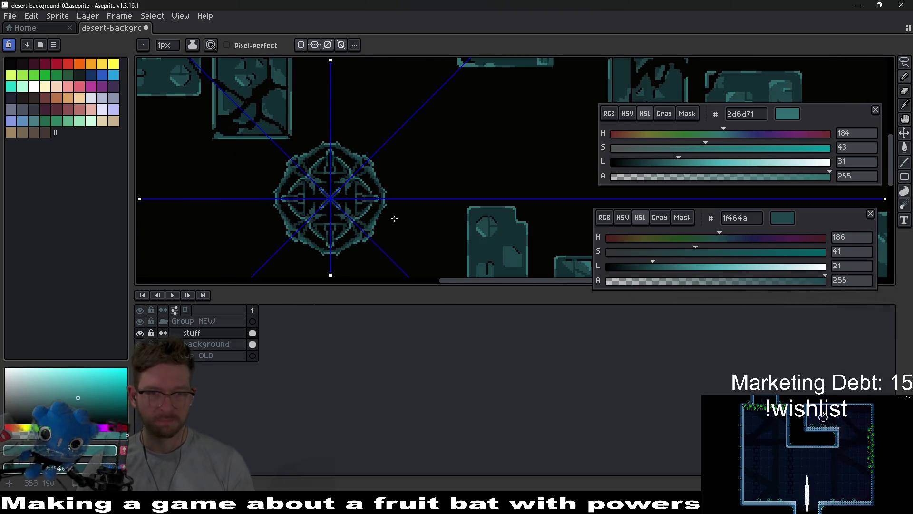
scroll(373, 148, "up", 5)
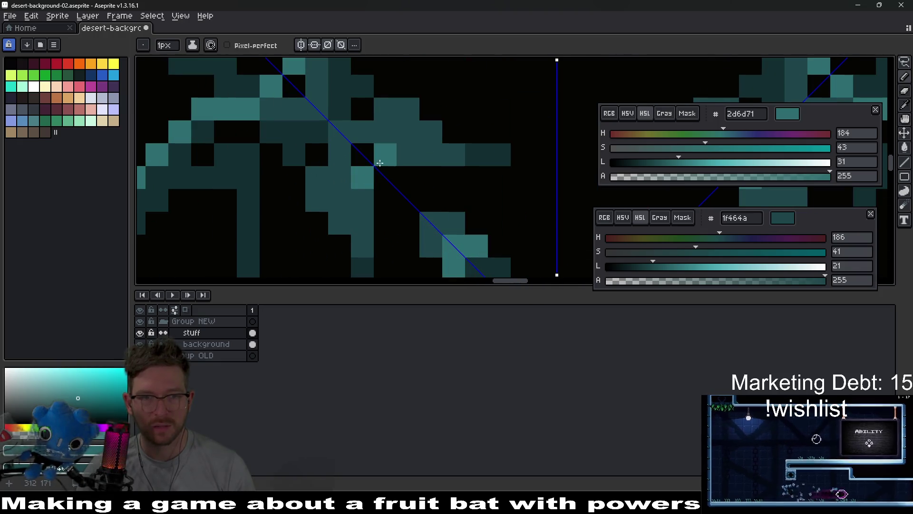
scroll(436, 193, "down", 5)
scroll(436, 193, "down", 4)
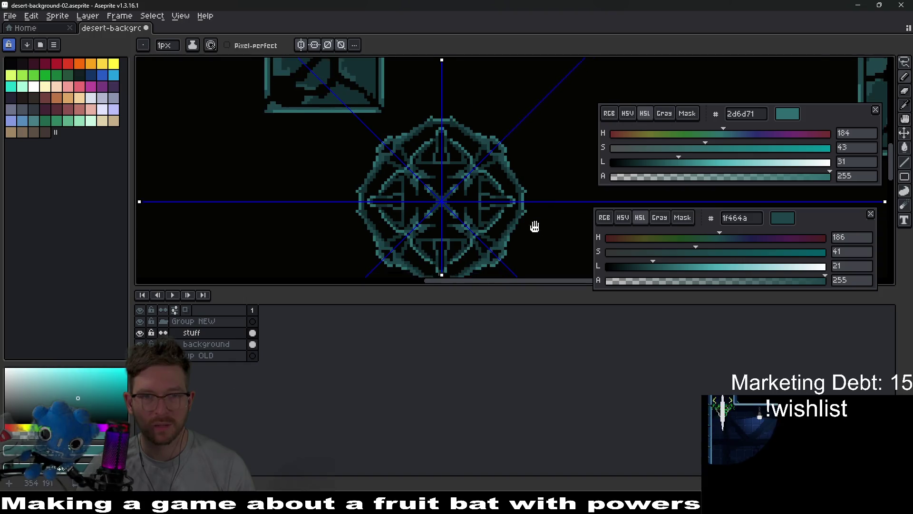
key("ctrl+s")
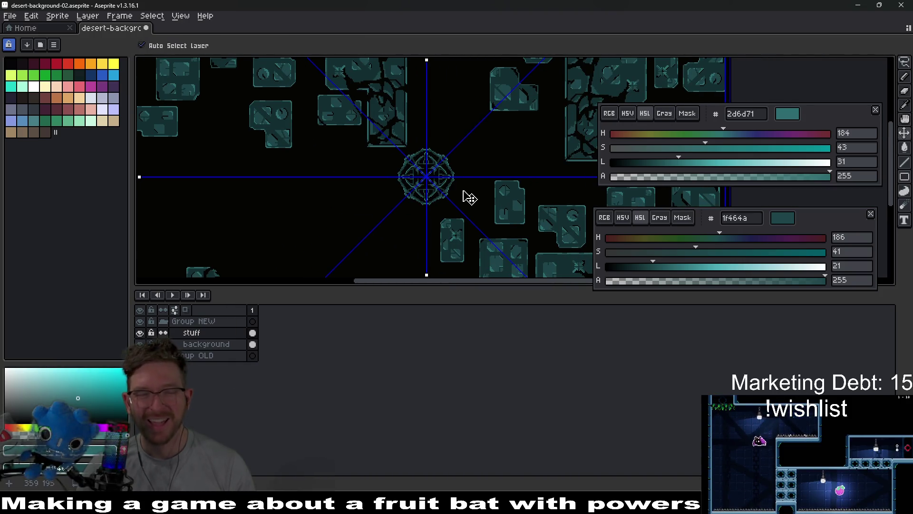
Toggle the symmetry buttons and centre the emblem and nearby tiles in view.
scroll(457, 193, "up", 3)
scroll(441, 165, "down", 4)
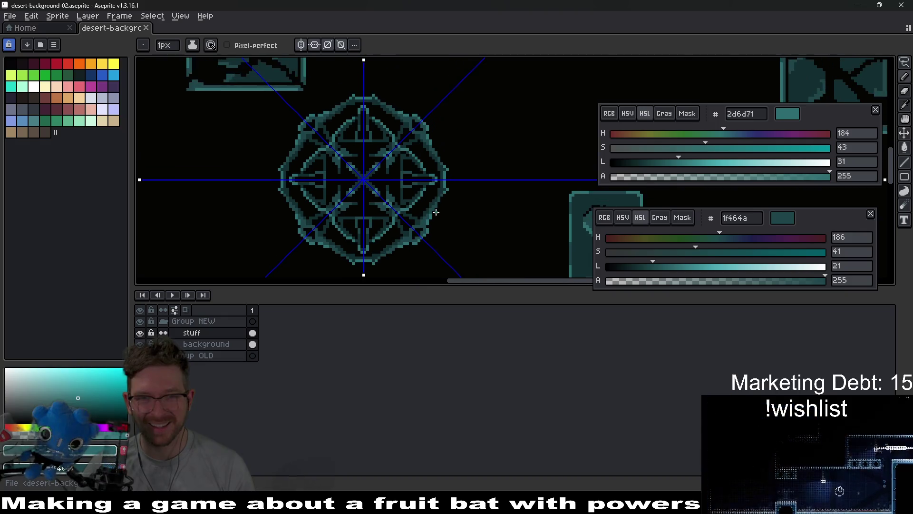
scroll(406, 186, "up", 2)
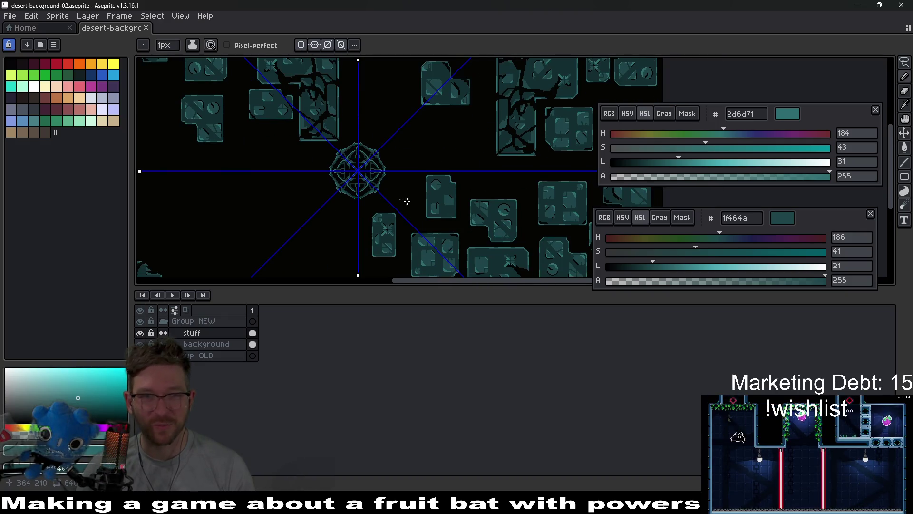
left_click(314, 45)
left_click(341, 45)
scroll(418, 162, "down", 2)
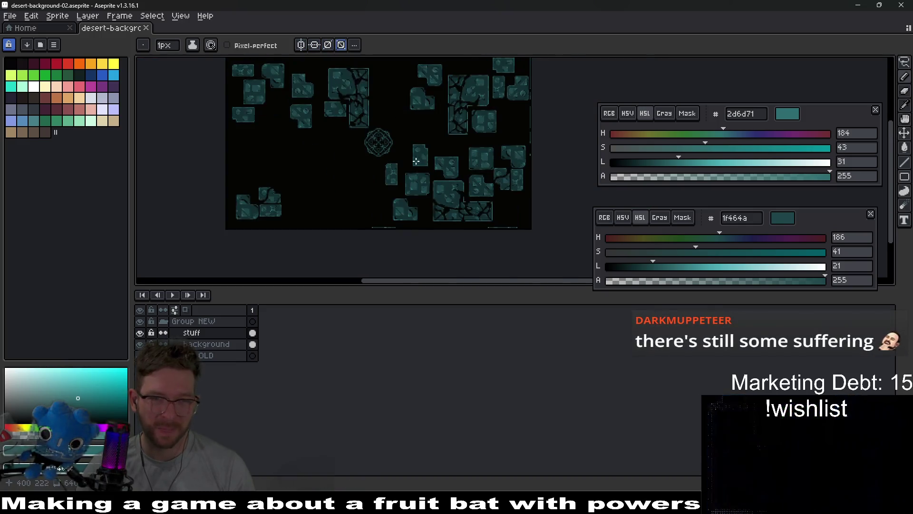
scroll(417, 163, "up", 2)
mouse_move(389, 118)
left_mouse_down()
mouse_move(422, 138)
mouse_move(445, 173)
left_mouse_up()
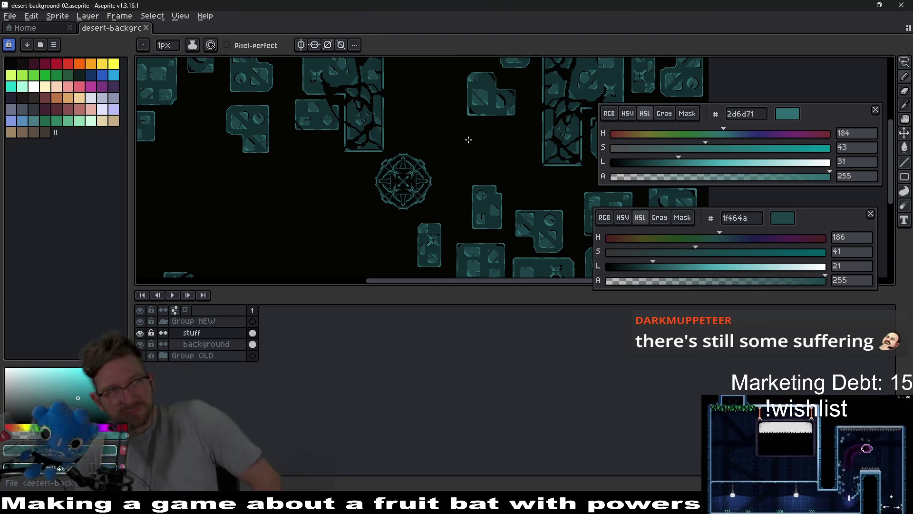
scroll(441, 124, "down", 3)
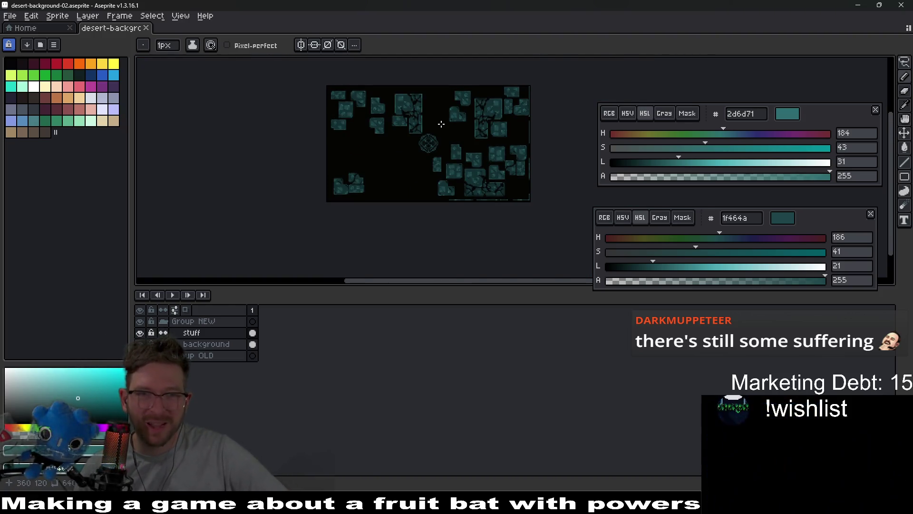
scroll(442, 124, "up", 5)
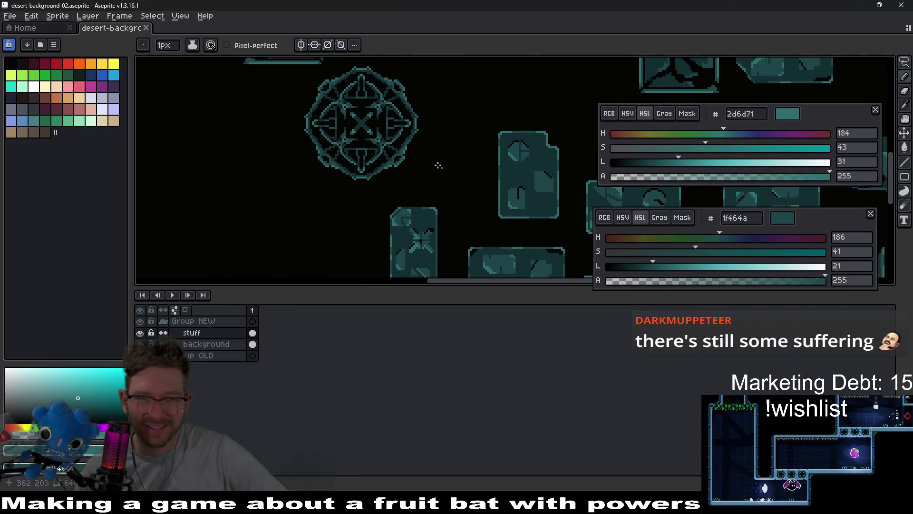
left_click_drag(443, 169, 482, 202)
scroll(440, 146, "up", 3)
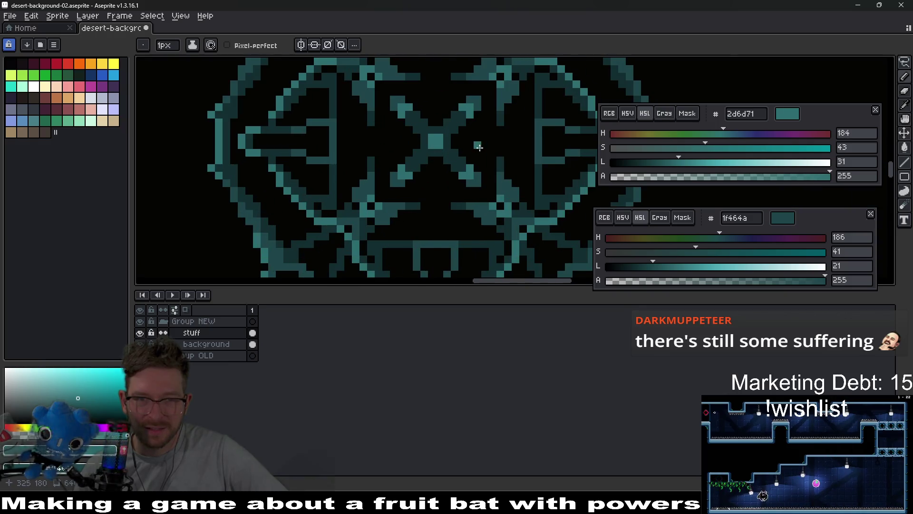
scroll(479, 148, "down", 3)
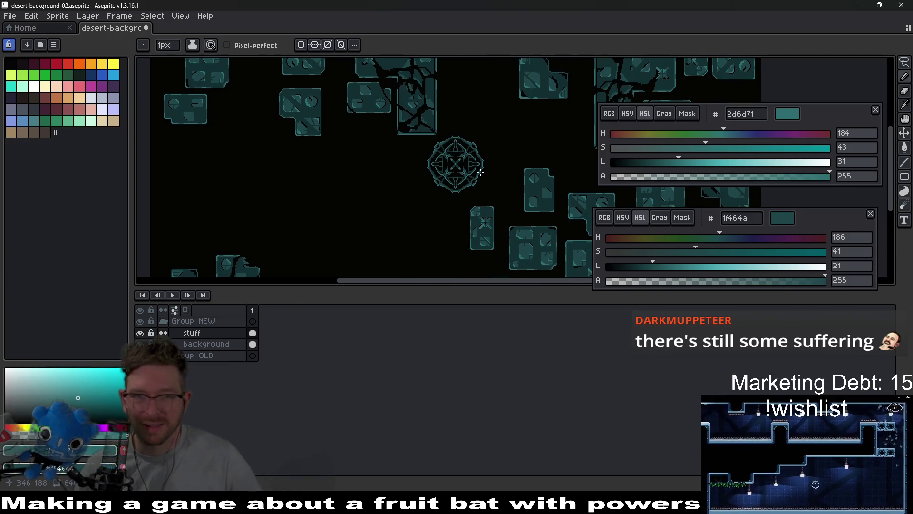
Save the sheet and recolour a stray light pixel to the darker teal 1f464a.
key("v")
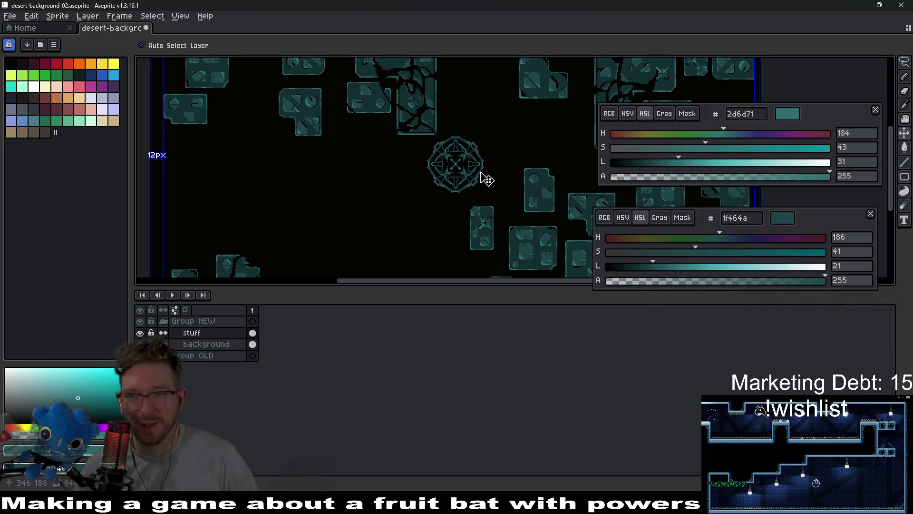
key("ctrl+s")
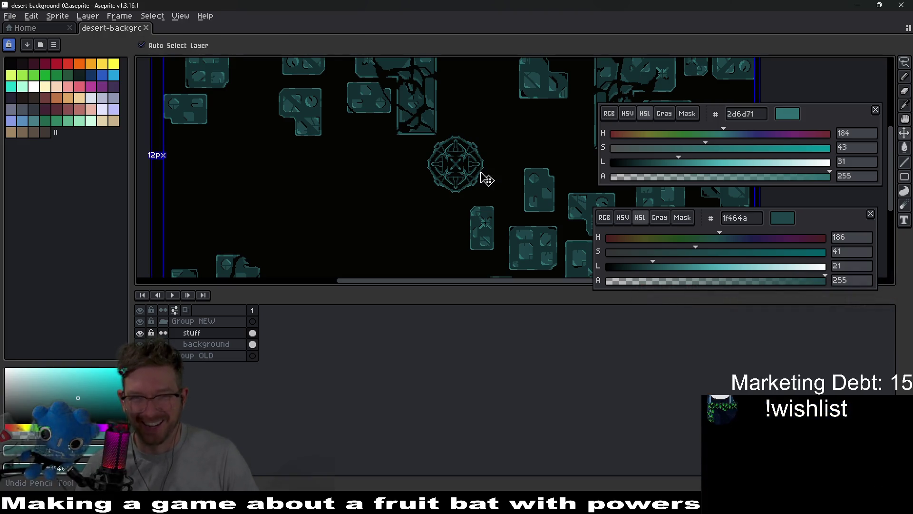
key("b")
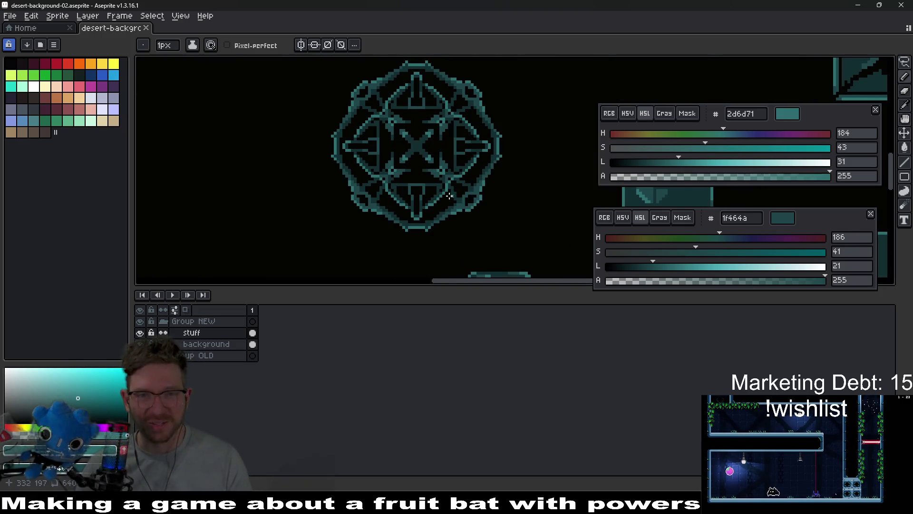
scroll(414, 177, "up", 4)
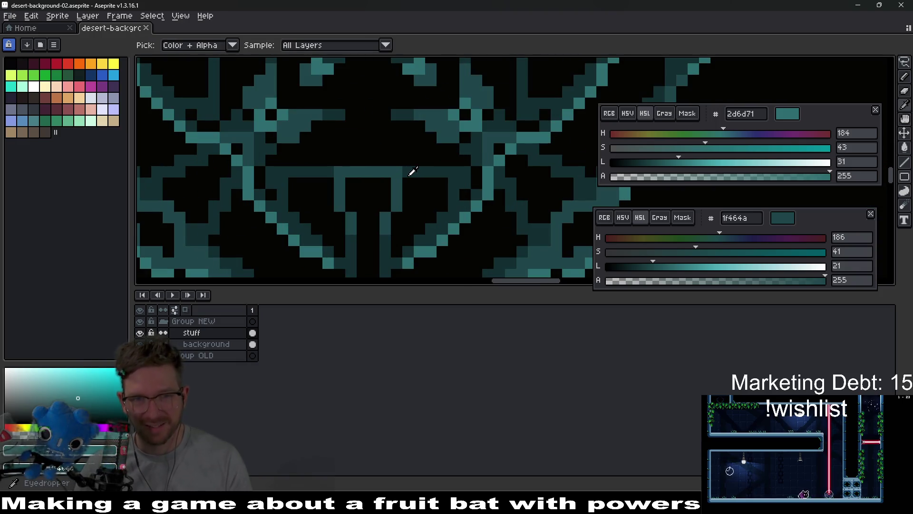
left_click(402, 172, "alt")
left_click(414, 171)
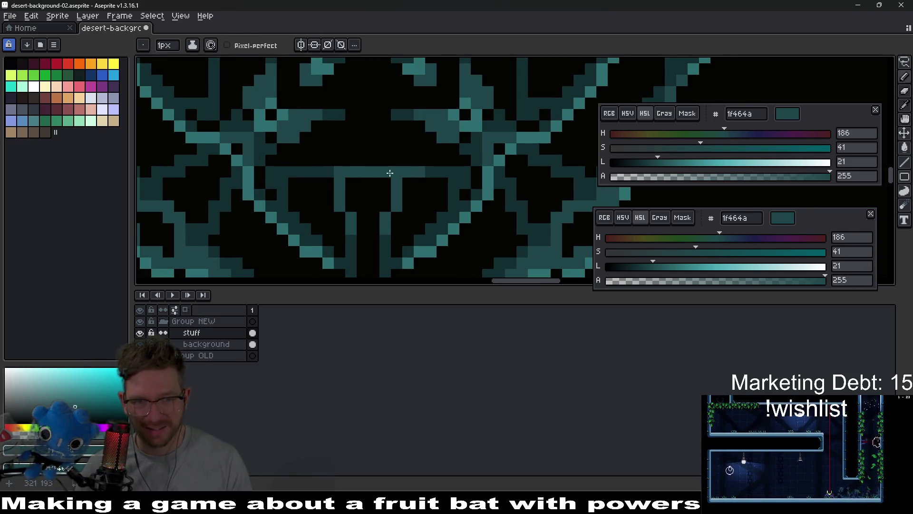
Drag the horizontal symmetry axis further down the tile sheet.
scroll(444, 203, "down", 4)
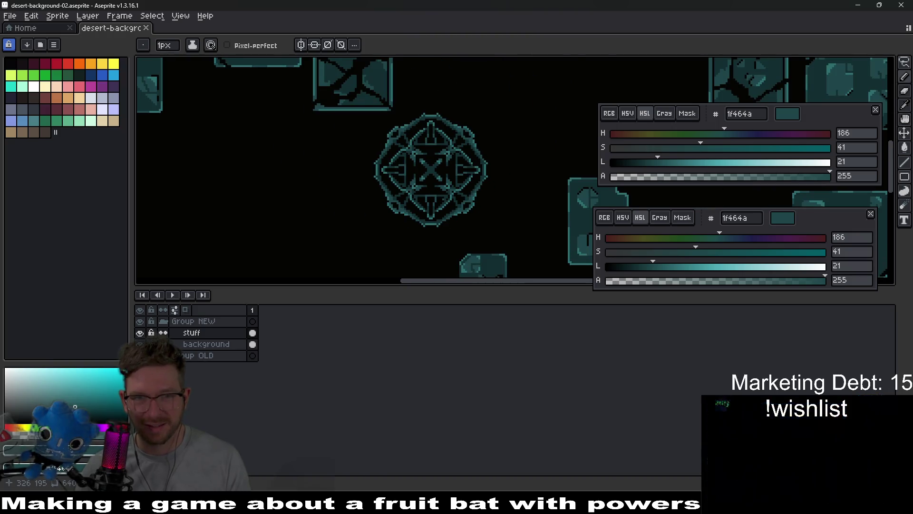
scroll(507, 219, "down", 2)
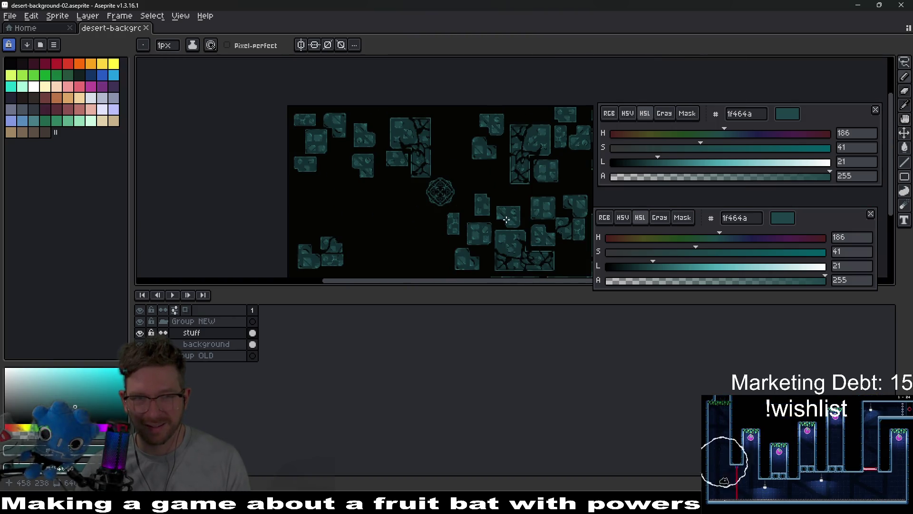
scroll(490, 200, "down", 2)
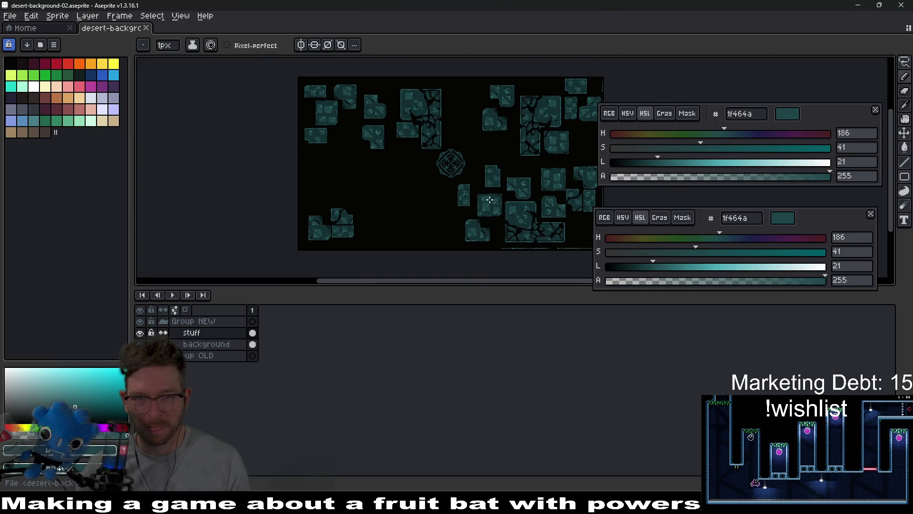
scroll(490, 200, "up", 2)
left_click_drag(397, 205, 444, 186)
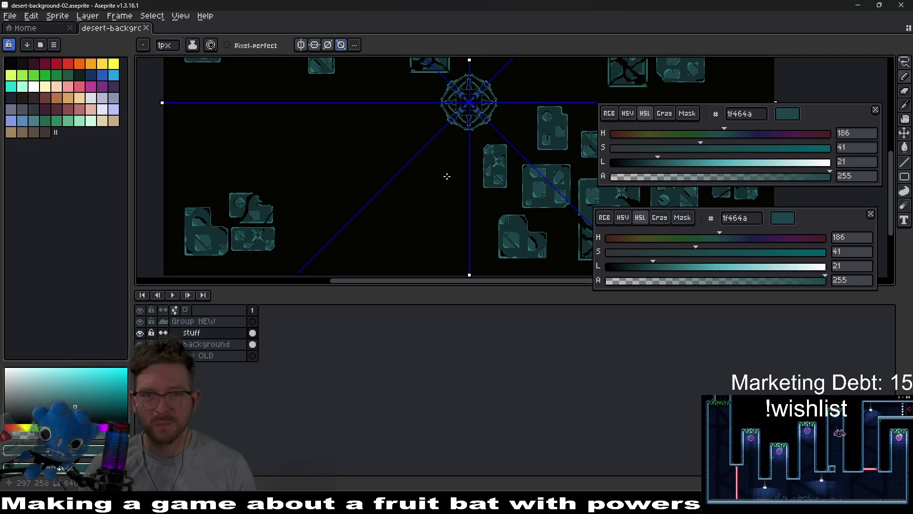
scroll(446, 177, "down", 2)
scroll(377, 159, "up", 3)
left_click_drag(302, 137, 296, 193)
left_click_drag(528, 164, 442, 214)
Shift the vertical symmetry axis to the left.
left_click_drag(523, 60, 416, 60)
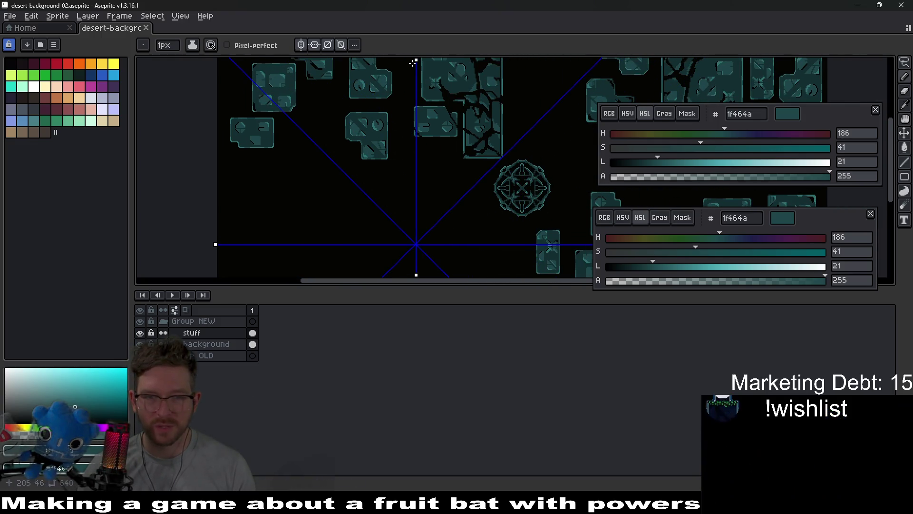
scroll(466, 147, "down", 5)
scroll(466, 174, "down", 3)
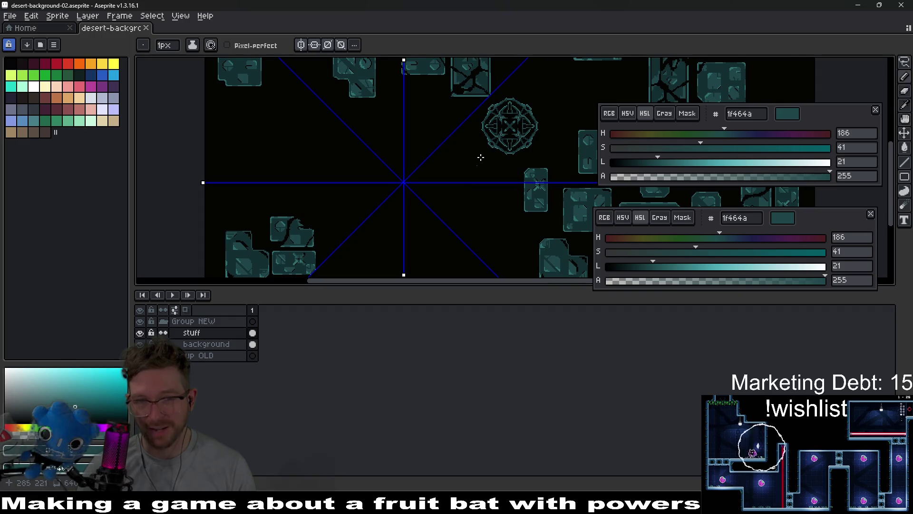
scroll(395, 217, "down", 1)
scroll(398, 216, "up", 3)
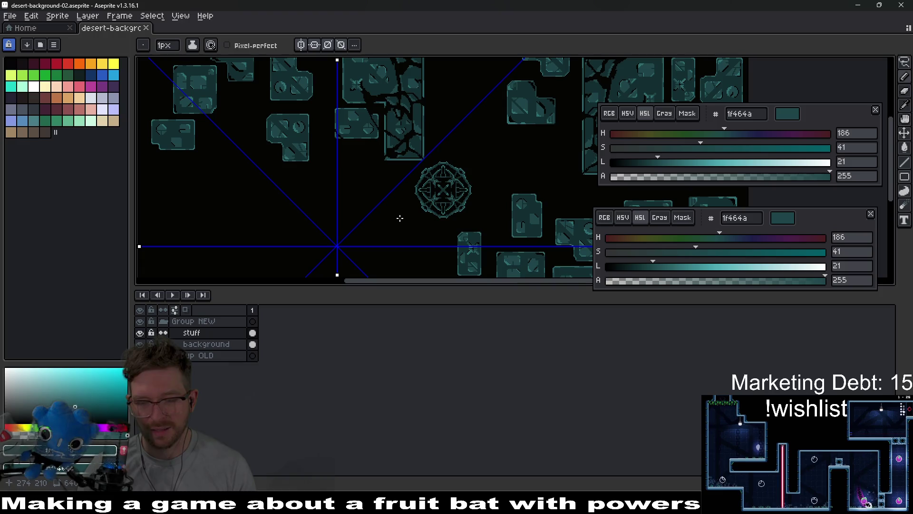
scroll(400, 218, "down", 2)
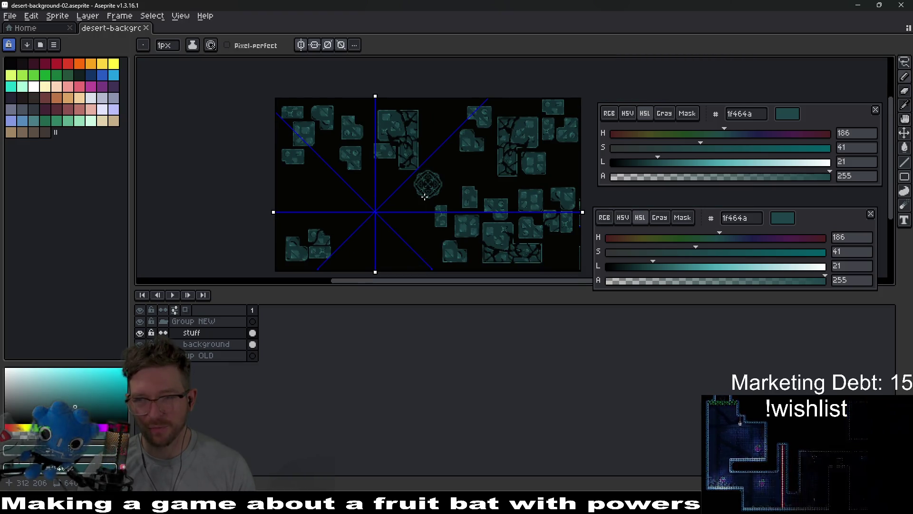
scroll(419, 197, "up", 2)
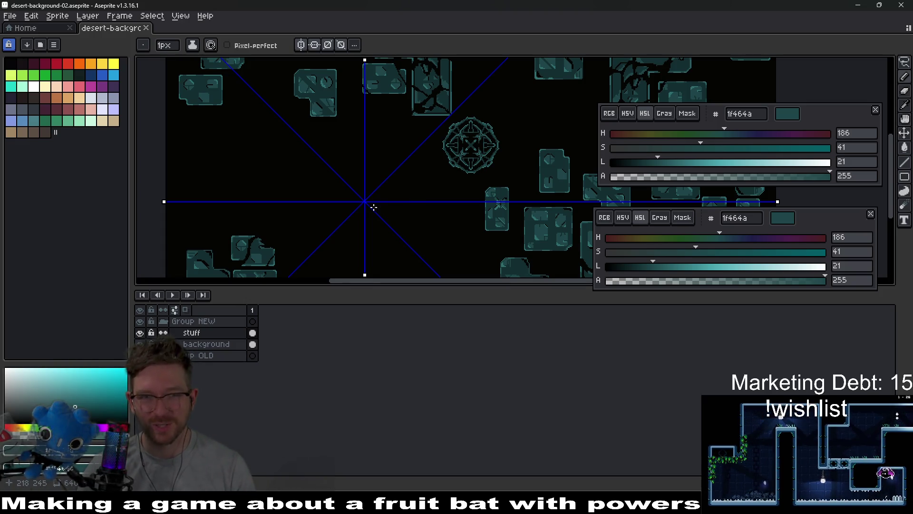
scroll(402, 137, "right", 3)
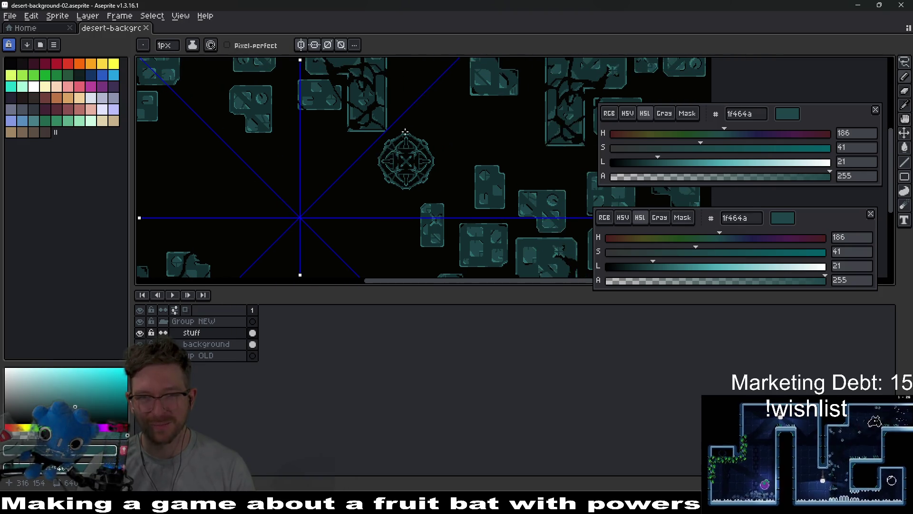
scroll(427, 184, "down", 3)
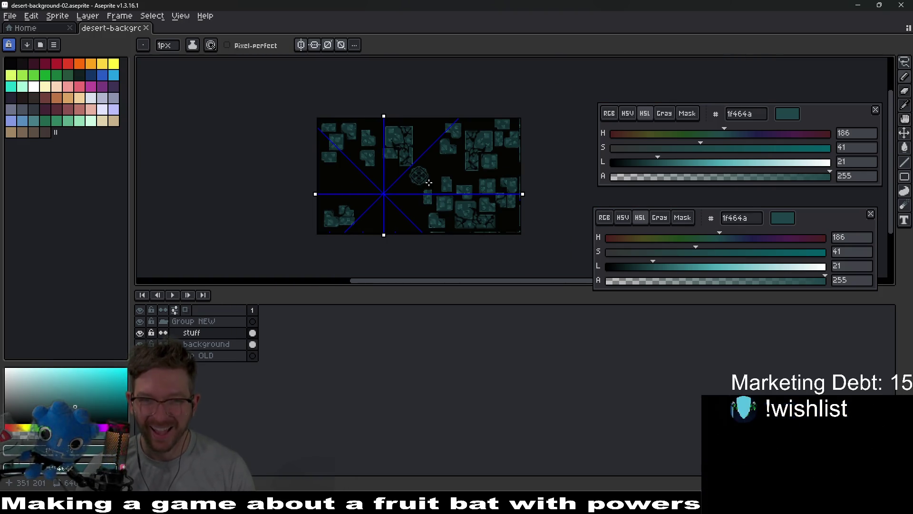
scroll(429, 182, "up", 1)
mouse_move(437, 176)
left_mouse_down()
mouse_move(422, 196)
mouse_move(401, 164)
mouse_move(441, 181)
mouse_move(454, 143)
left_mouse_up()
Reset the symmetry axes to the sprite centre, then turn symmetry off.
left_click(354, 44)
left_click(380, 58)
scroll(414, 171, "up", 5)
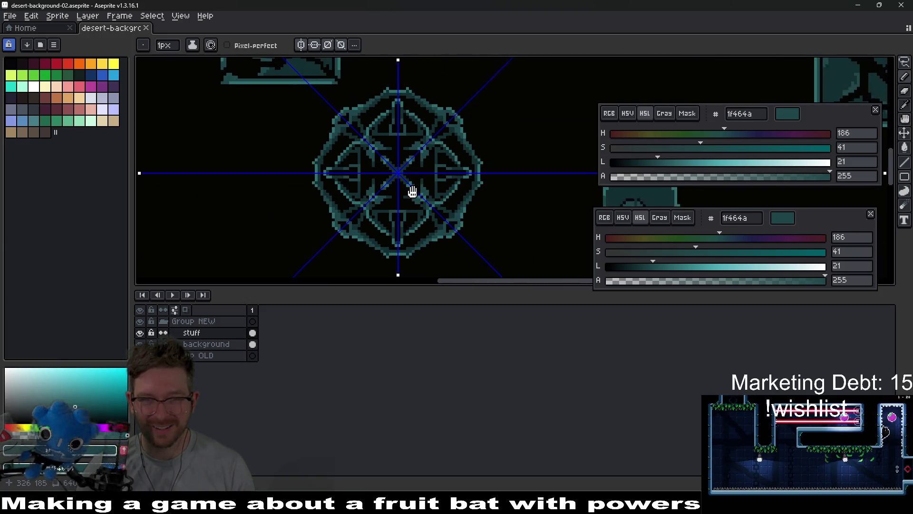
scroll(419, 181, "down", 3)
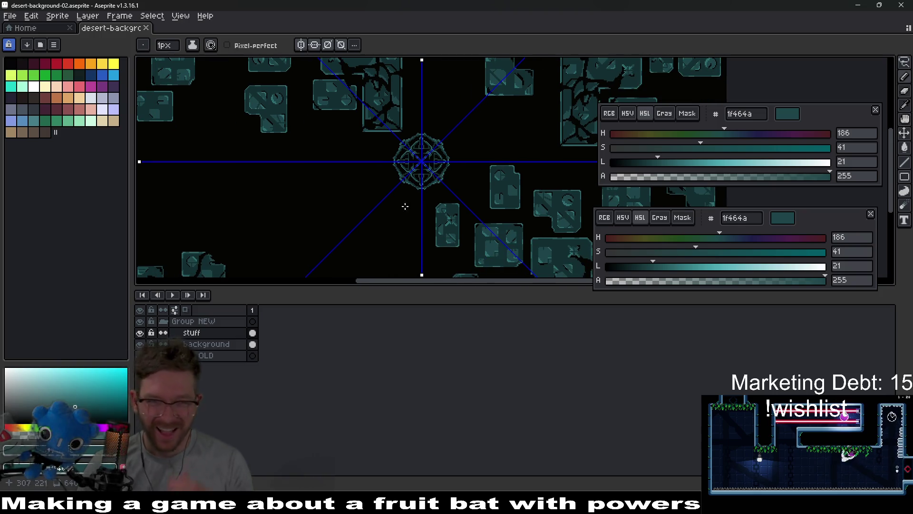
left_click_drag(437, 171, 418, 190)
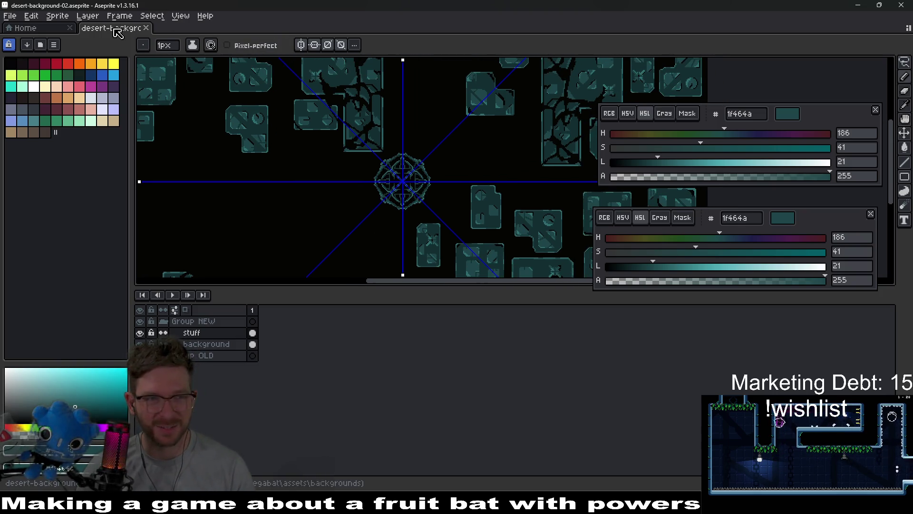
scroll(465, 199, "down", 1)
mouse_move(529, 244)
left_mouse_down()
mouse_move(533, 198)
mouse_move(452, 192)
left_mouse_up()
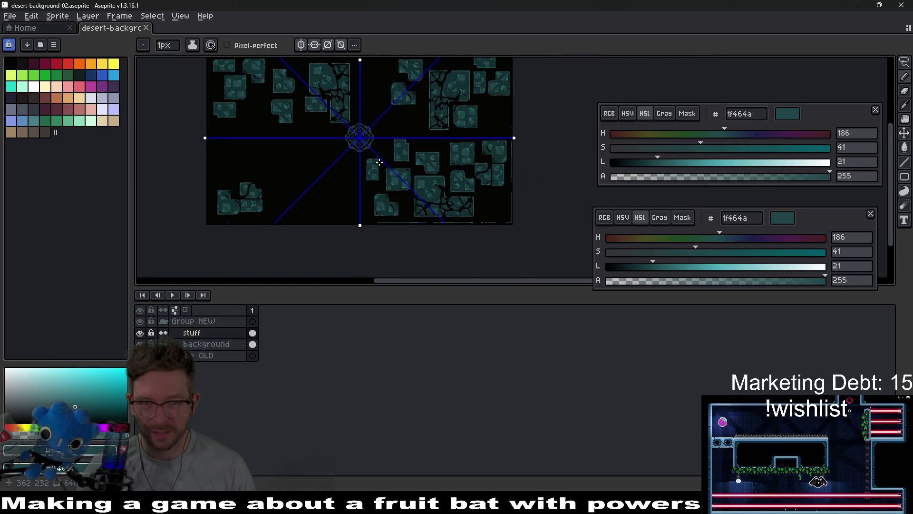
scroll(380, 162, "up", 1)
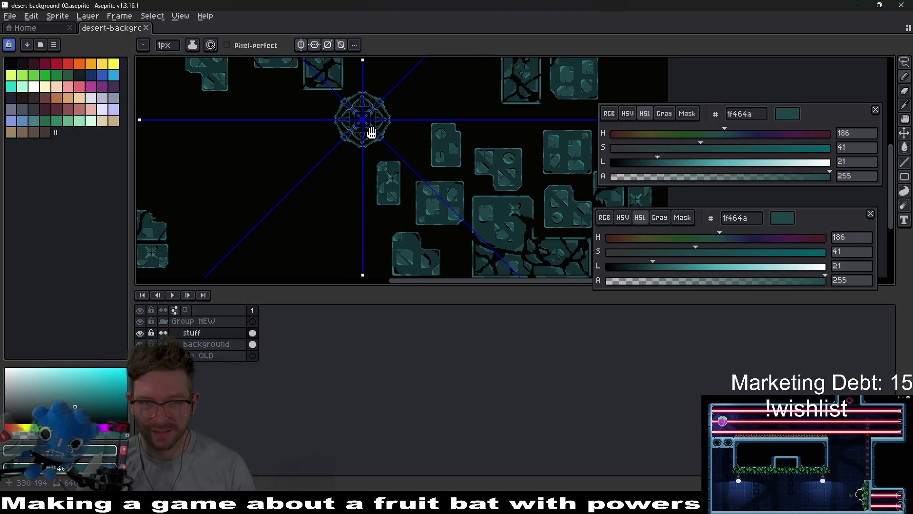
left_click_drag(372, 133, 378, 150)
scroll(378, 151, "up", 2)
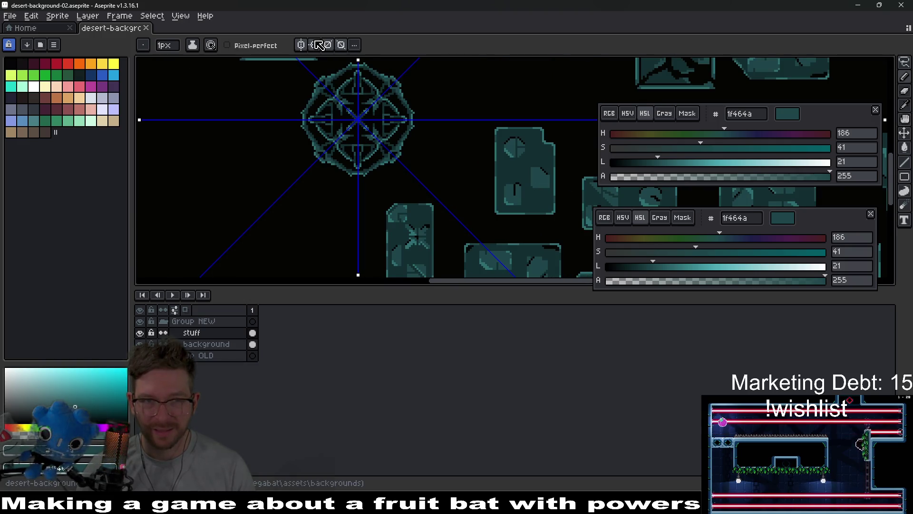
left_click(344, 46)
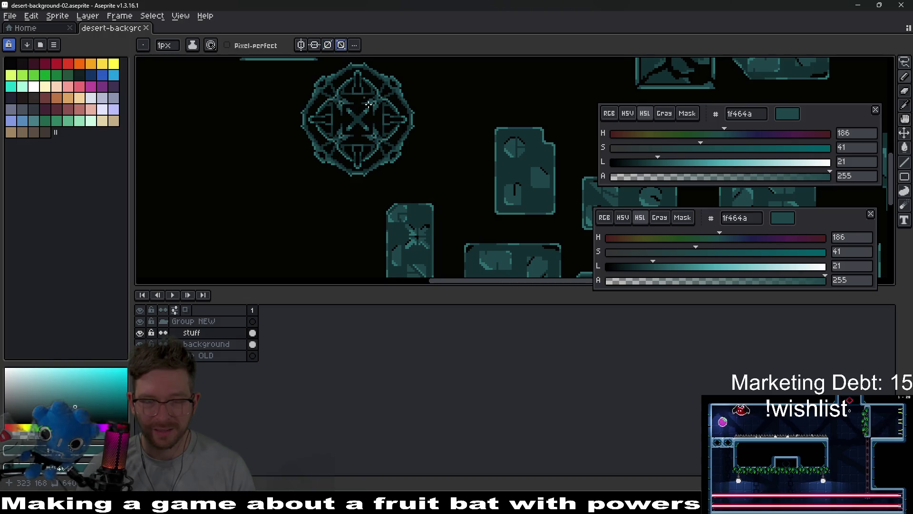
Select the rune emblem with the Rectangular Marquee.
left_click_drag(377, 118, 405, 203)
scroll(412, 202, "down", 2)
scroll(388, 241, "up", 2)
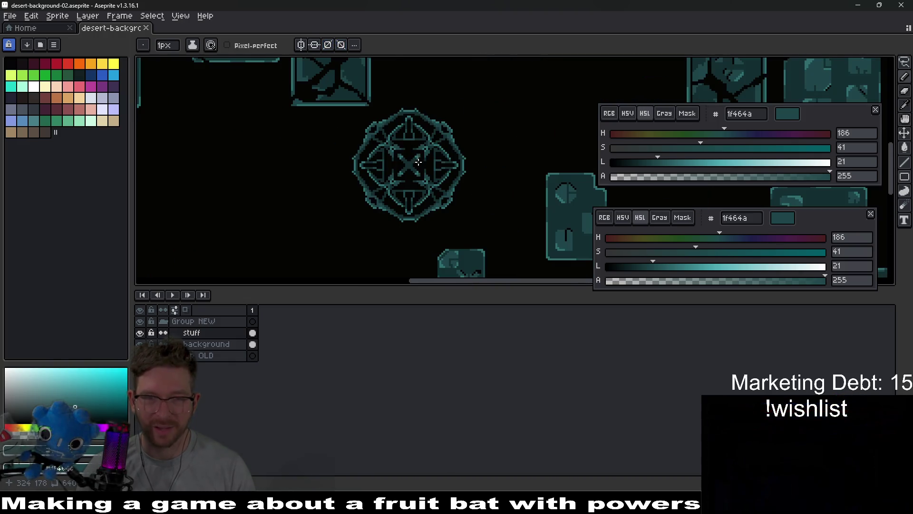
key("m")
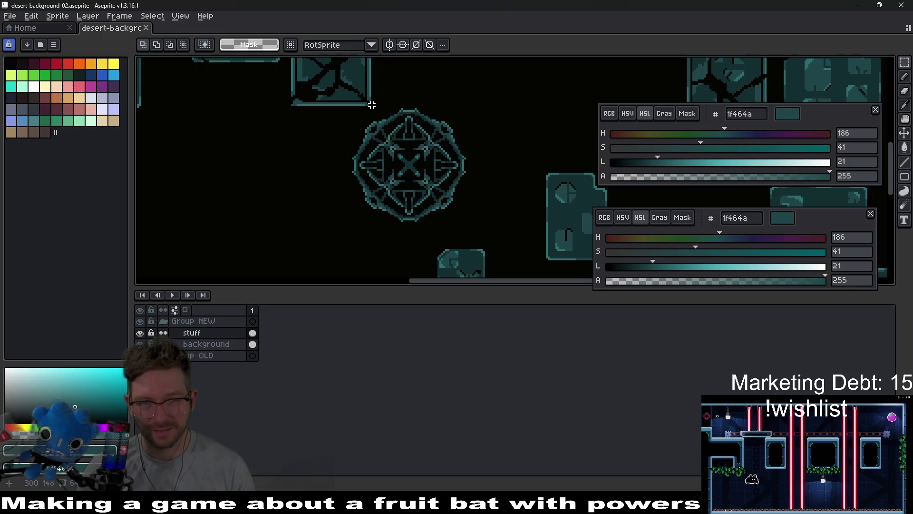
mouse_move(360, 108)
left_mouse_down()
mouse_move(465, 120)
mouse_move(470, 220)
left_mouse_up()
left_click(406, 149)
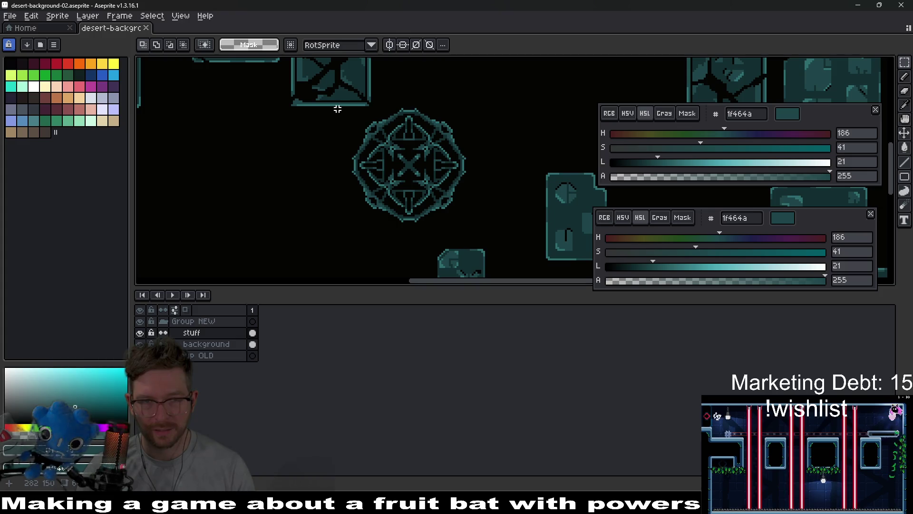
mouse_move(337, 108)
left_mouse_down()
mouse_move(456, 192)
mouse_move(491, 230)
left_mouse_up()
Move the selected emblem to the lower left of the sheet.
scroll(466, 147, "down", 1)
scroll(419, 184, "up", 1)
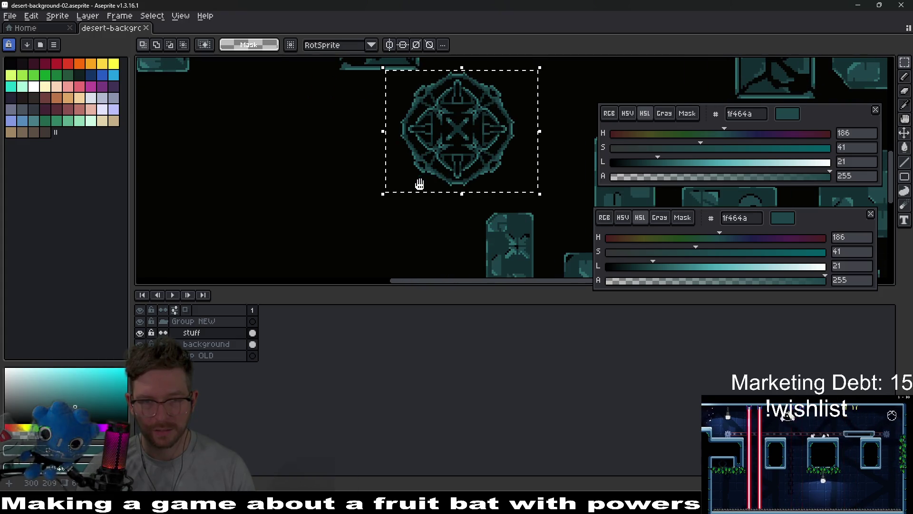
left_click_drag(468, 157, 324, 229)
scroll(324, 224, "down", 3)
scroll(412, 190, "up", 2)
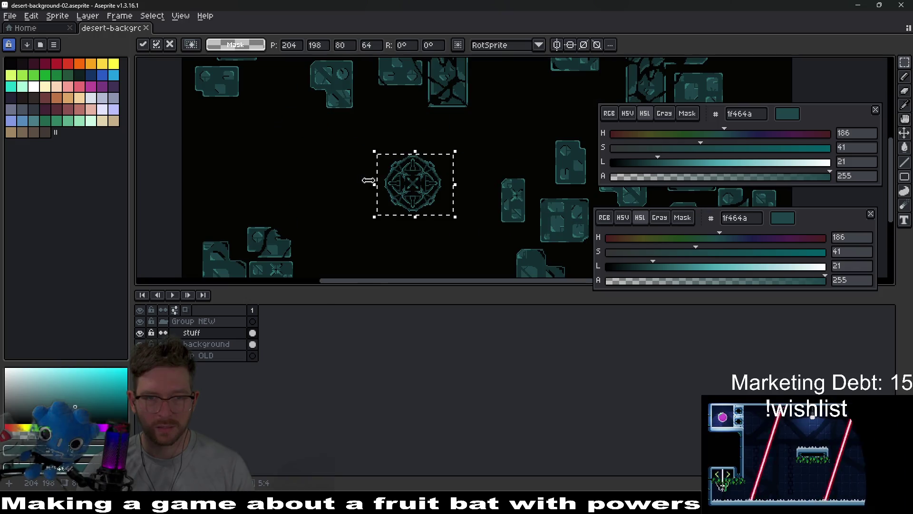
mouse_move(414, 203)
left_mouse_down()
mouse_move(420, 214)
mouse_move(389, 217)
left_mouse_up()
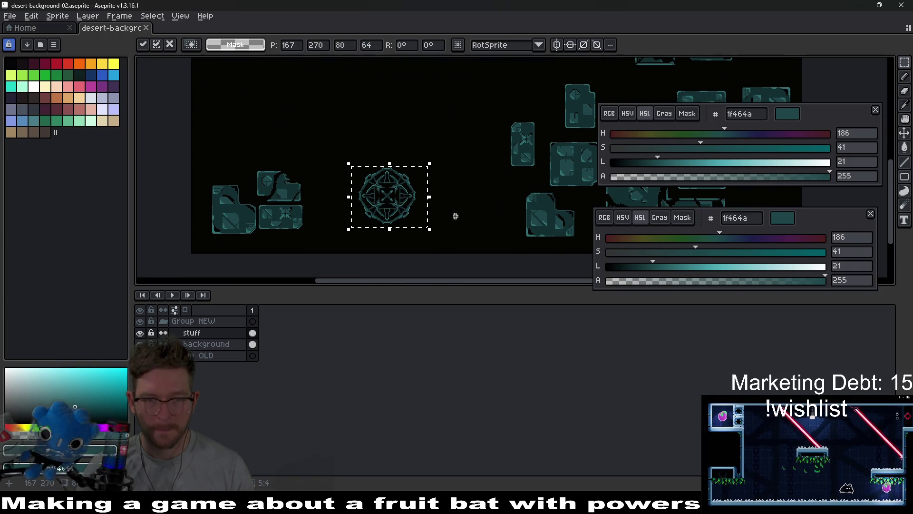
Place a copy of the emblem at the upper left, nudge it right, and commit.
scroll(449, 202, "down", 1)
scroll(401, 188, "right", 2)
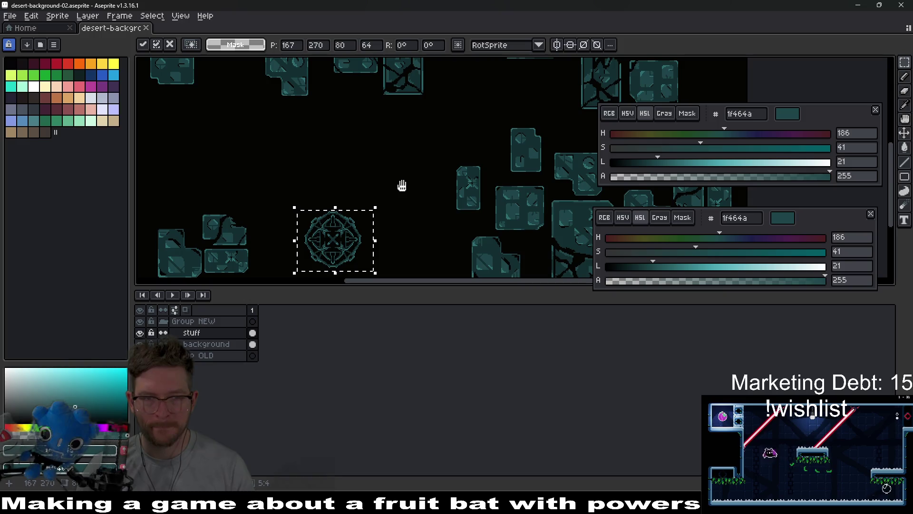
scroll(400, 193, "up", 1)
mouse_move(351, 230)
left_mouse_down()
mouse_move(304, 190)
mouse_move(234, 87)
left_mouse_up()
scroll(234, 87, "up", 2)
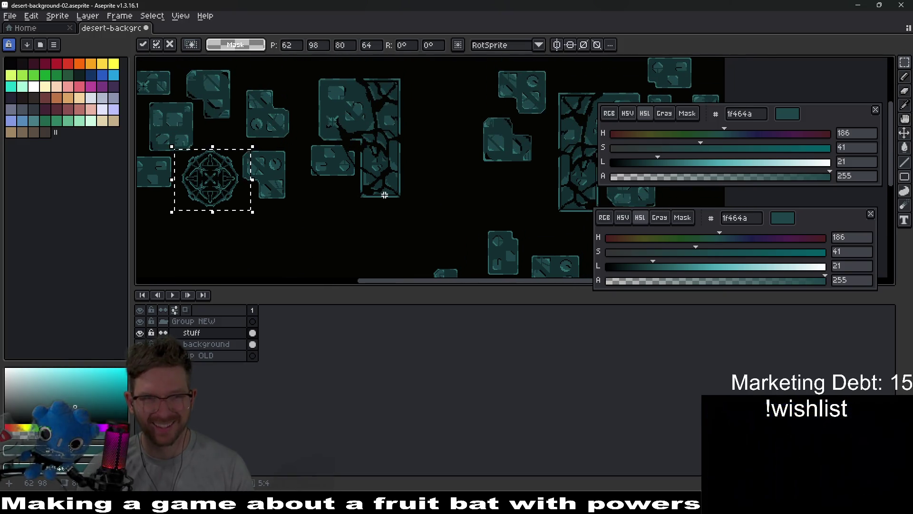
scroll(234, 87, "left", 1)
mouse_move(267, 187)
left_mouse_down()
mouse_move(534, 204)
mouse_move(330, 178)
mouse_move(342, 183)
mouse_move(338, 191)
left_mouse_up()
scroll(342, 193, "down", 3)
scroll(393, 190, "up", 3)
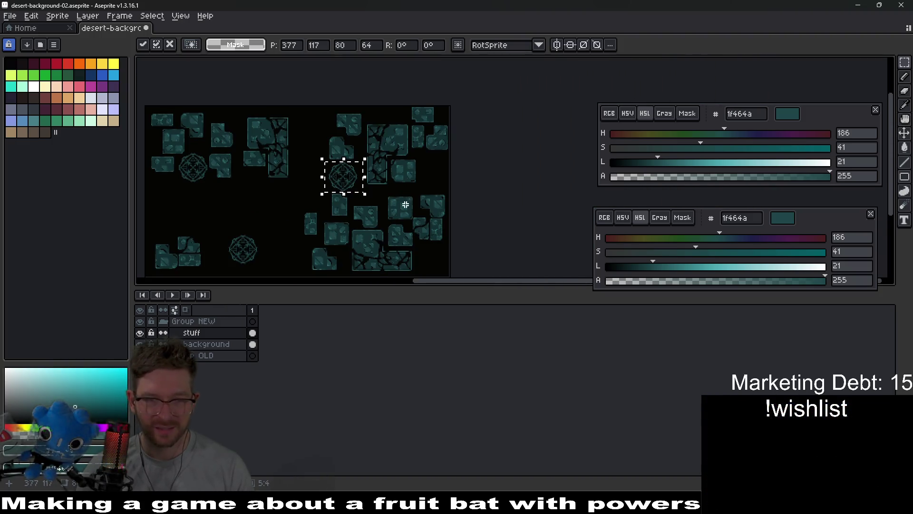
key("Return")
scroll(376, 147, "down", 3)
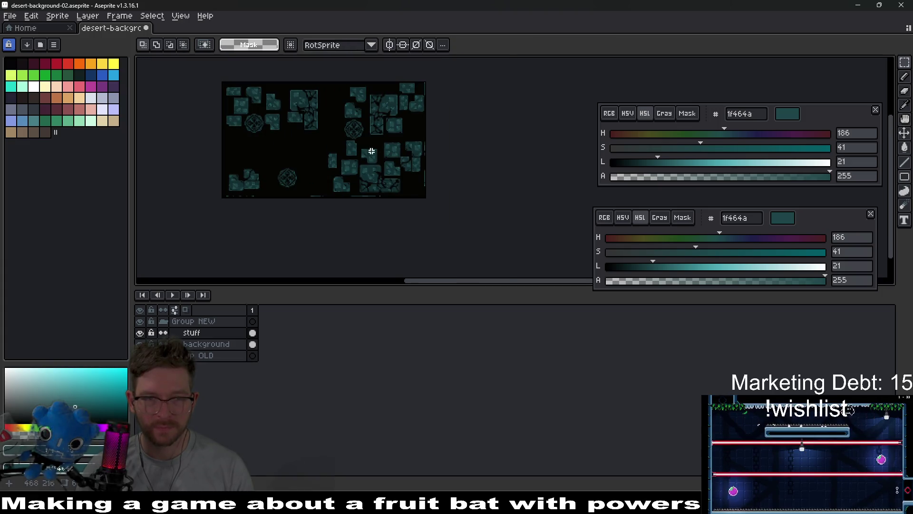
Cut away the teal tile beside the upper-left emblem.
scroll(342, 184, "up", 2)
scroll(363, 135, "up", 5)
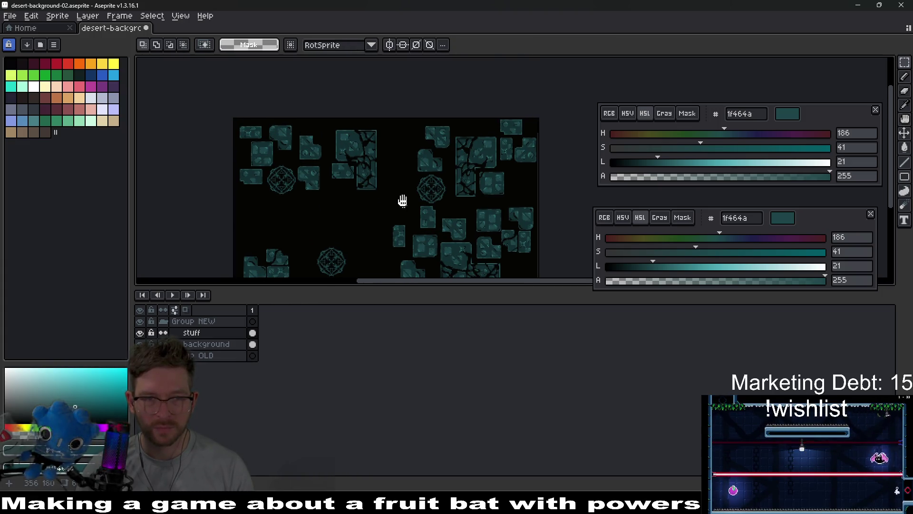
scroll(326, 192, "down", 2)
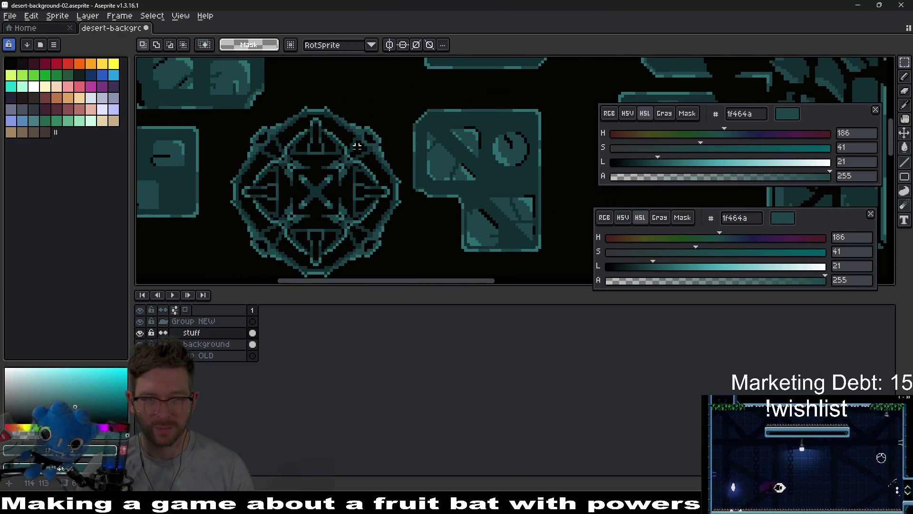
scroll(273, 136, "down", 3)
scroll(268, 135, "up", 3)
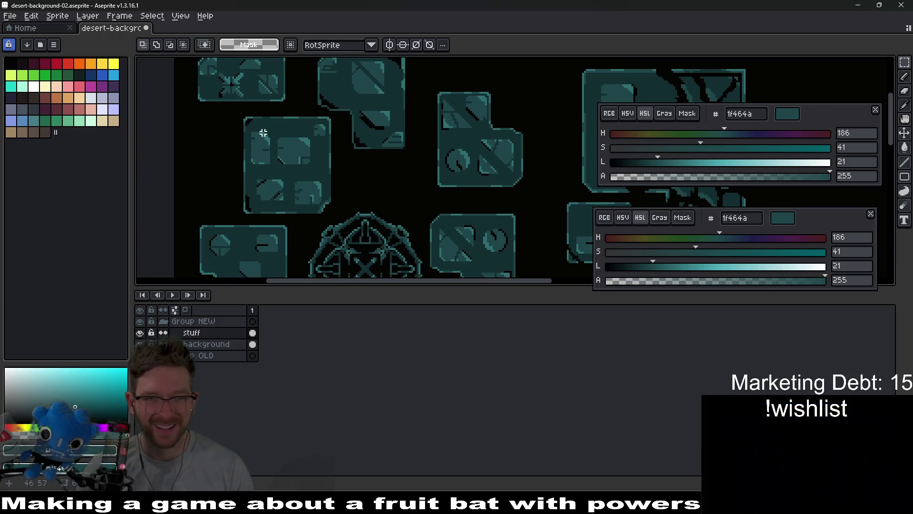
mouse_move(238, 130)
left_mouse_down()
mouse_move(347, 210)
mouse_move(342, 218)
mouse_move(332, 141)
left_mouse_up()
key("ctrl+x")
Move the upper-left emblem up and left into the freed space.
left_click_drag(289, 108, 308, 120)
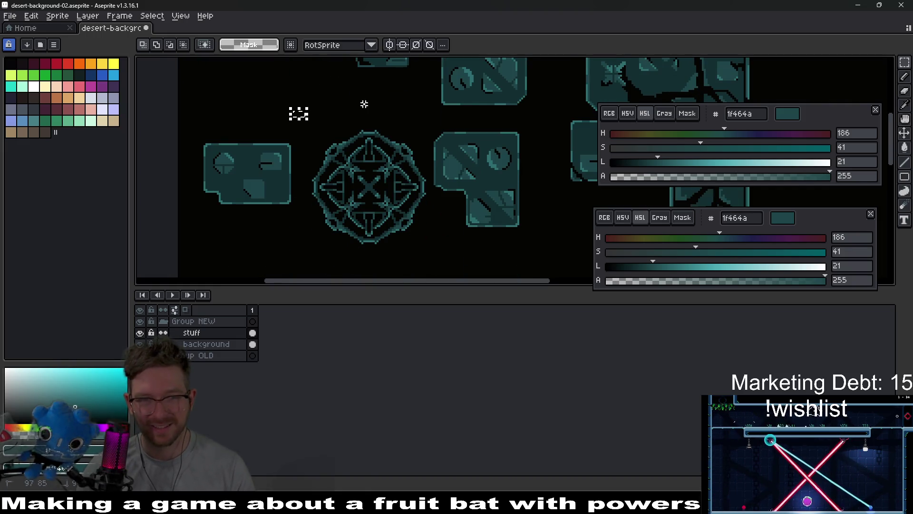
left_click_drag(332, 168, 430, 257)
mouse_move(386, 209)
left_mouse_down()
mouse_move(291, 101)
mouse_move(291, 162)
left_mouse_up()
left_click(416, 228)
left_click_drag(416, 228, 372, 152)
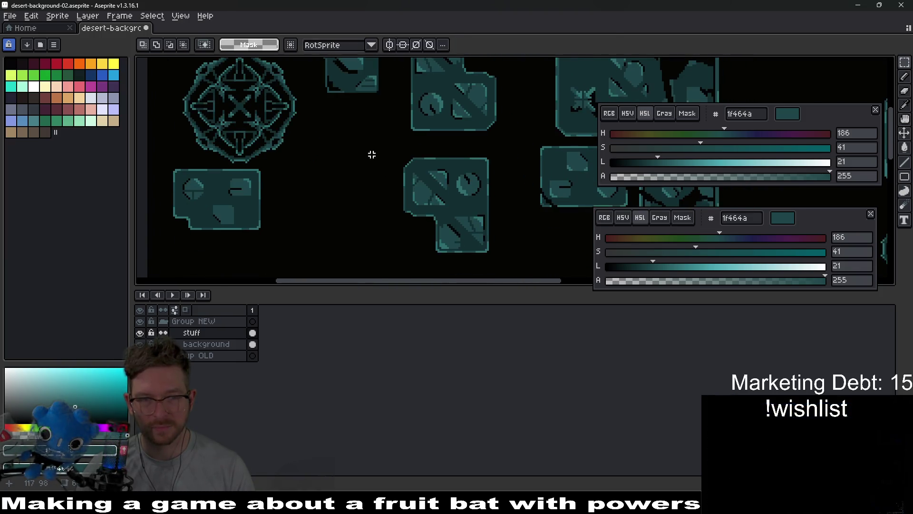
scroll(342, 147, "down", 1)
scroll(342, 147, "up", 1)
scroll(320, 179, "up", 1)
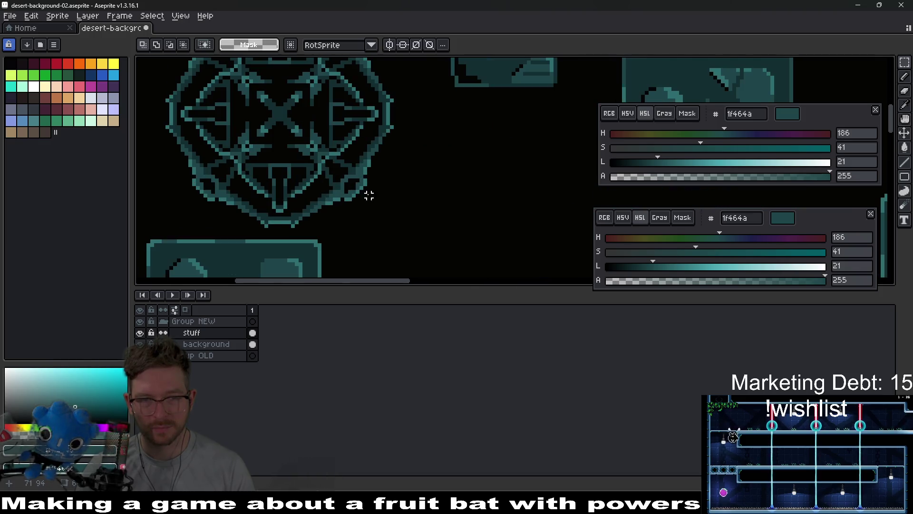
scroll(357, 201, "up", 2)
scroll(357, 201, "up", 1)
key("e")
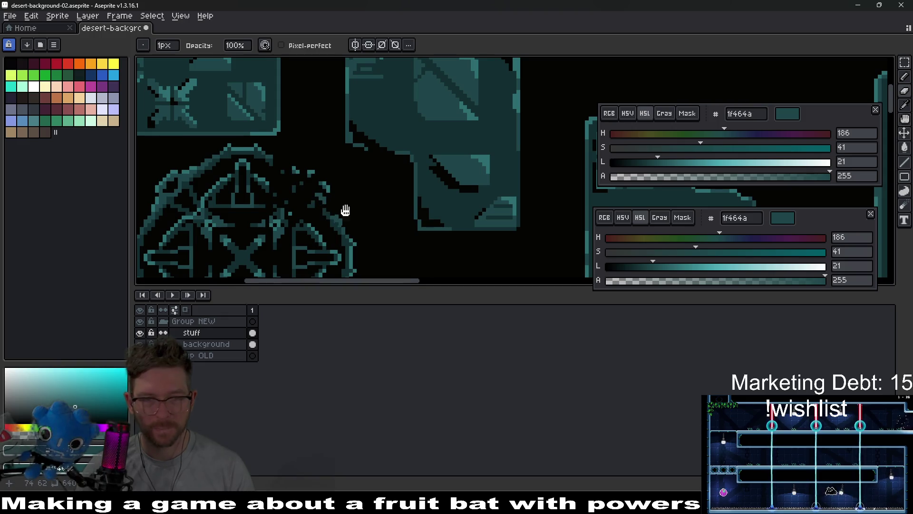
scroll(344, 221, "down", 2)
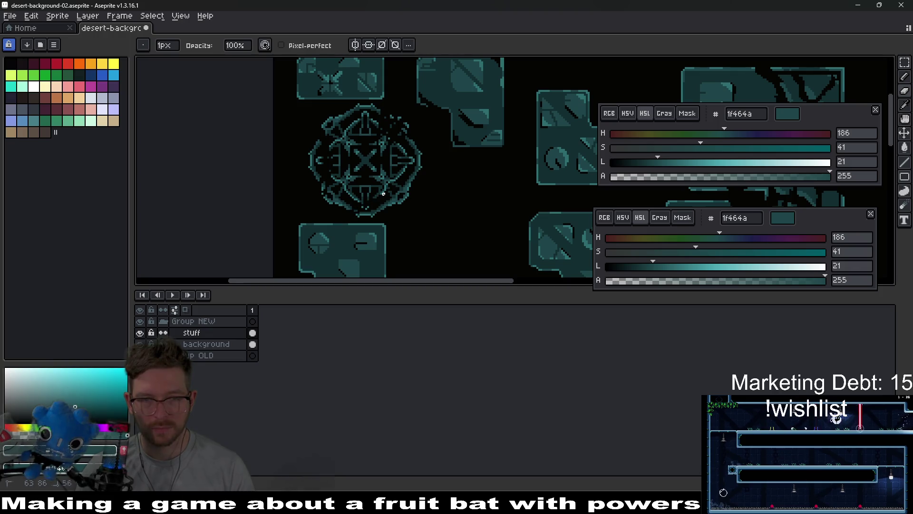
scroll(404, 202, "down", 3)
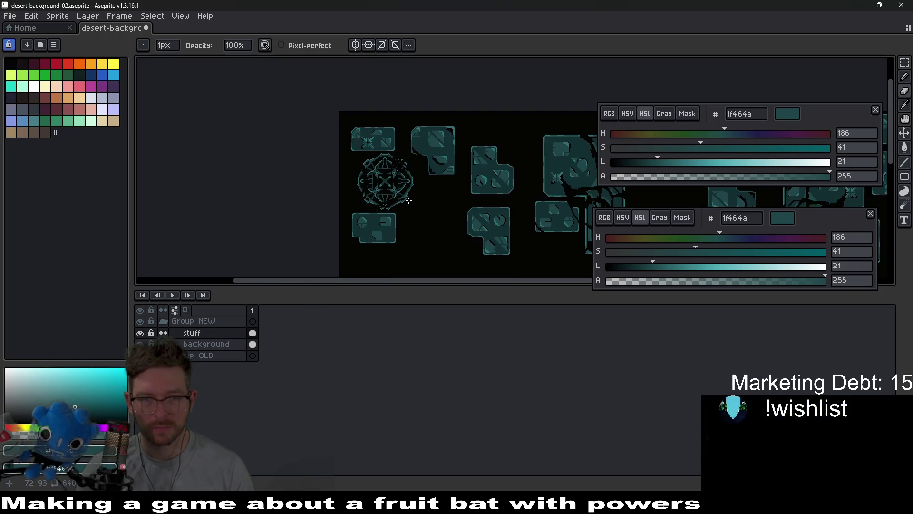
scroll(422, 187, "up", 3)
scroll(407, 134, "up", 2)
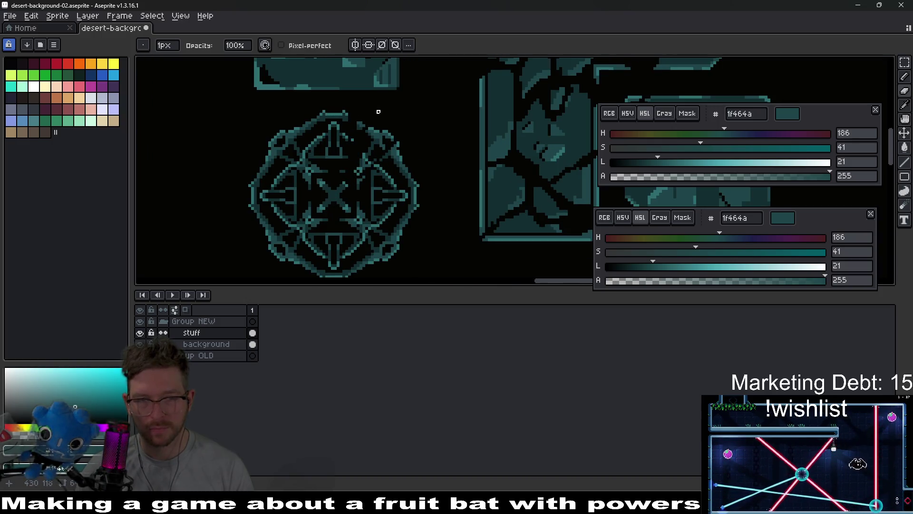
left_click_drag(298, 241, 337, 195)
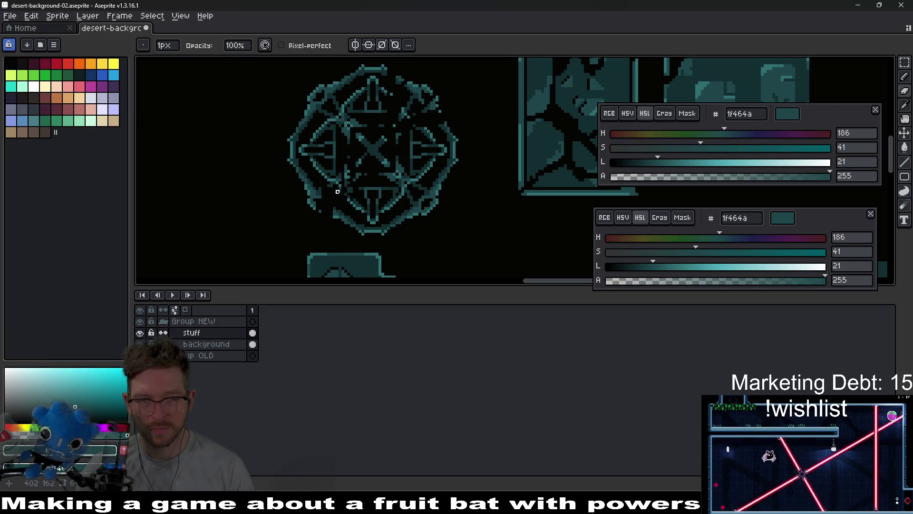
left_click_drag(287, 138, 324, 177)
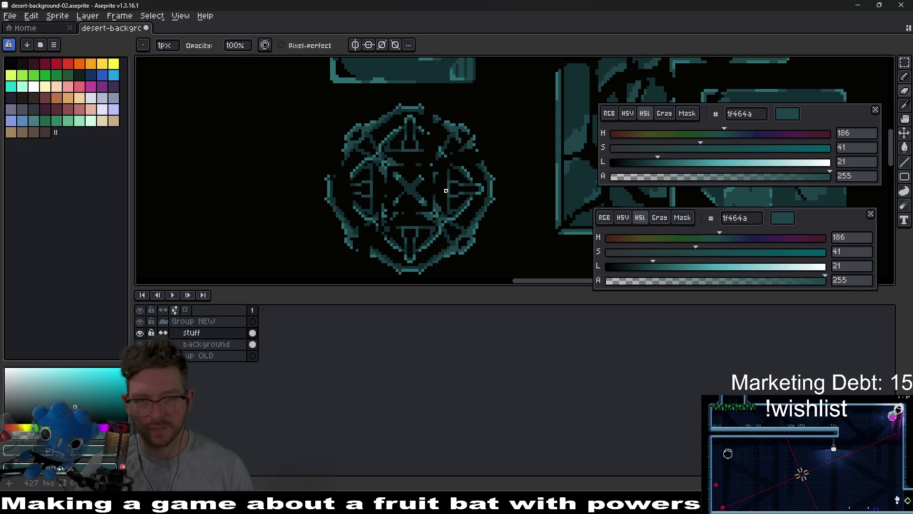
left_click_drag(380, 130, 353, 61)
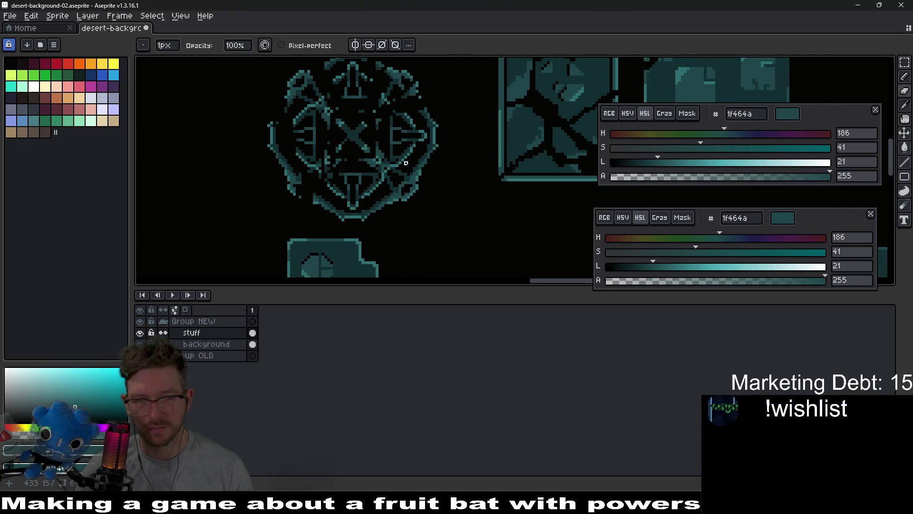
left_click_drag(414, 201, 409, 191)
scroll(409, 191, "down", 5)
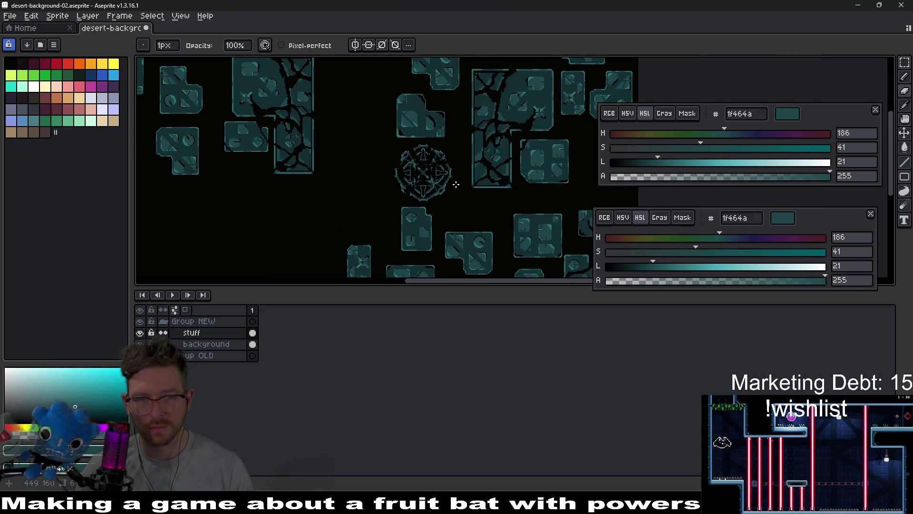
scroll(365, 200, "up", 5)
scroll(363, 191, "down", 3)
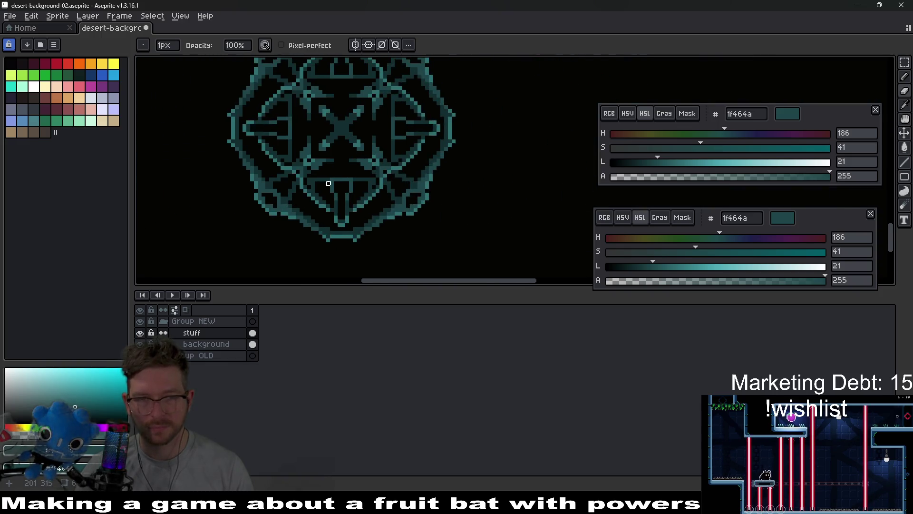
scroll(363, 190, "up", 1)
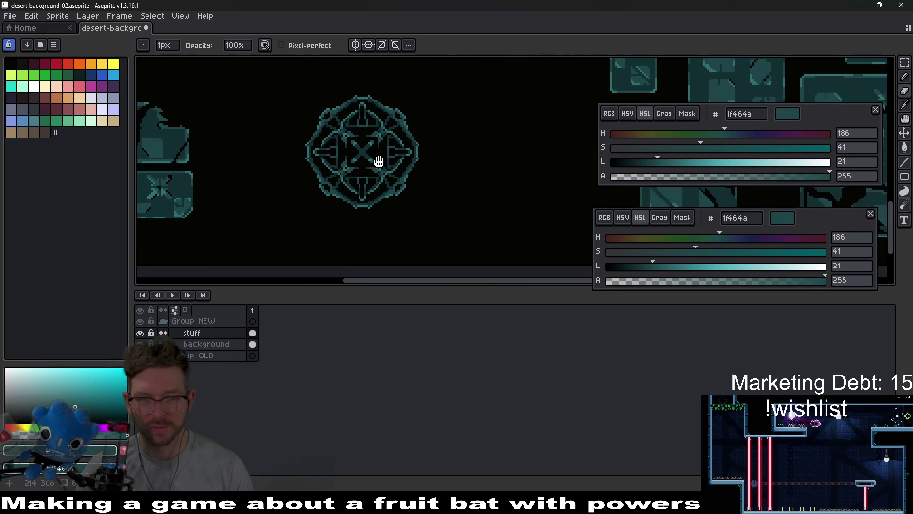
scroll(388, 174, "down", 3)
left_click_drag(433, 202, 372, 202)
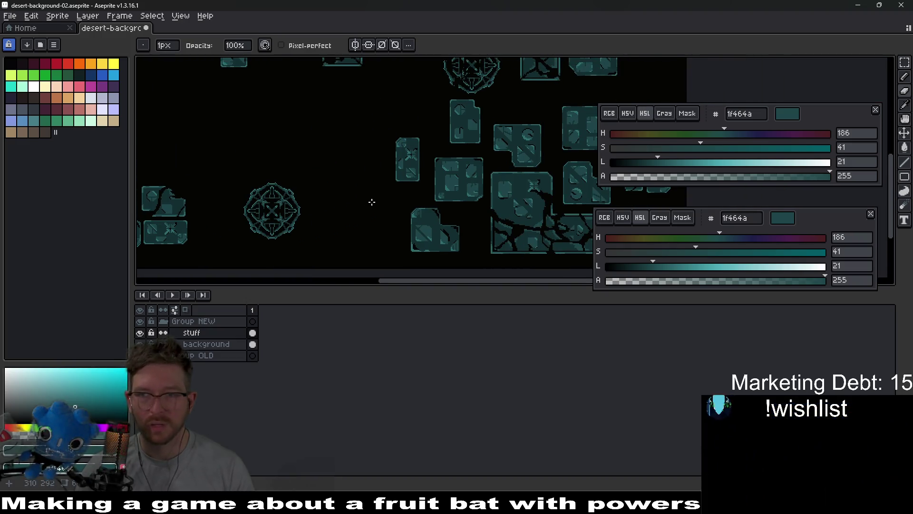
scroll(377, 206, "down", 4)
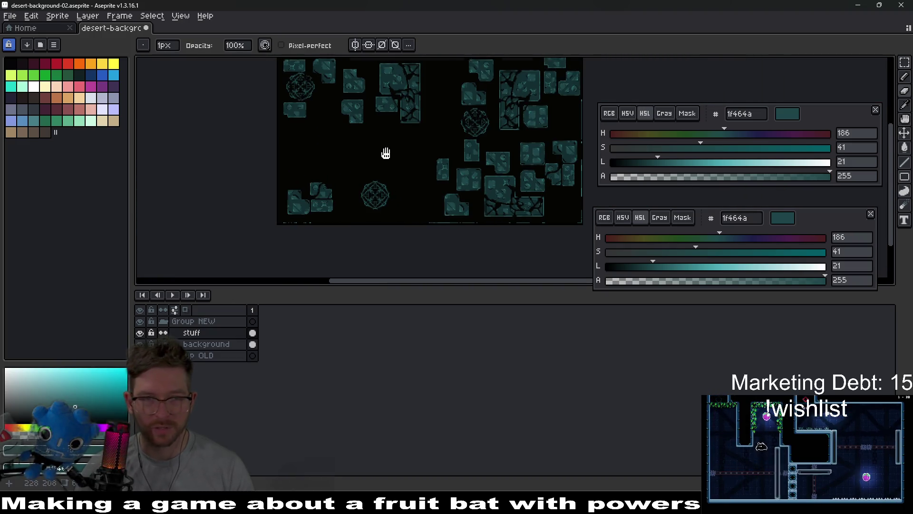
scroll(452, 176, "up", 4)
mouse_move(463, 203)
left_mouse_down()
mouse_move(427, 204)
mouse_move(383, 167)
mouse_move(383, 180)
mouse_move(224, 159)
mouse_move(296, 147)
mouse_move(257, 153)
mouse_move(277, 170)
left_mouse_up()
key("m")
scroll(279, 164, "up", 3)
scroll(376, 167, "left", 2)
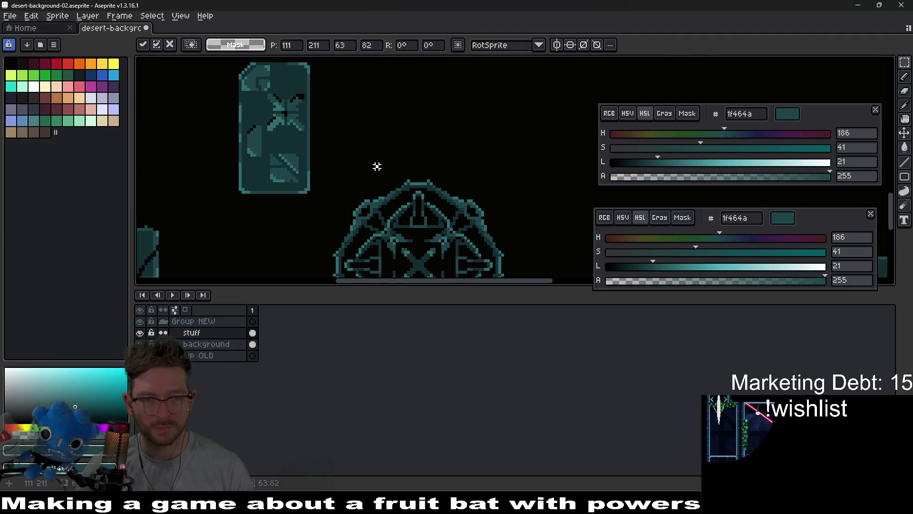
key("e")
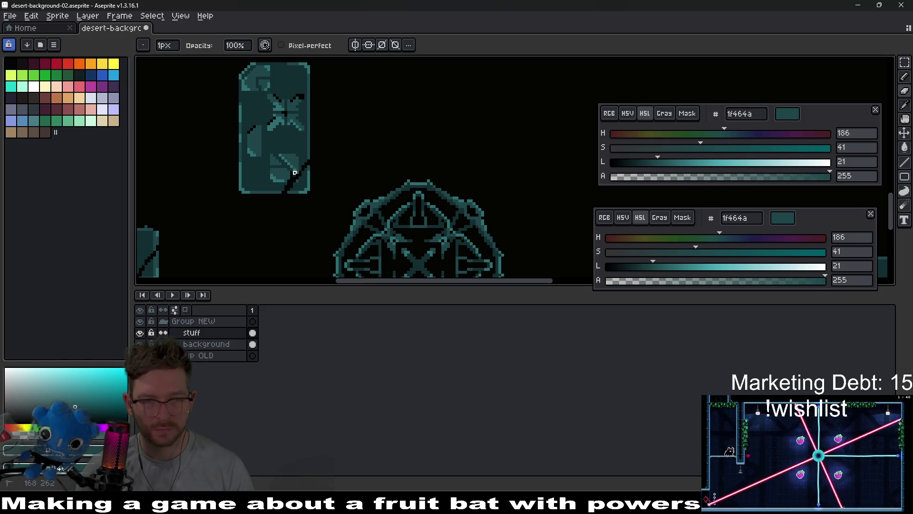
scroll(368, 178, "down", 2)
scroll(390, 181, "left", 2)
scroll(433, 192, "up", 1)
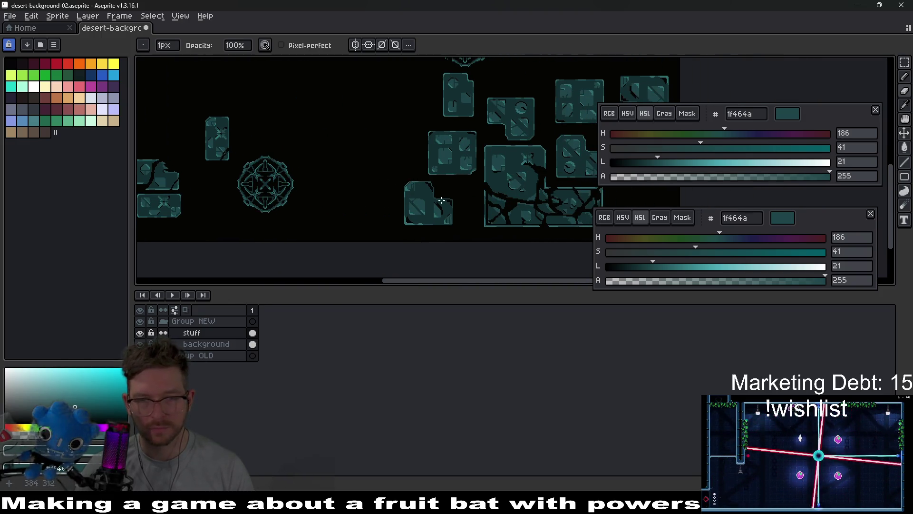
scroll(464, 211, "right", 1)
key("m")
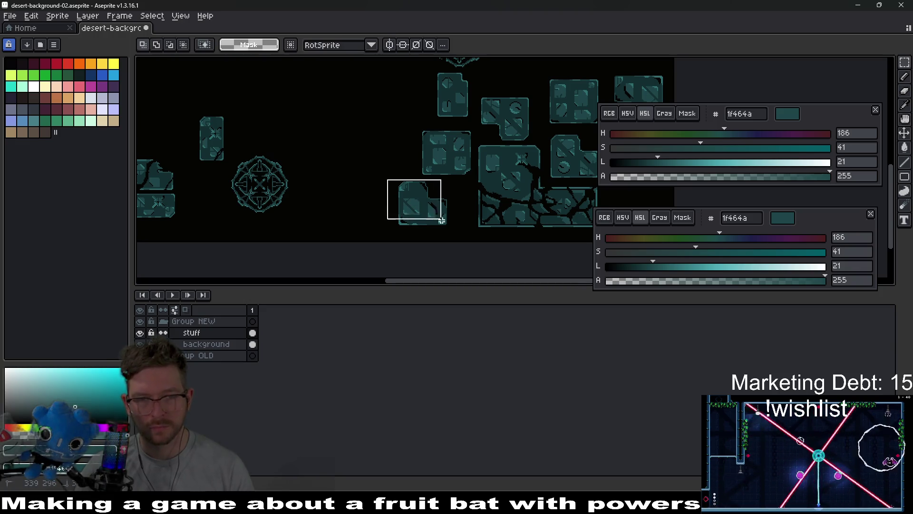
mouse_move(446, 225)
left_mouse_down()
mouse_move(230, 225)
mouse_move(220, 216)
mouse_move(234, 233)
left_mouse_up()
scroll(261, 190, "down", 2)
key("ctrl+d")
scroll(371, 204, "up", 3)
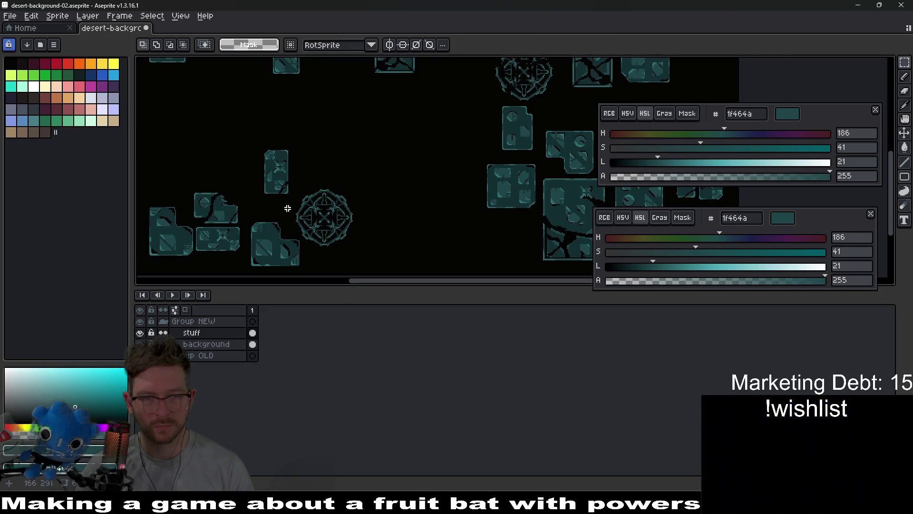
scroll(321, 190, "left", 2)
scroll(321, 190, "up", 2)
scroll(232, 180, "left", 2)
left_click_drag(163, 104, 383, 274)
mouse_move(328, 222)
left_mouse_down()
mouse_move(314, 160)
mouse_move(330, 162)
left_mouse_up()
key("ctrl+d")
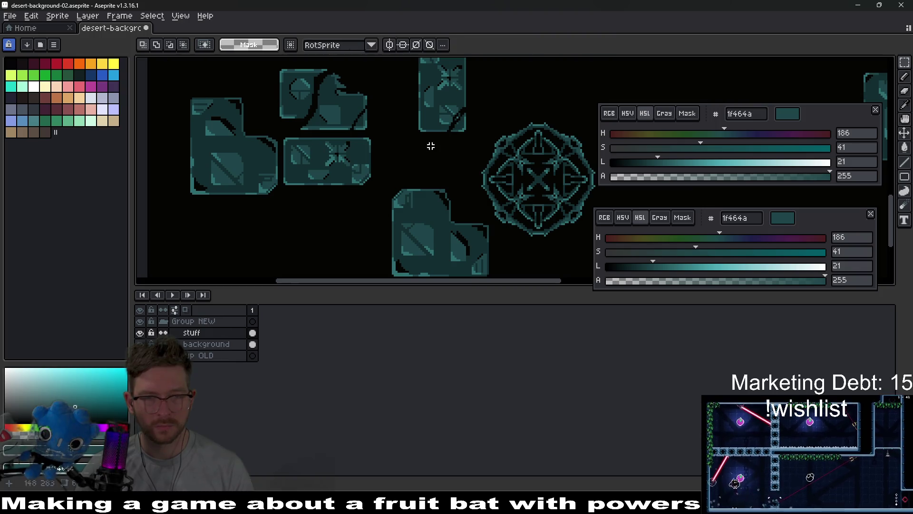
left_click_drag(281, 136, 379, 205)
mouse_move(355, 167)
left_mouse_down()
mouse_move(350, 224)
mouse_move(327, 257)
left_mouse_up()
scroll(378, 121, "down", 2)
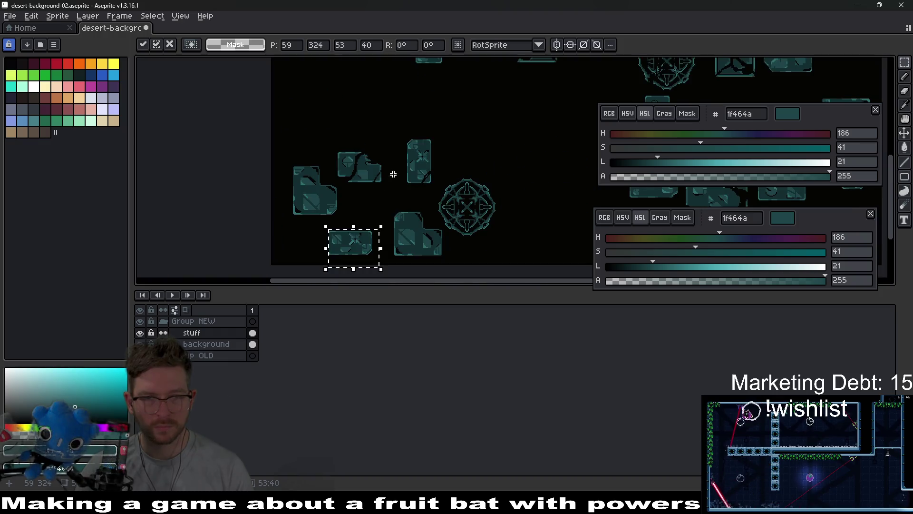
scroll(418, 201, "right", 3)
scroll(406, 187, "down", 1)
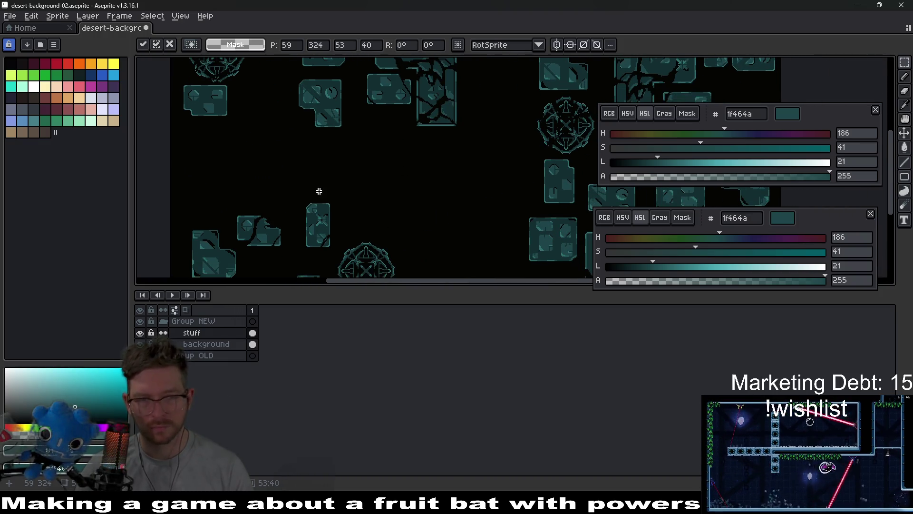
left_click(556, 47)
left_click(572, 45)
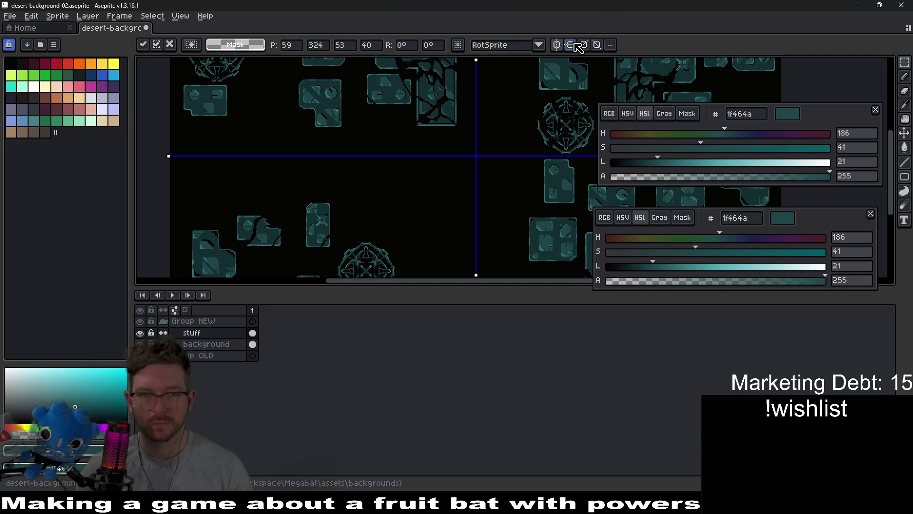
left_click(572, 45)
left_click(557, 44)
scroll(495, 155, "down", 4)
scroll(476, 160, "right", 4)
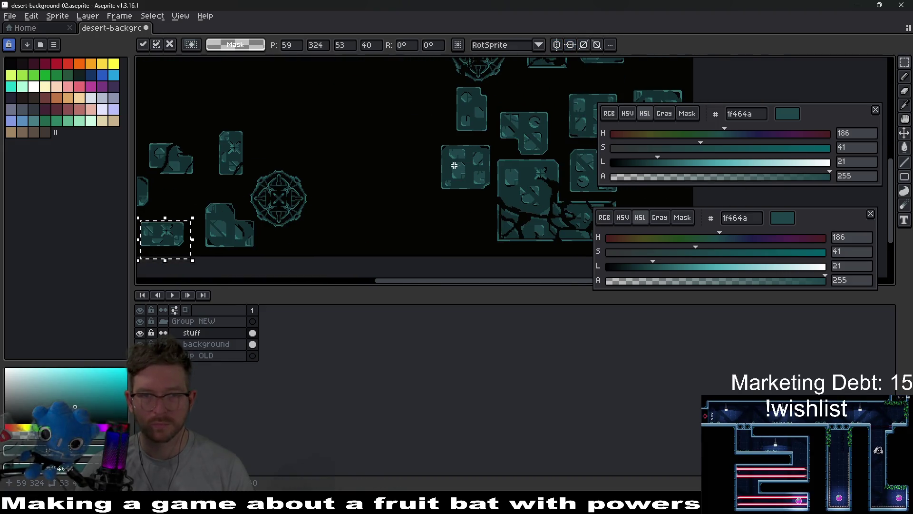
scroll(408, 154, "left", 4)
left_click_drag(247, 233, 418, 137)
left_click(571, 45)
left_click_drag(414, 145, 425, 125)
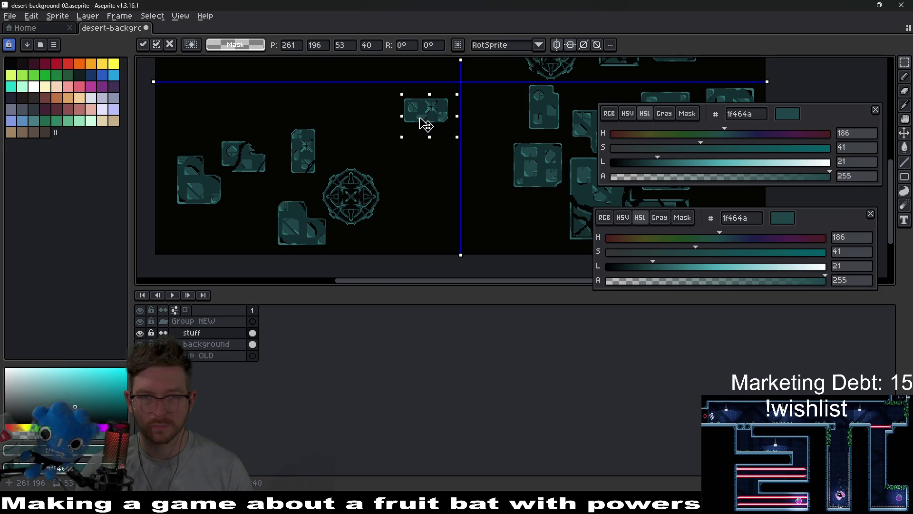
key("Return")
mouse_move(349, 200)
left_mouse_down()
mouse_move(361, 195)
mouse_move(343, 195)
mouse_move(366, 160)
left_mouse_up()
scroll(338, 168, "up", 2)
mouse_move(310, 139)
left_mouse_down()
mouse_move(351, 183)
mouse_move(376, 115)
left_mouse_up()
key("ctrl+d")
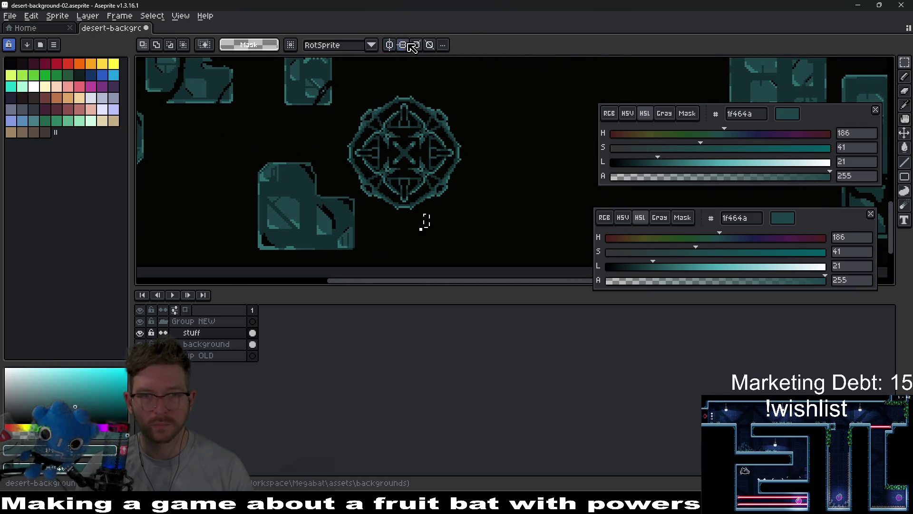
left_click_drag(254, 184, 352, 258)
key("ctrl+d")
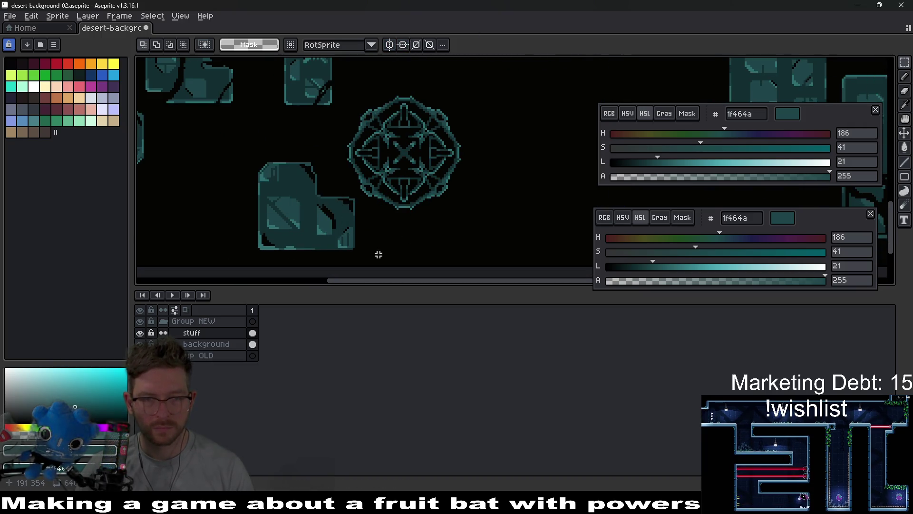
key("q")
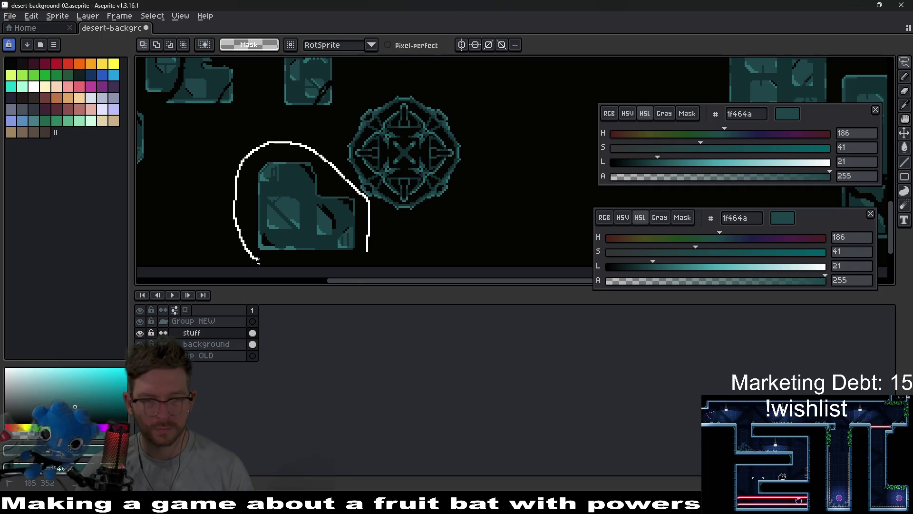
left_click_drag(369, 249, 350, 263)
left_click_drag(306, 224, 249, 224)
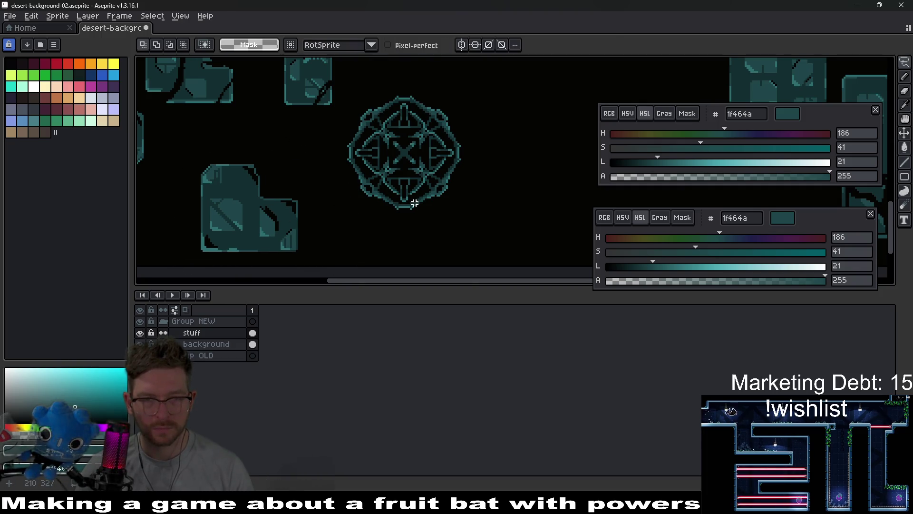
key("ctrl+d")
scroll(448, 193, "up", 2)
scroll(410, 192, "down", 2)
left_click_drag(347, 159, 281, 183)
mouse_move(245, 138)
left_mouse_down()
mouse_move(310, 240)
mouse_move(301, 251)
left_mouse_up()
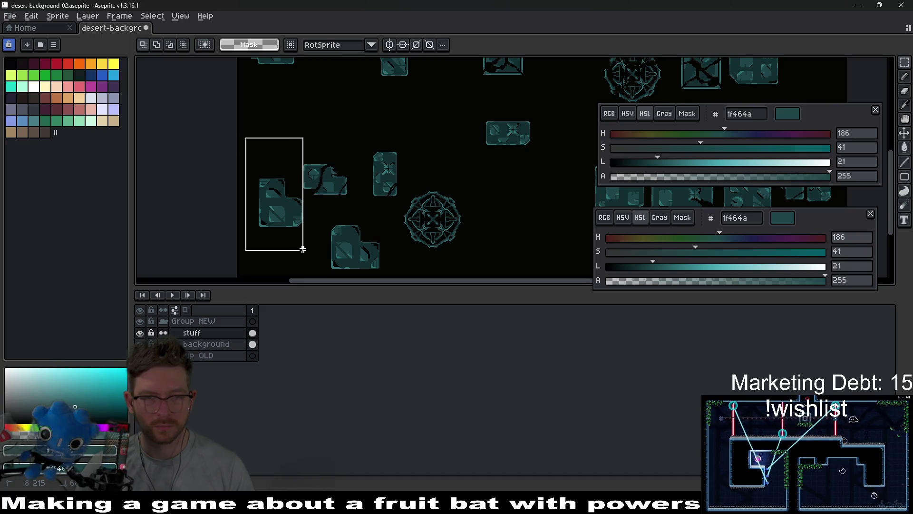
scroll(316, 218, "up", 4)
mouse_move(272, 226)
left_mouse_down()
mouse_move(271, 104)
mouse_move(286, 205)
mouse_move(245, 153)
left_mouse_up()
scroll(399, 188, "down", 2)
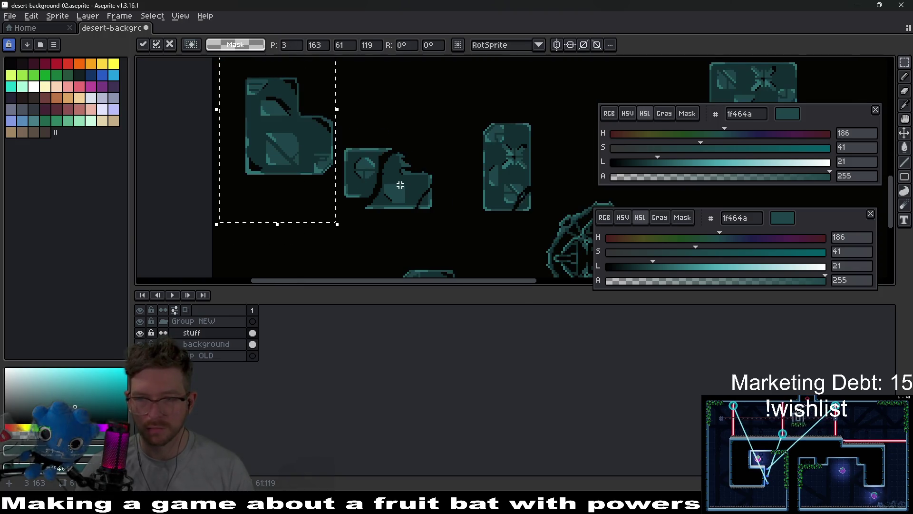
key("Return")
scroll(421, 172, "down", 2)
scroll(389, 198, "up", 2)
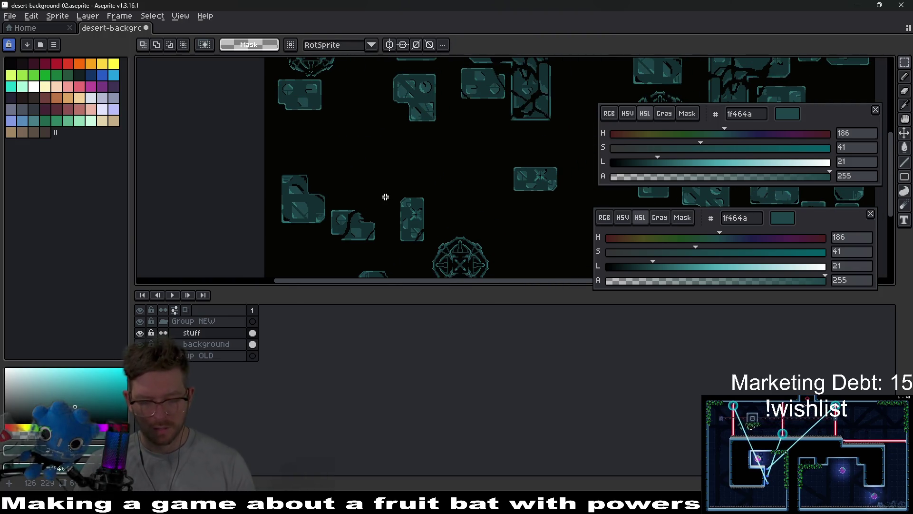
key("ctrl+alt+c")
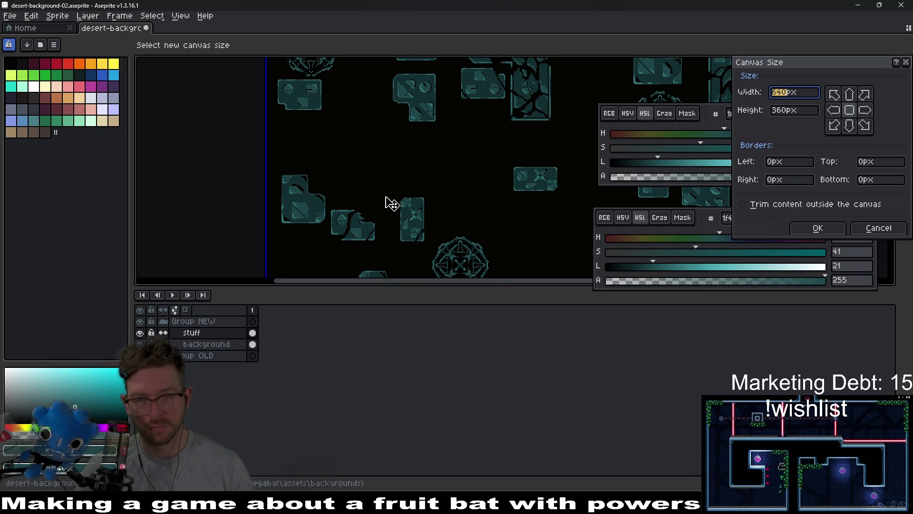
key("Escape")
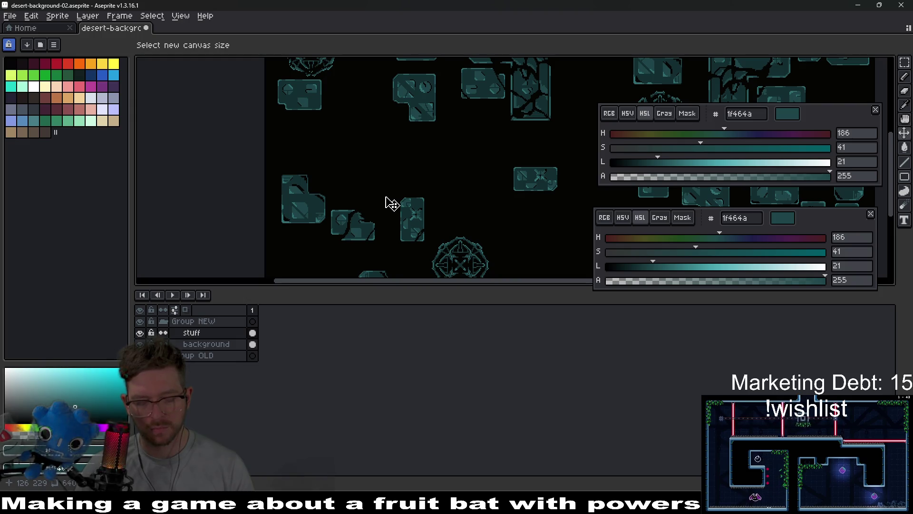
key("m")
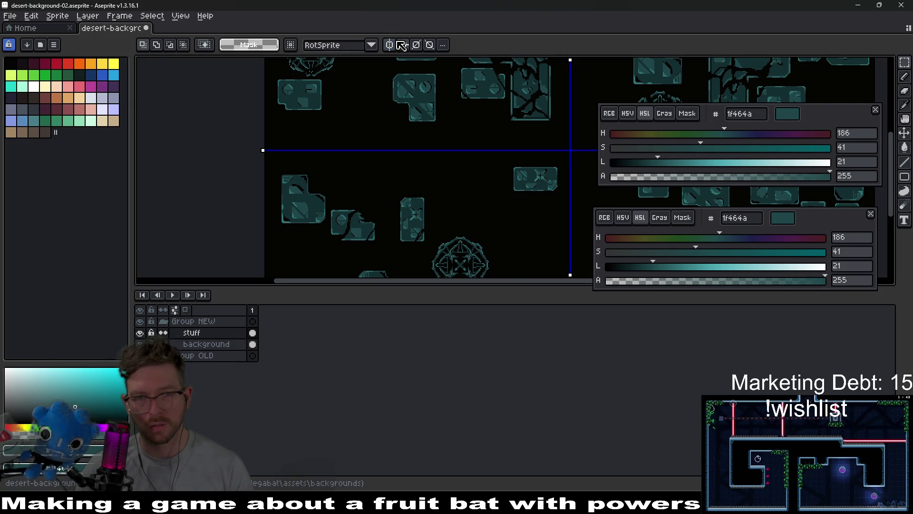
scroll(401, 149, "down", 2)
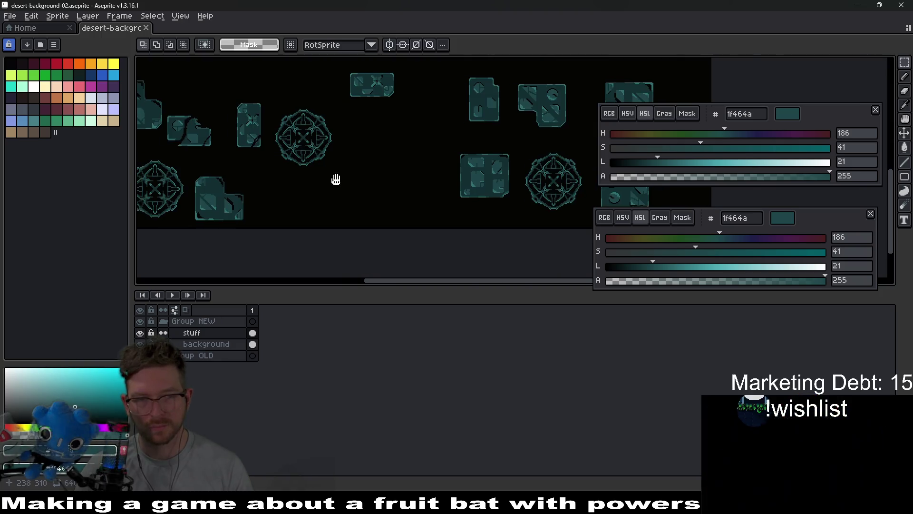
scroll(326, 179, "up", 3)
key("ctrl+alt+c")
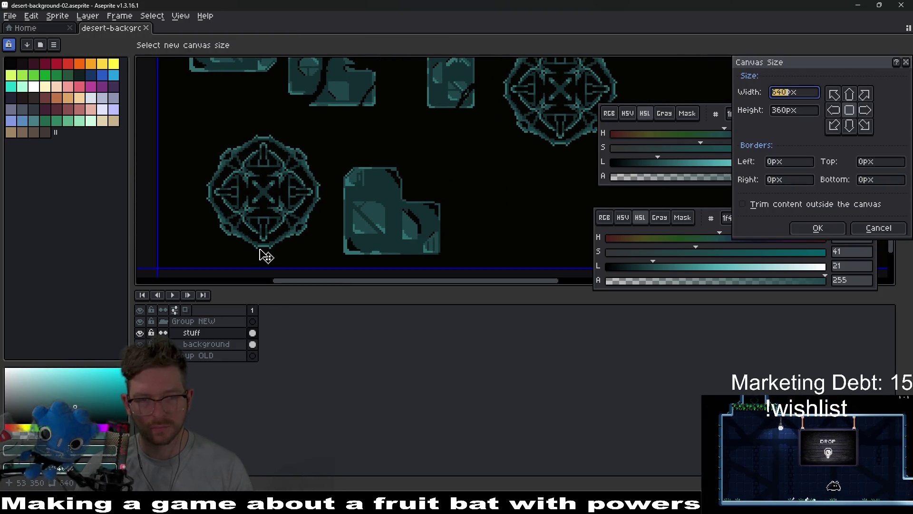
key("Escape")
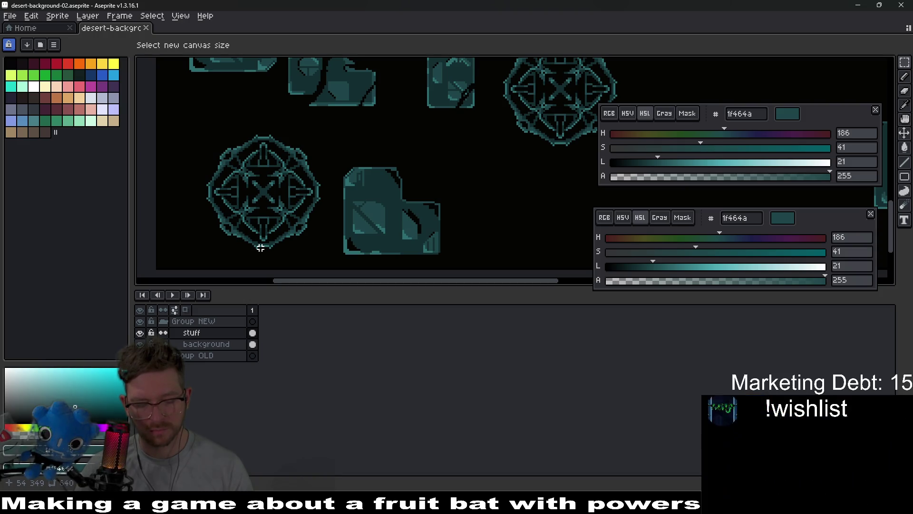
key("e")
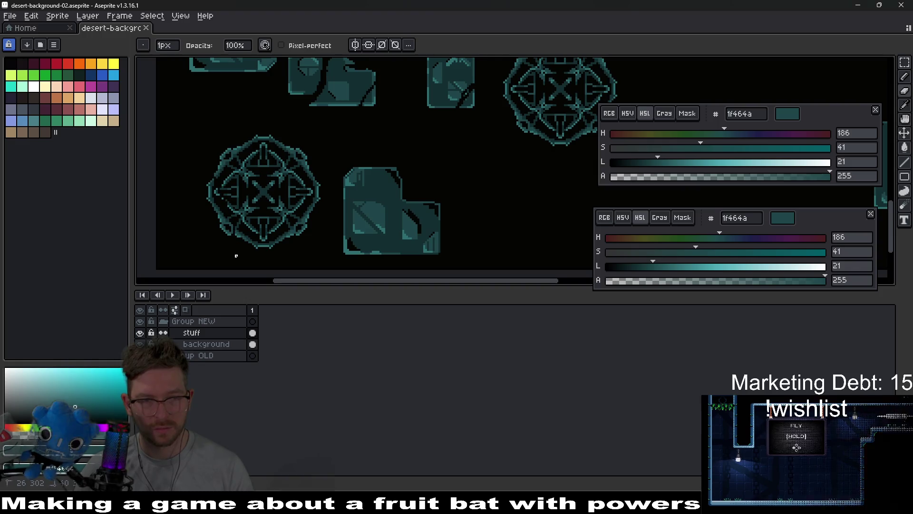
Erase two short strokes inside the lower-left emblem's circular ornament, then inspect the sheet.
left_click_drag(230, 218, 231, 233)
left_click_drag(243, 159, 245, 176)
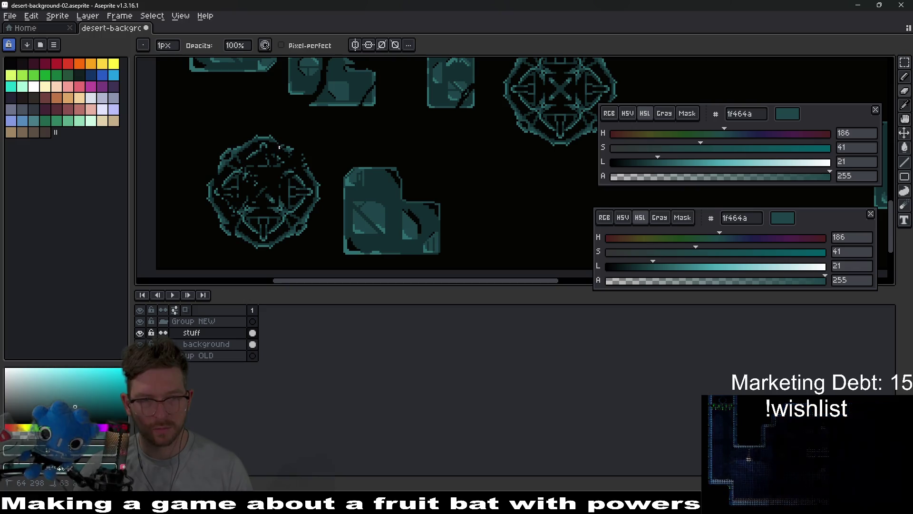
scroll(368, 152, "down", 2)
scroll(330, 181, "up", 3)
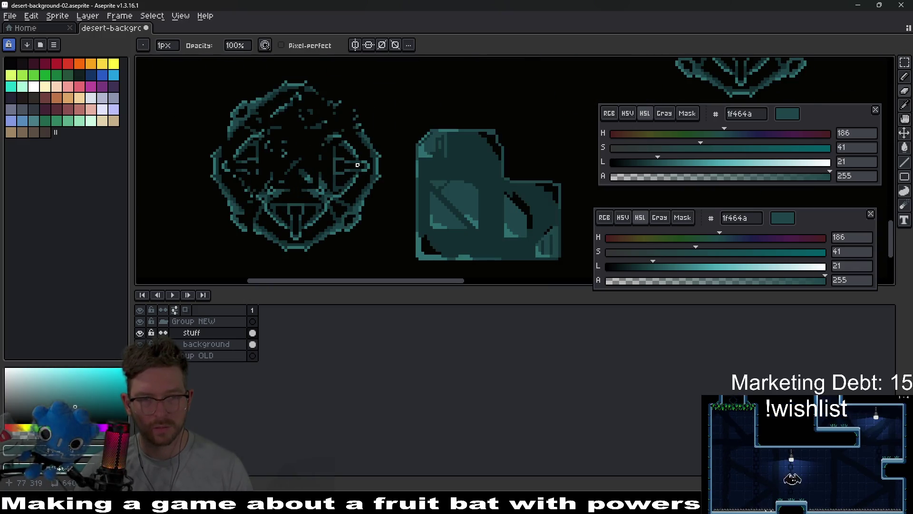
scroll(338, 191, "down", 1)
scroll(348, 206, "up", 2)
left_click_drag(313, 233, 333, 268)
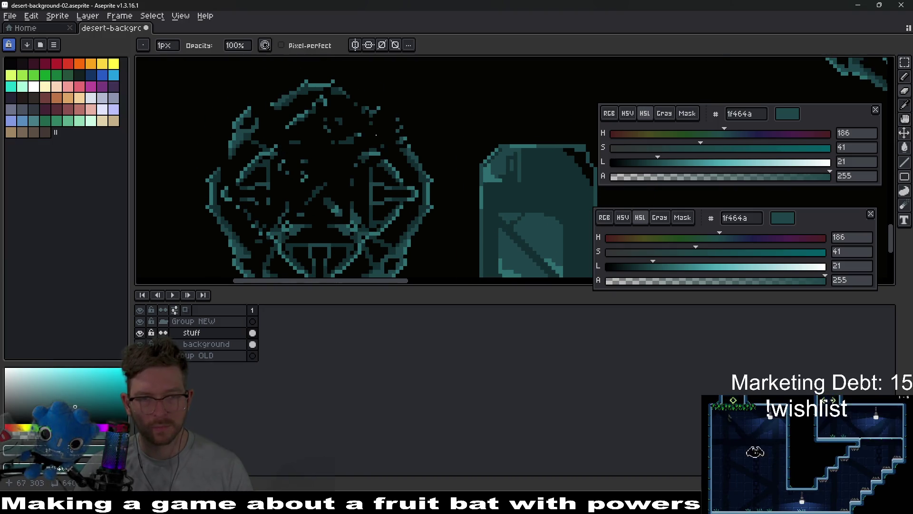
scroll(332, 119, "down", 4)
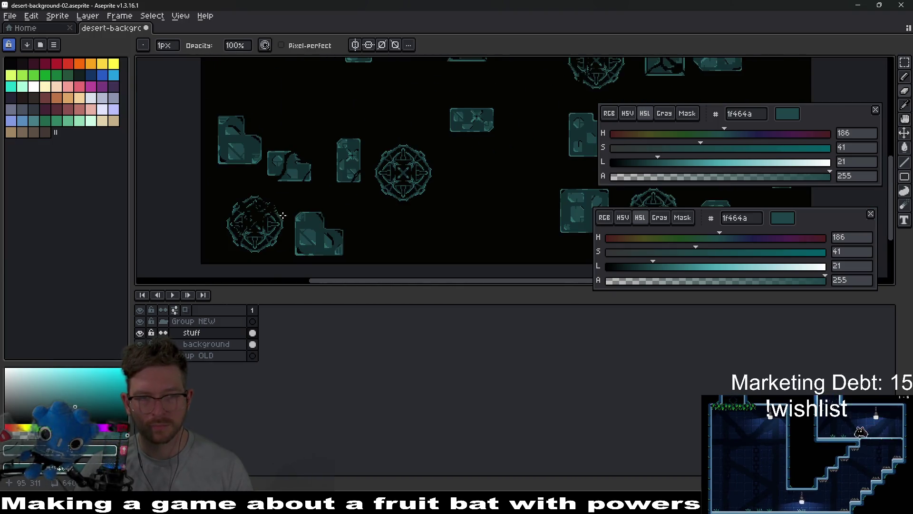
scroll(367, 186, "up", 4)
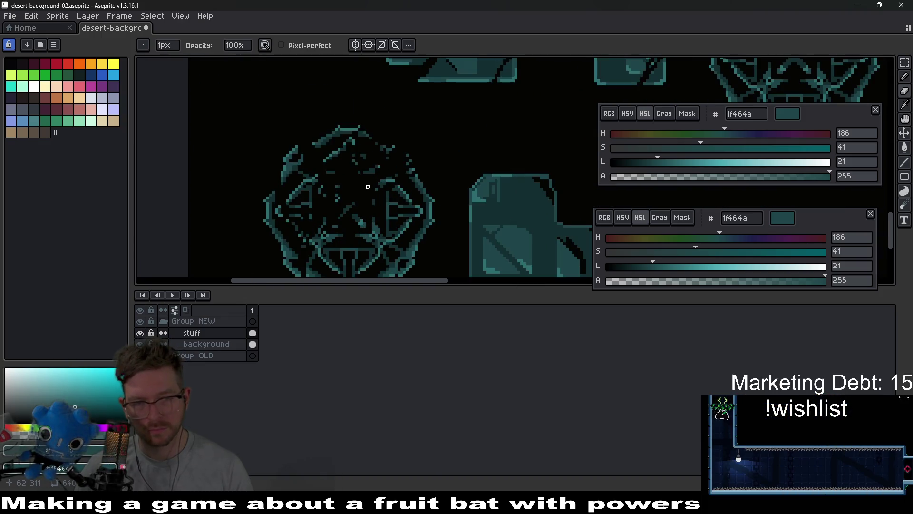
scroll(367, 186, "down", 3)
scroll(377, 209, "up", 1)
scroll(377, 210, "right", 2)
scroll(411, 209, "up", 2)
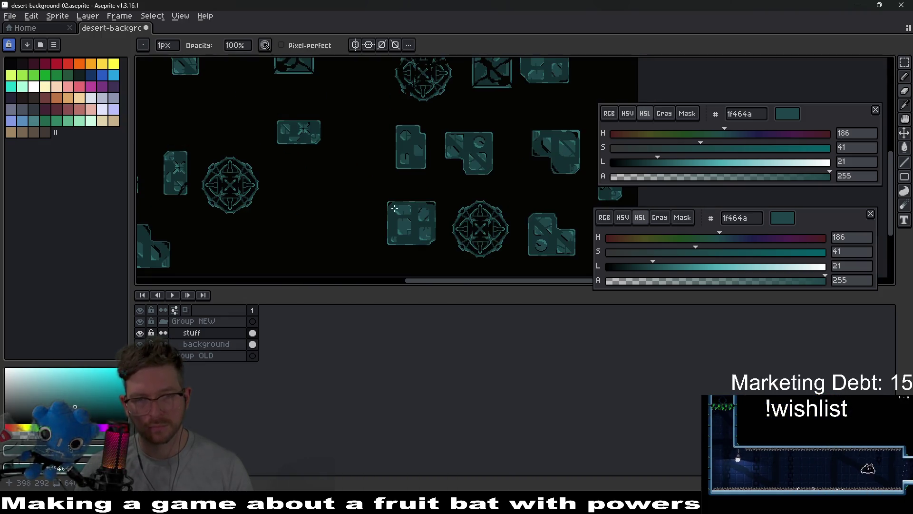
scroll(410, 209, "down", 2)
scroll(387, 198, "up", 3)
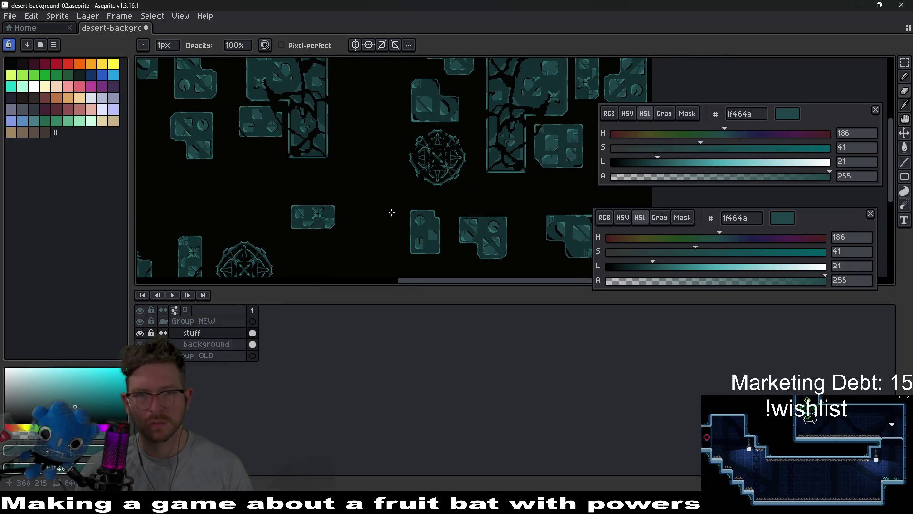
scroll(397, 157, "down", 2)
scroll(460, 149, "up", 2)
scroll(476, 143, "right", 3)
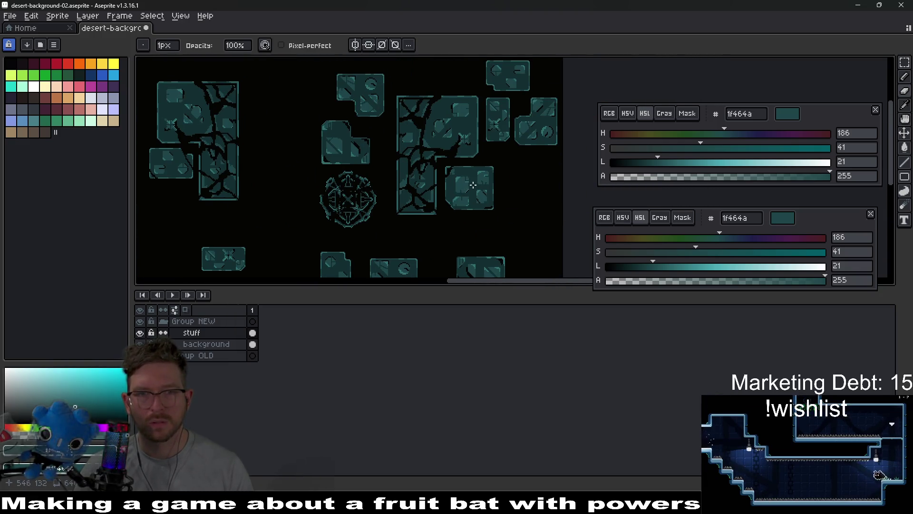
left_click_drag(551, 68, 412, 204)
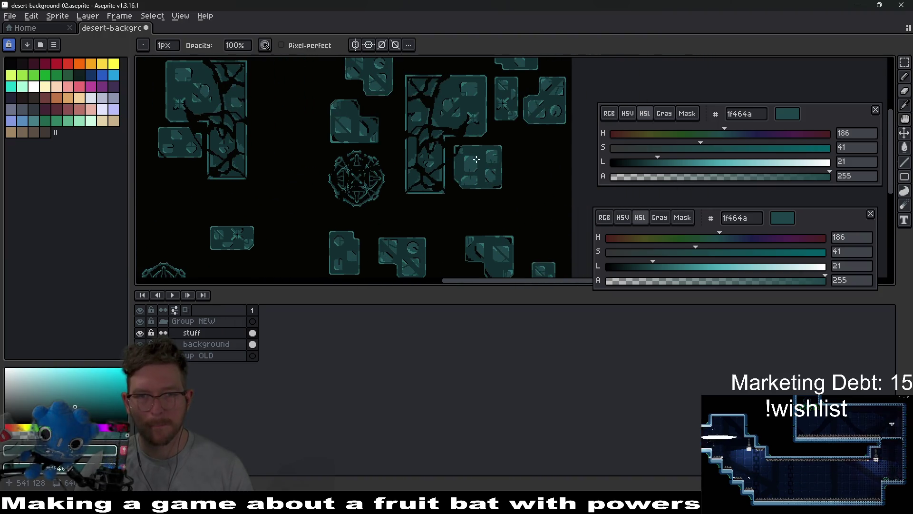
Move one teal tile down and left, commit it, and confirm the canvas size is unchanged.
key("m")
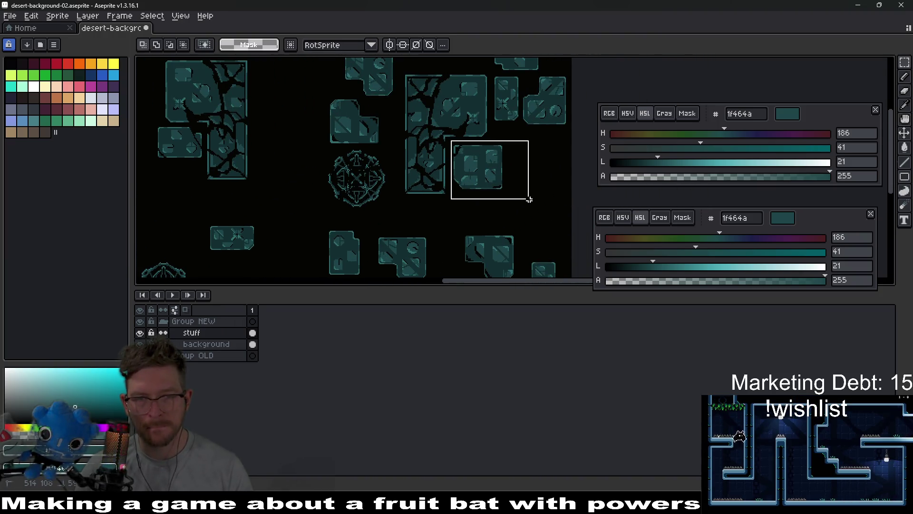
mouse_move(457, 199)
left_mouse_down()
mouse_move(535, 147)
mouse_move(347, 251)
mouse_move(408, 157)
mouse_move(361, 187)
mouse_move(369, 189)
left_mouse_up()
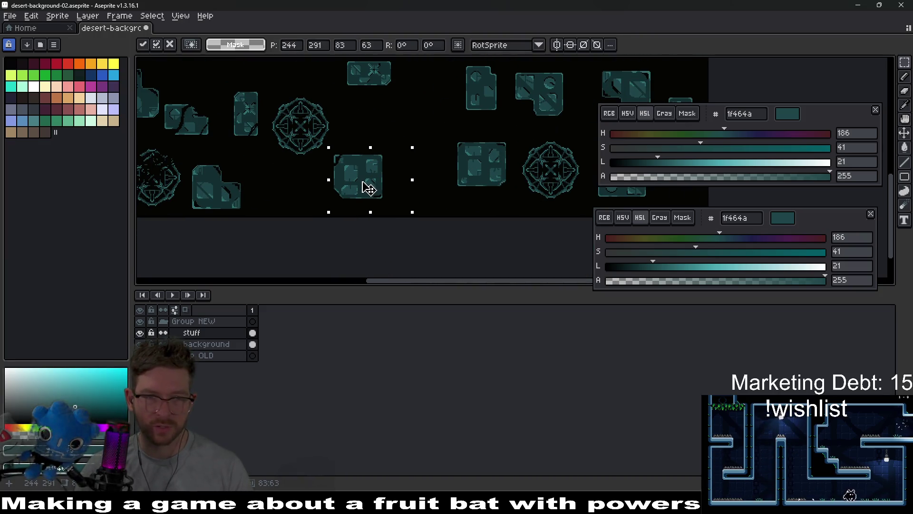
key("Return")
scroll(429, 130, "down", 2)
key("ctrl+alt+c")
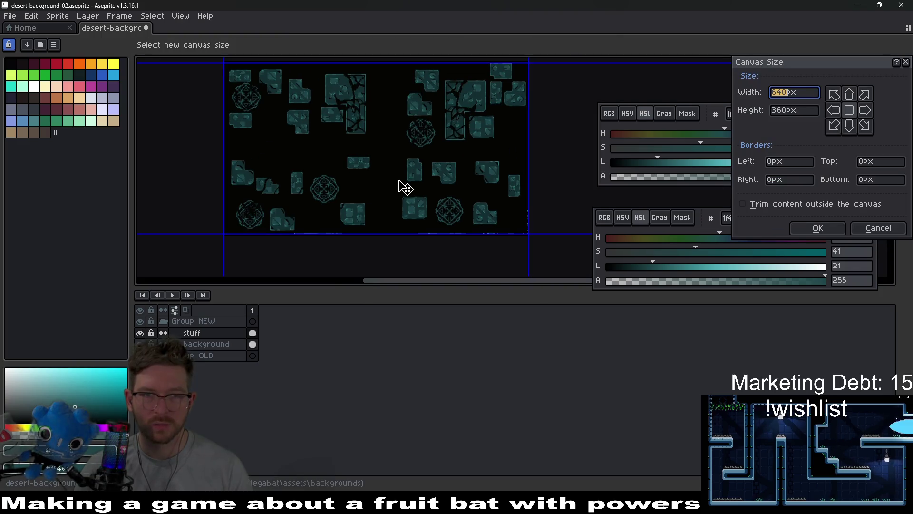
key("Escape")
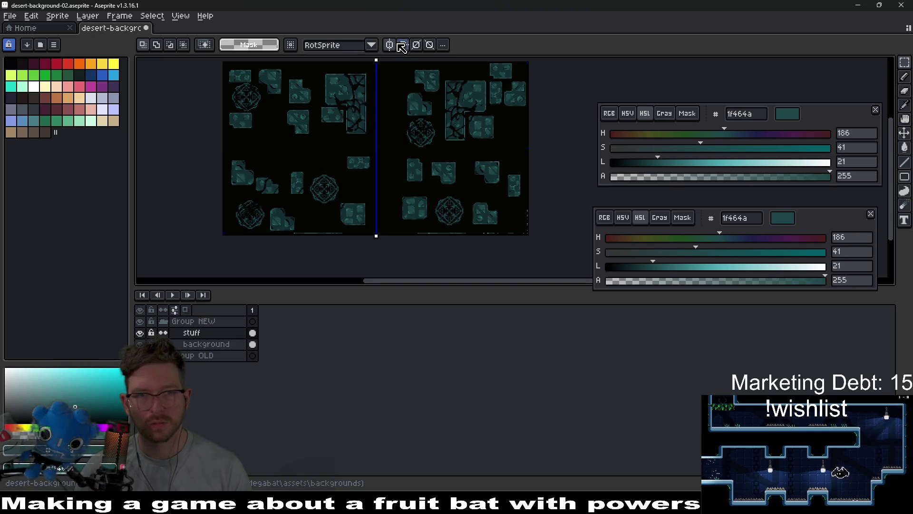
Export the sheet to desert-background-02.png and recheck the canvas size.
key("ctrl+alt+shift+s")
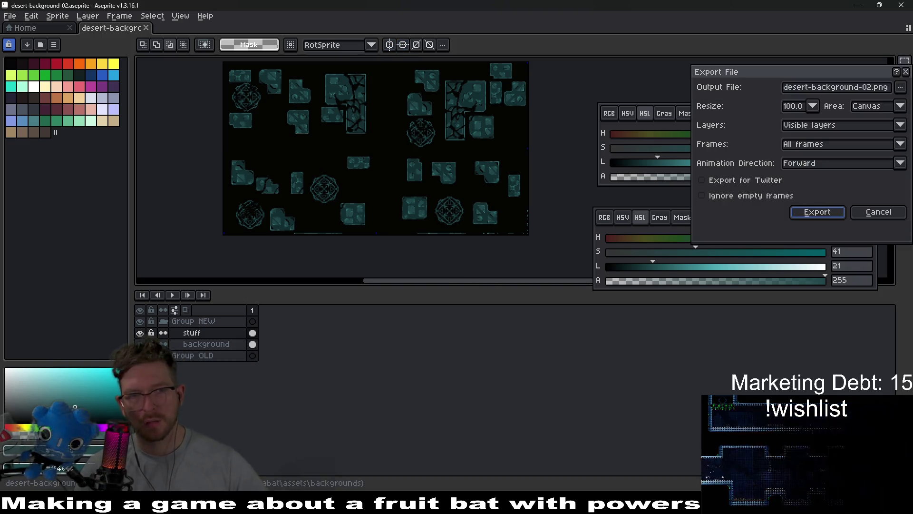
key("Return")
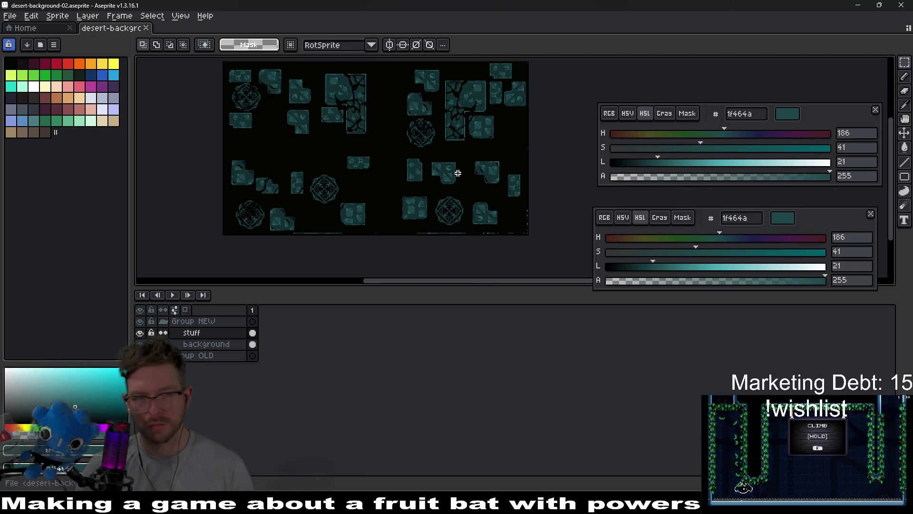
key("ctrl+alt+c")
key("Escape")
Darken the sheet with Hue/Saturation value -65, export it, then undo the darkening.
key("ctrl+u")
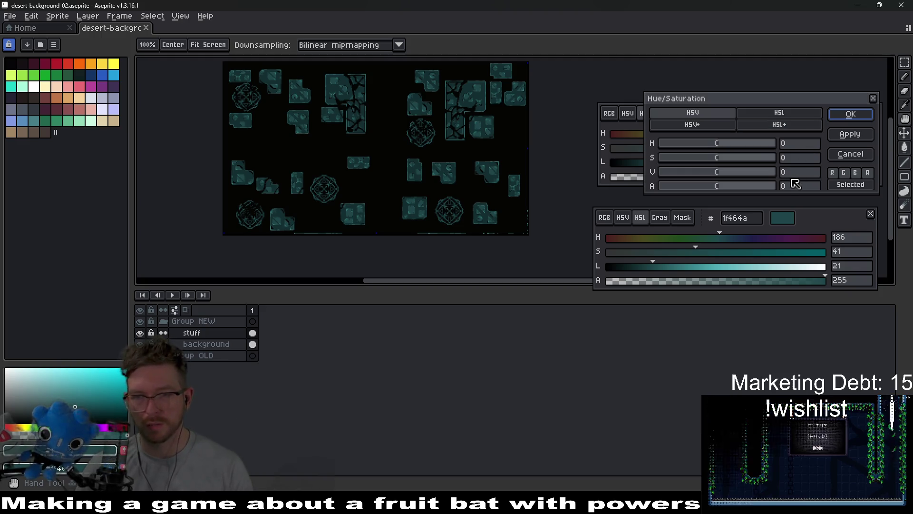
left_click(795, 176)
type("-65")
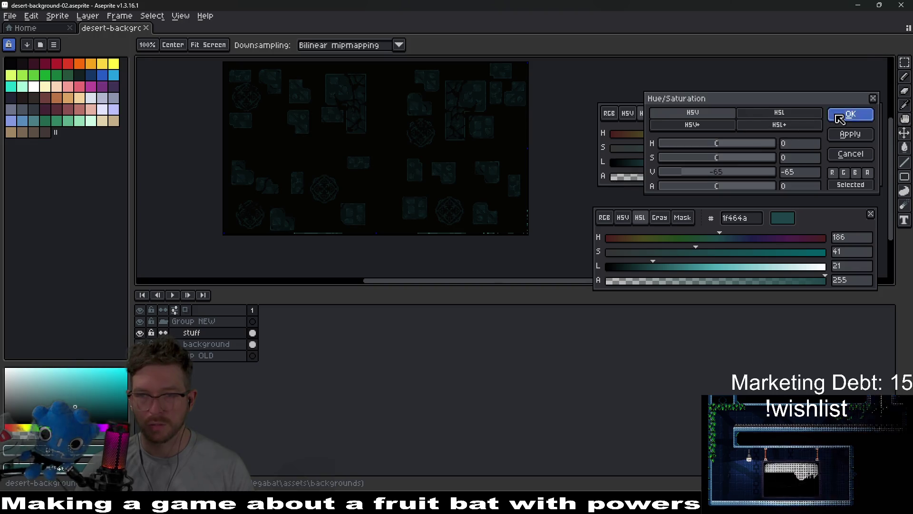
key("Return")
key("ctrl+shift+e")
key("Return")
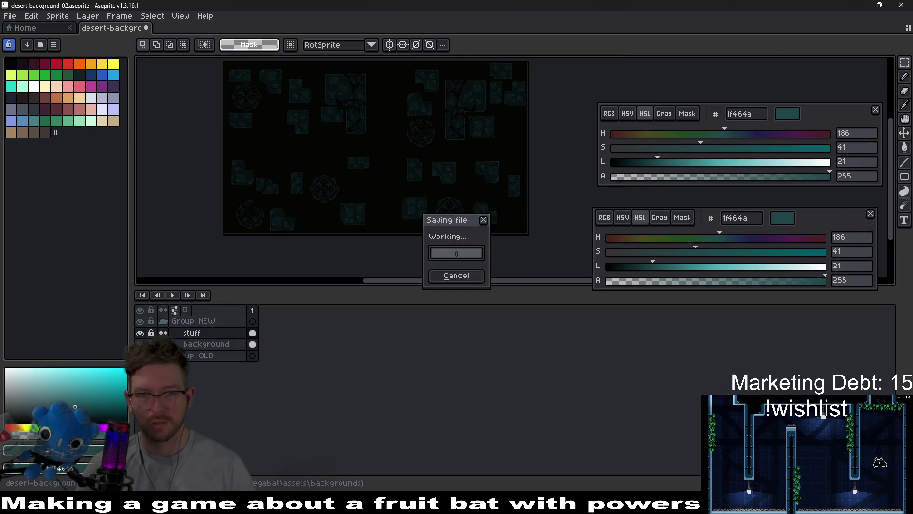
key("ctrl+z")
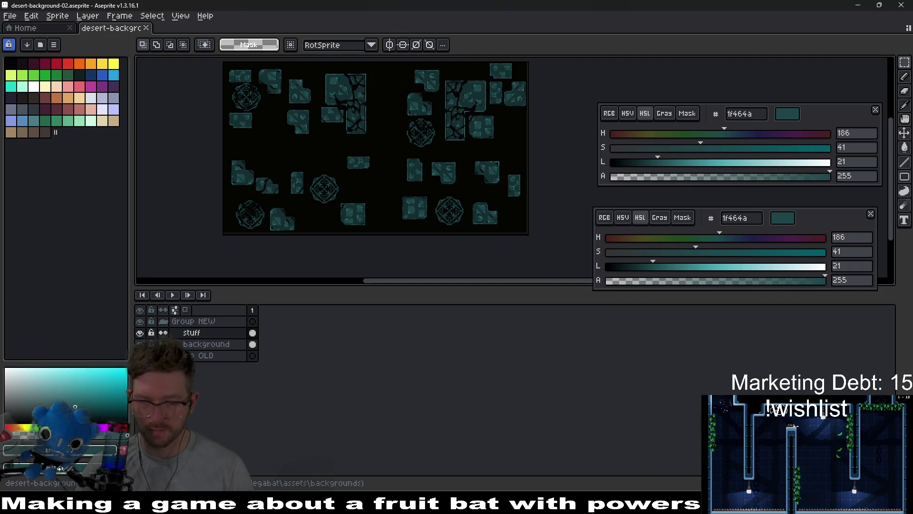
key("alt+Tab")
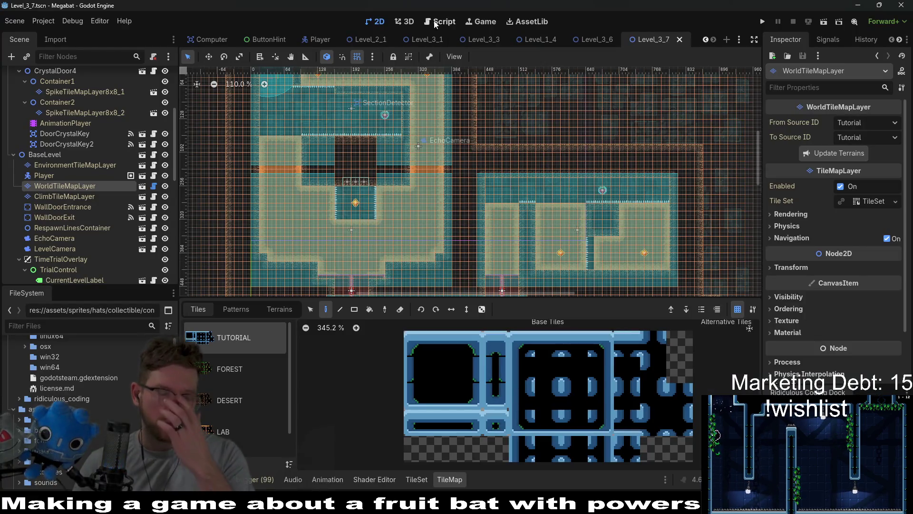
Open BaseLevel.gd and locate the desert-background-01 entry in the background paths.
left_click(438, 22)
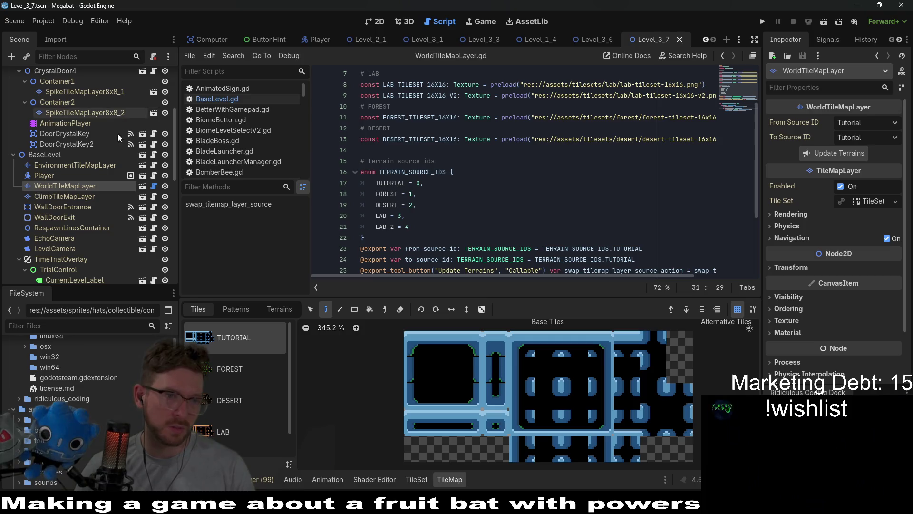
scroll(119, 131, "up", 5)
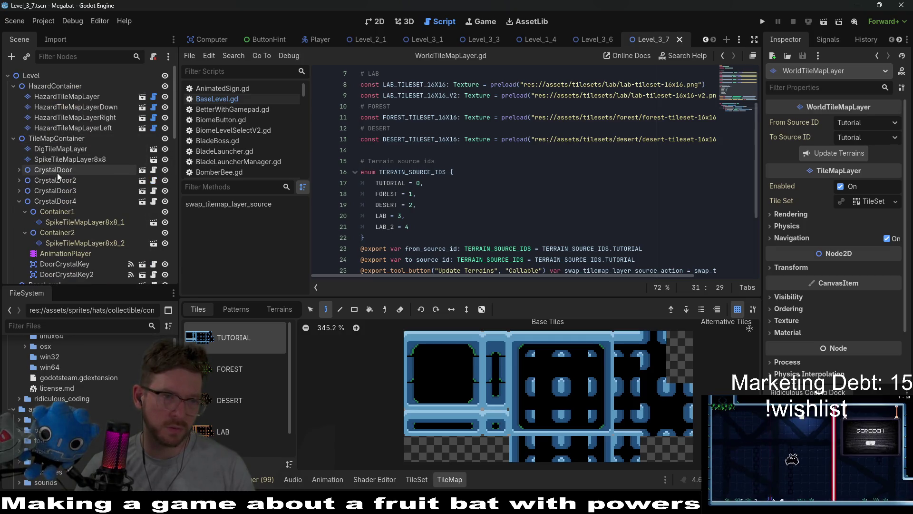
scroll(88, 238, "down", 3)
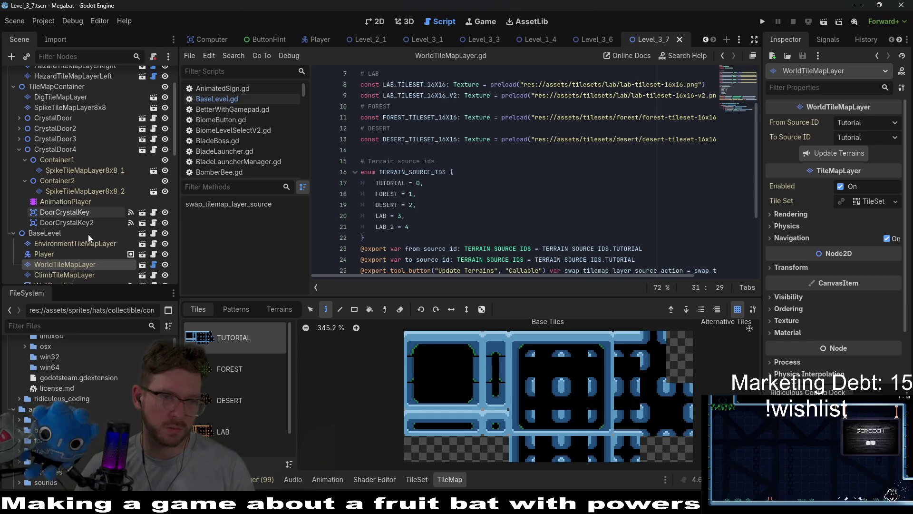
left_click(154, 233)
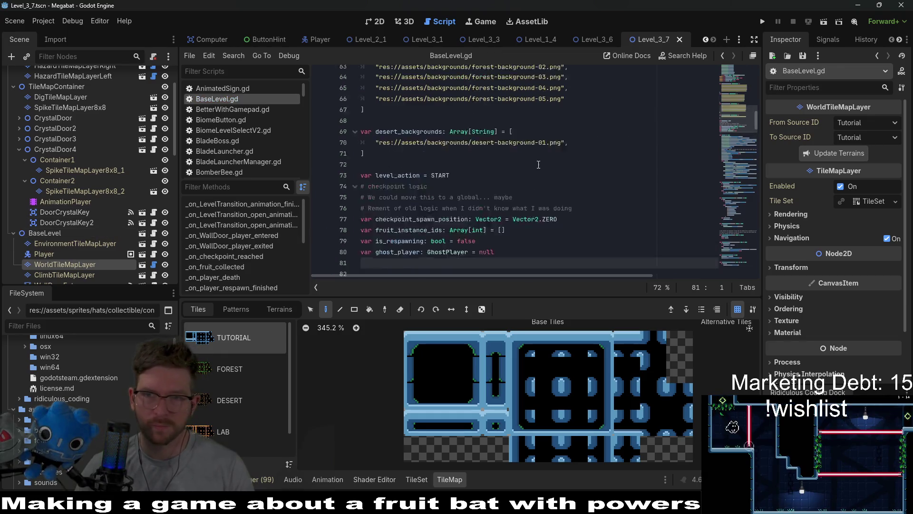
scroll(538, 164, "up", 6)
left_click(488, 161)
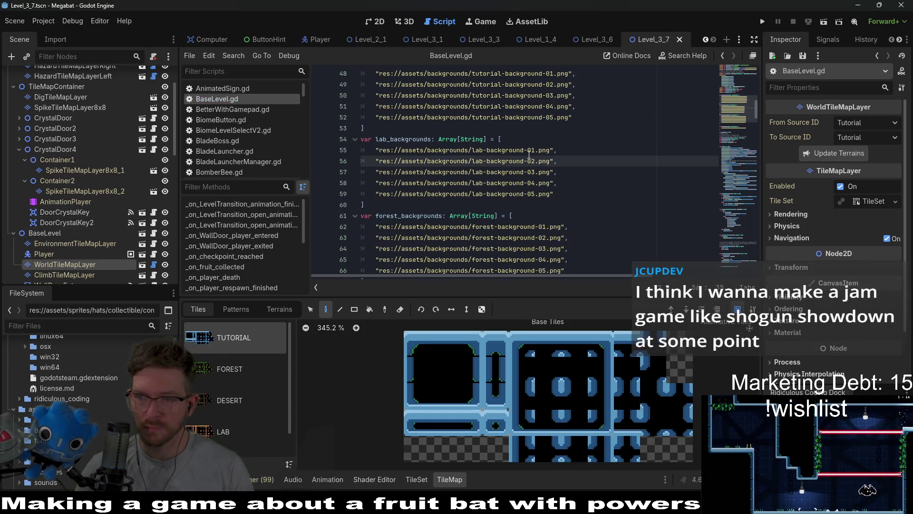
mouse_move(529, 154)
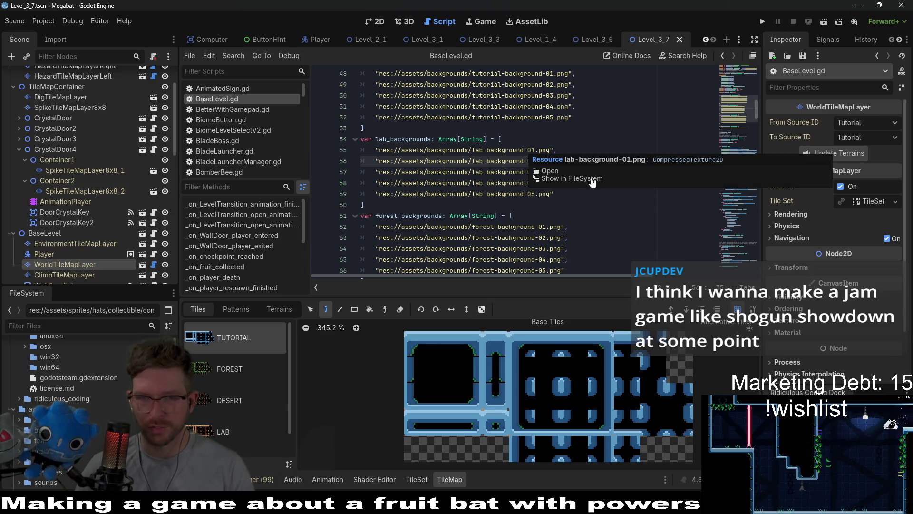
scroll(596, 179, "down", 2)
left_click(602, 161)
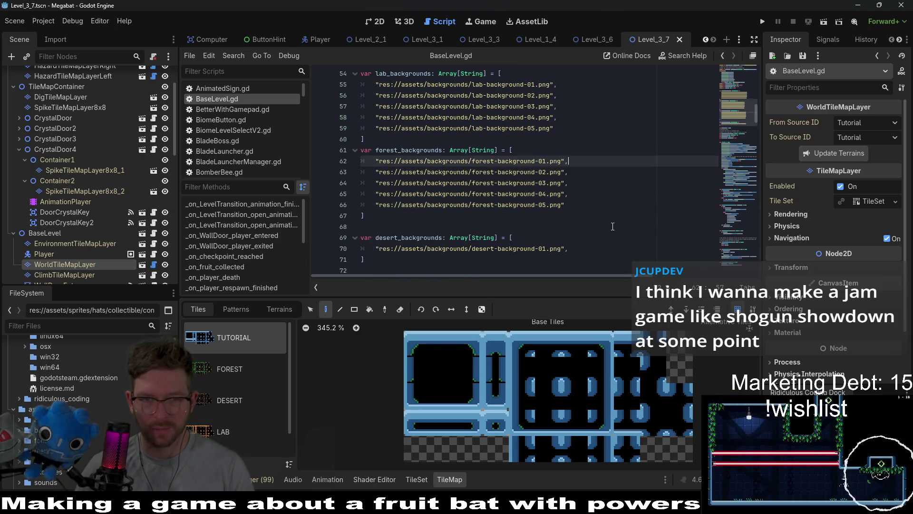
scroll(613, 227, "down", 1)
left_click_drag(589, 217, 590, 210)
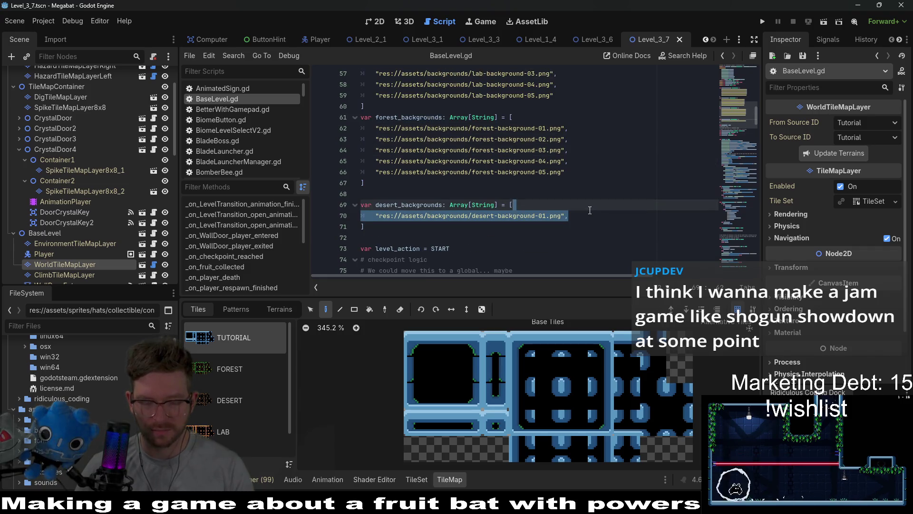
left_click(586, 212)
Duplicate the desert-background-01 line, change the copy to desert-background-02, and save.
key("ctrl+alt+Down")
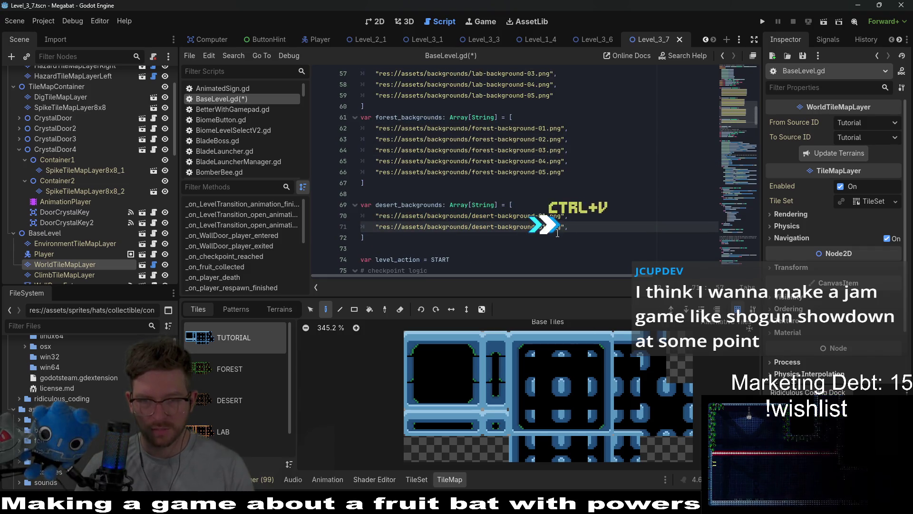
left_click(547, 227)
key("BackSpace")
type("2")
left_click(598, 214)
key("ctrl+s")
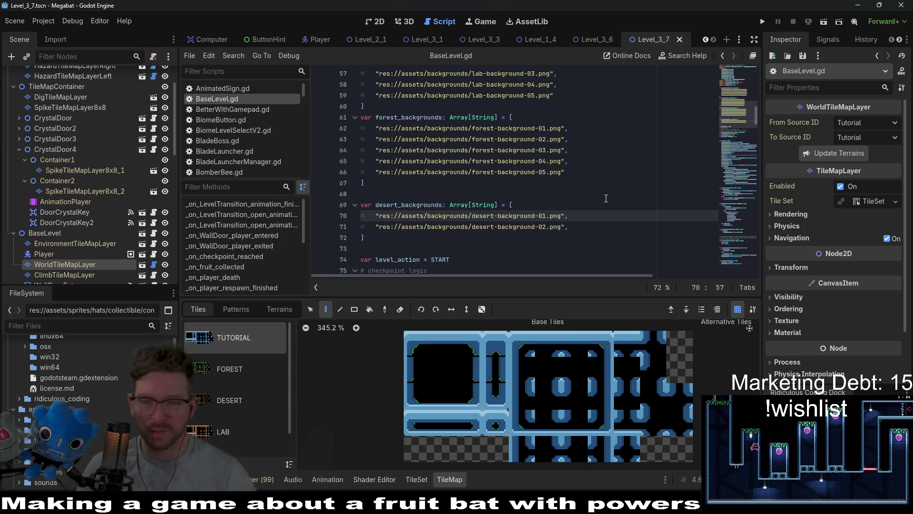
Comment out the desert-background-01 line, save BaseLevel.gd, and go to the Level_3_6 scene.
key("ctrl+z")
key("ctrl+z")
key("ctrl+shift+z")
key("ctrl+shift+z")
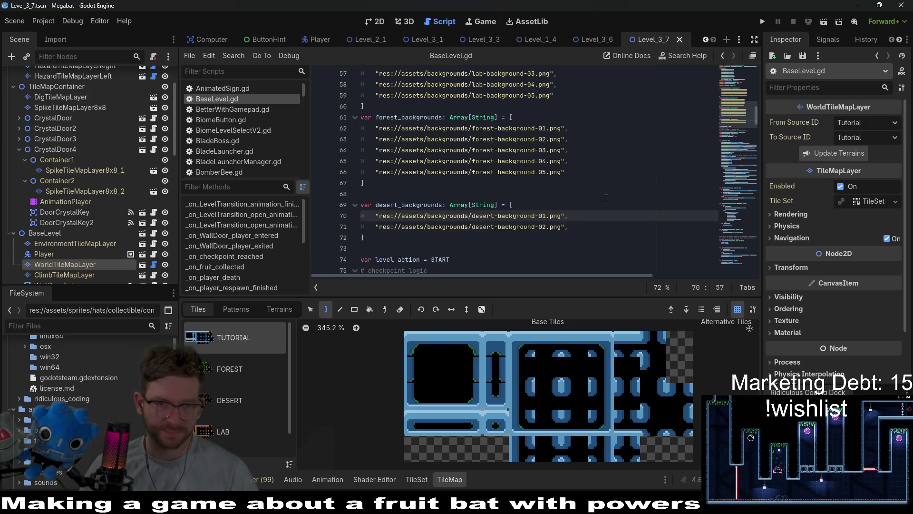
key("Down")
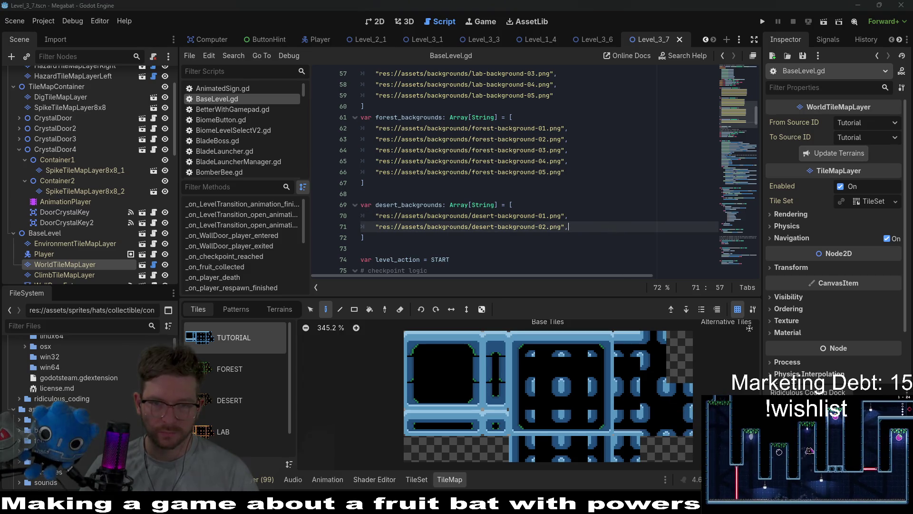
key("alt+Tab")
key("alt+Tab")
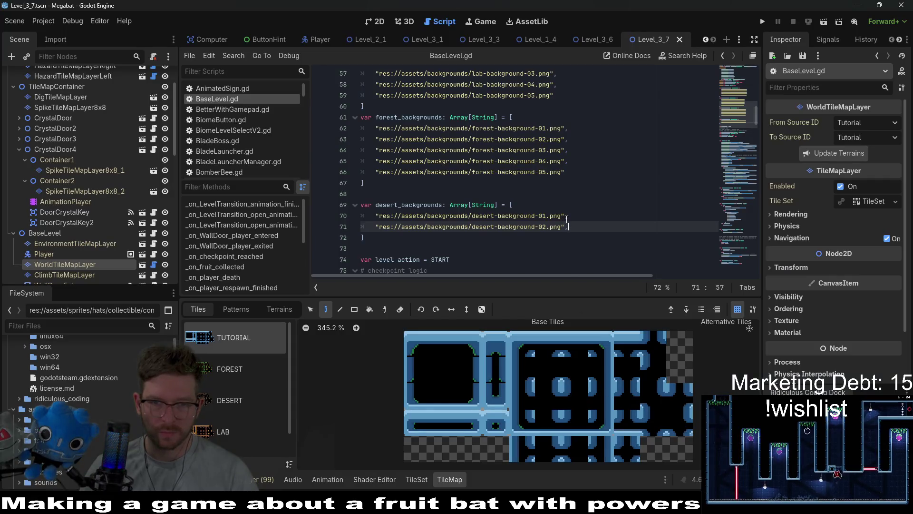
left_click(567, 218)
key("ctrl+slash")
key("ctrl+s")
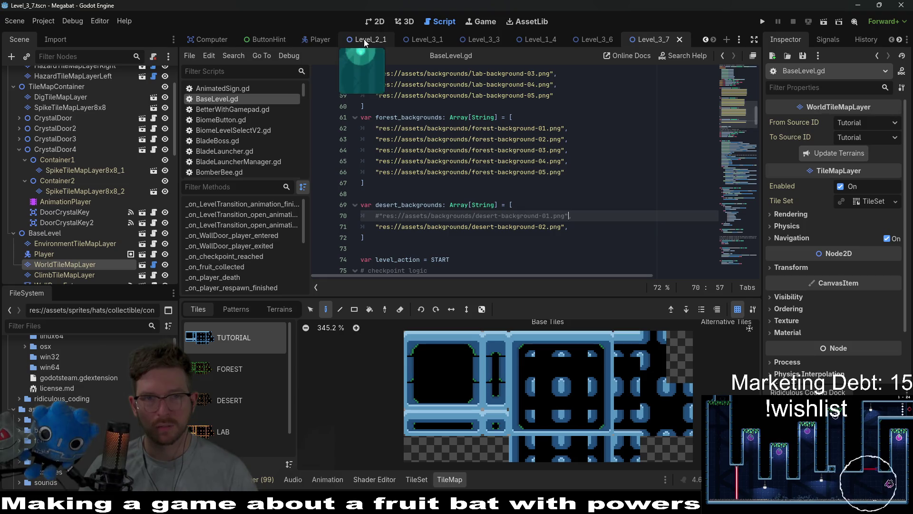
left_click(592, 39)
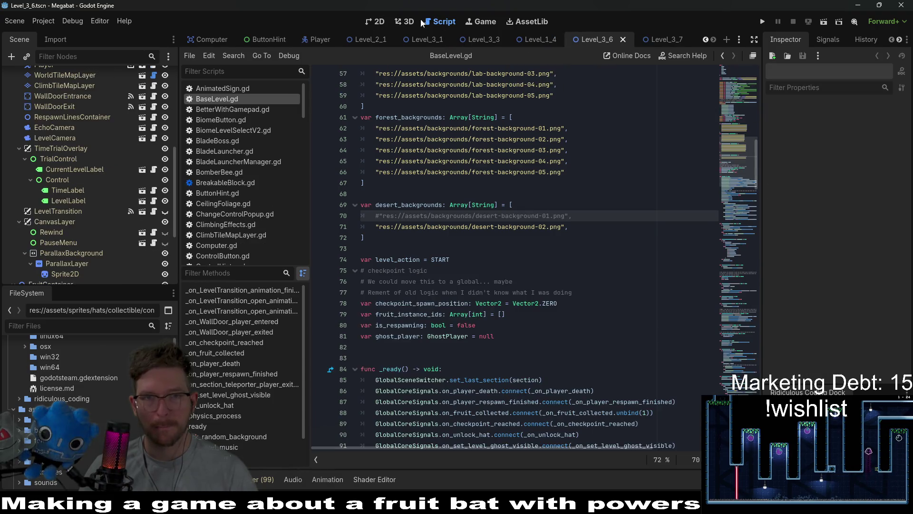
Run Level_3_6 from its 2D view and burrow the bat through the rooms collecting gems.
left_click(388, 21)
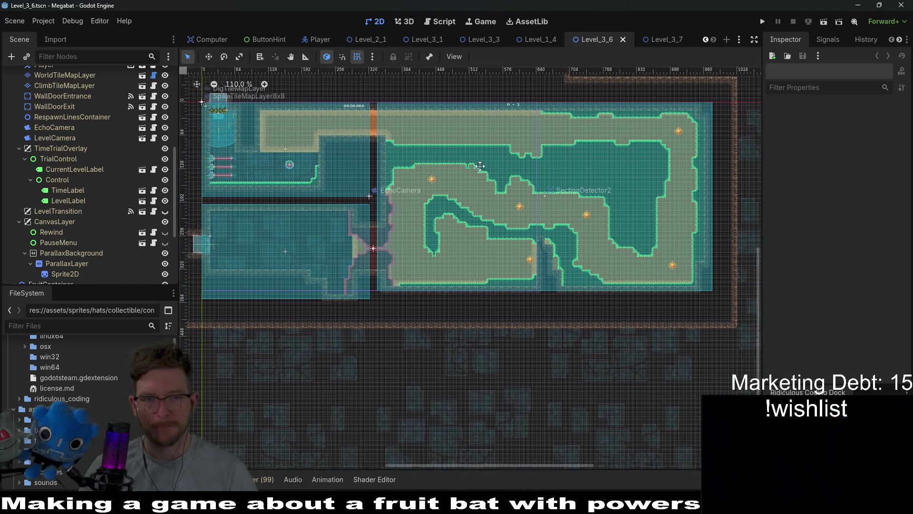
left_click(824, 23)
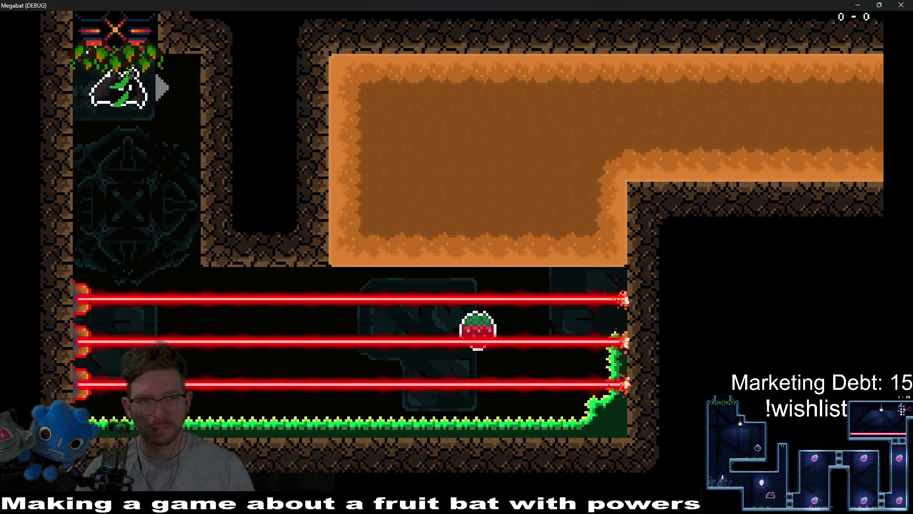
key("Right")
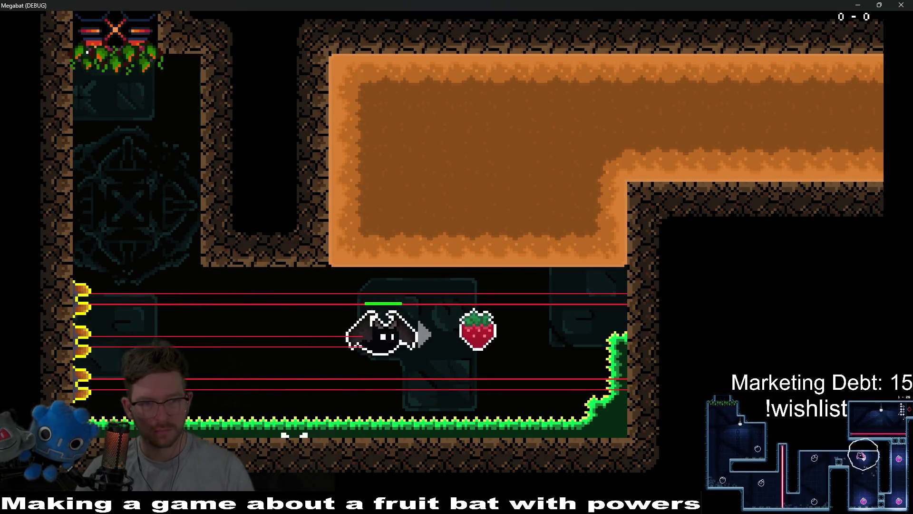
key("Up")
key("Right")
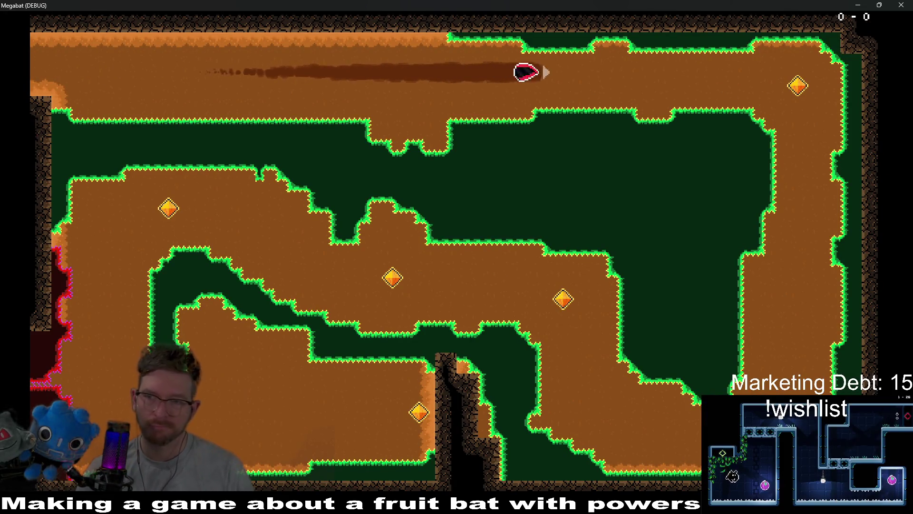
key("Down")
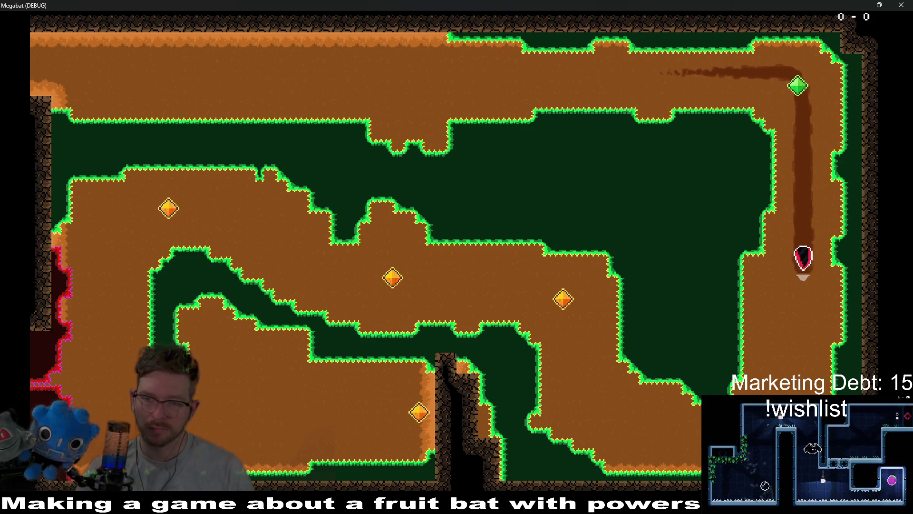
key("Left")
key("Up")
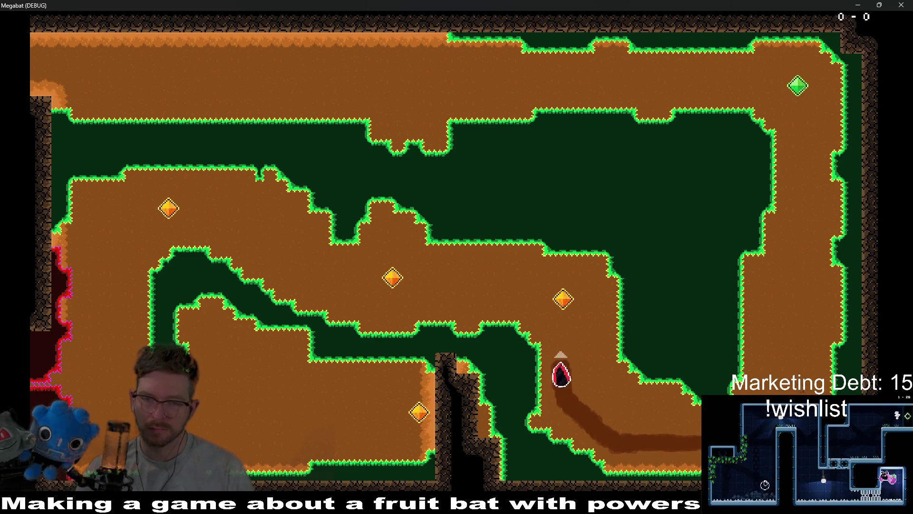
key("Left")
key("Up")
key("Left")
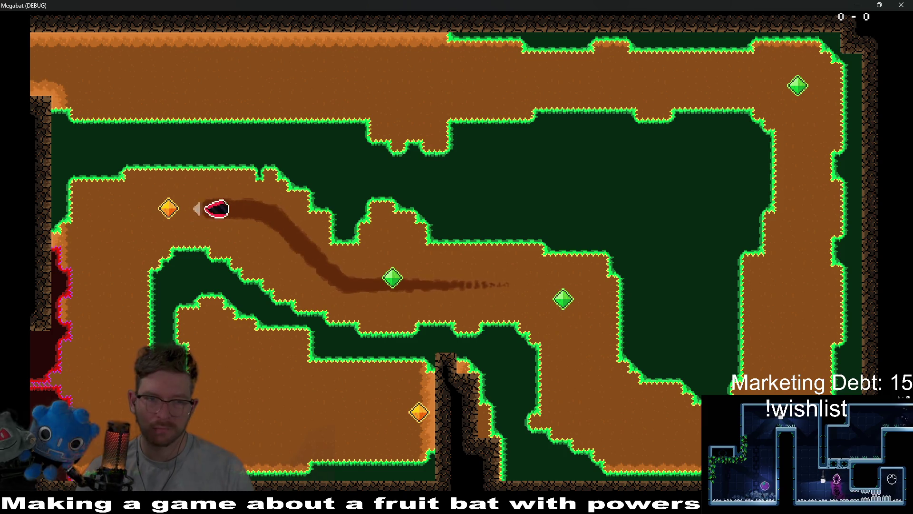
Finish the playthrough, walking and hopping the bat along the floor, then close the game.
key("Down")
key("Right")
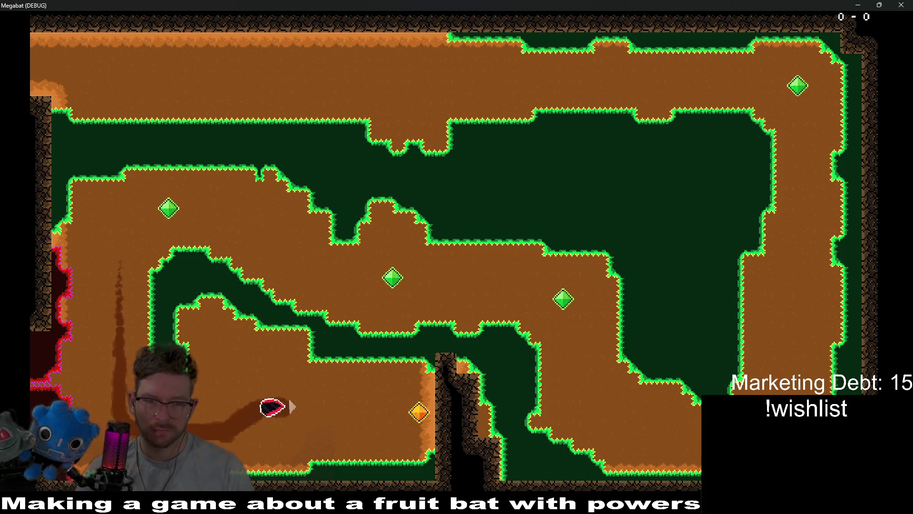
key("Left")
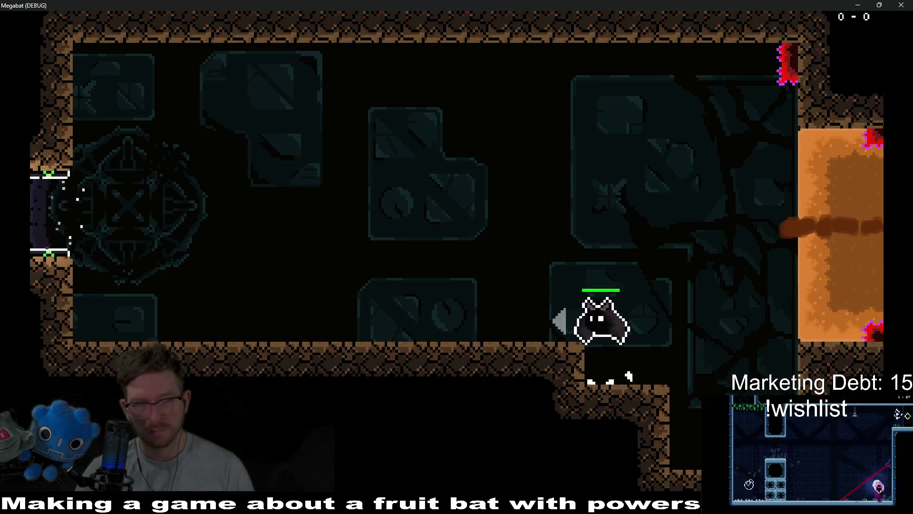
key("Left")
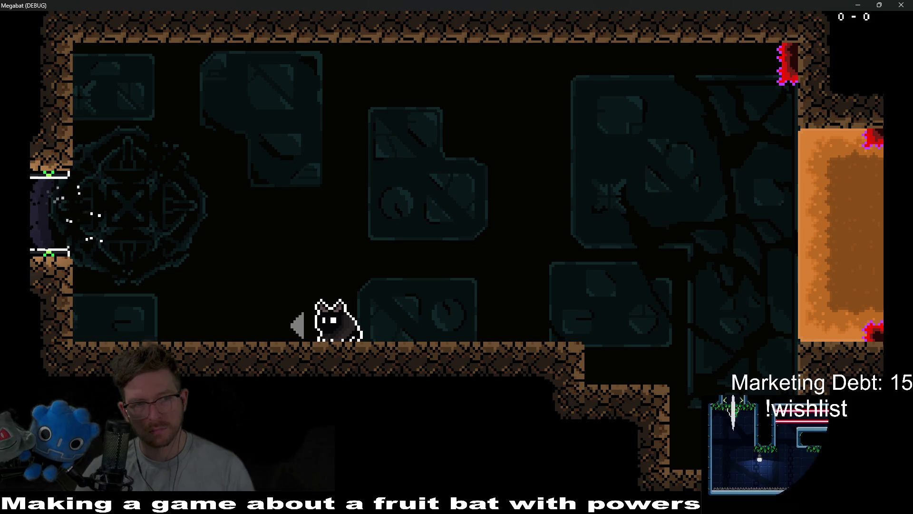
key("Left")
key("space")
key("Right")
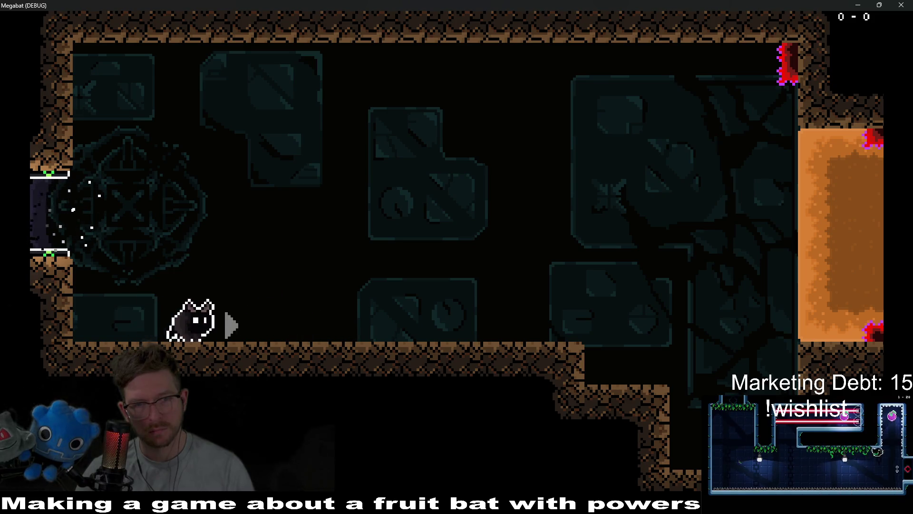
key("Right")
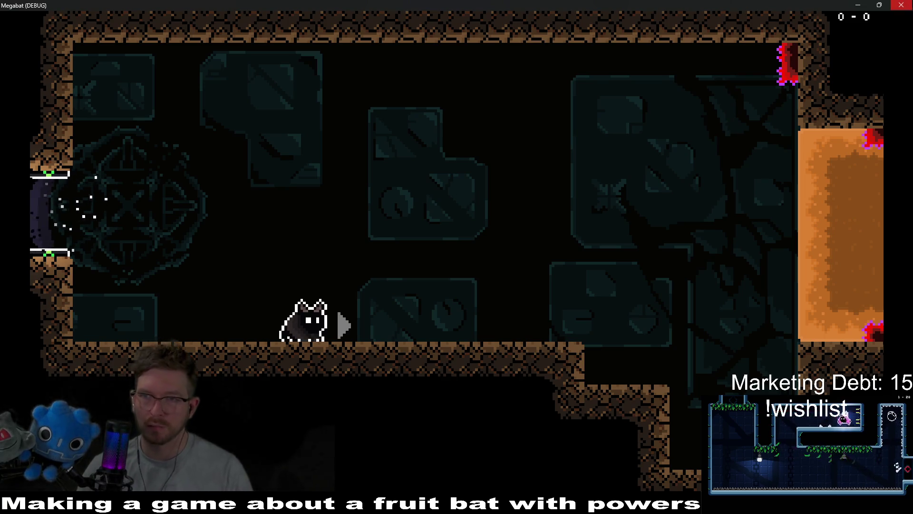
left_click(901, 5)
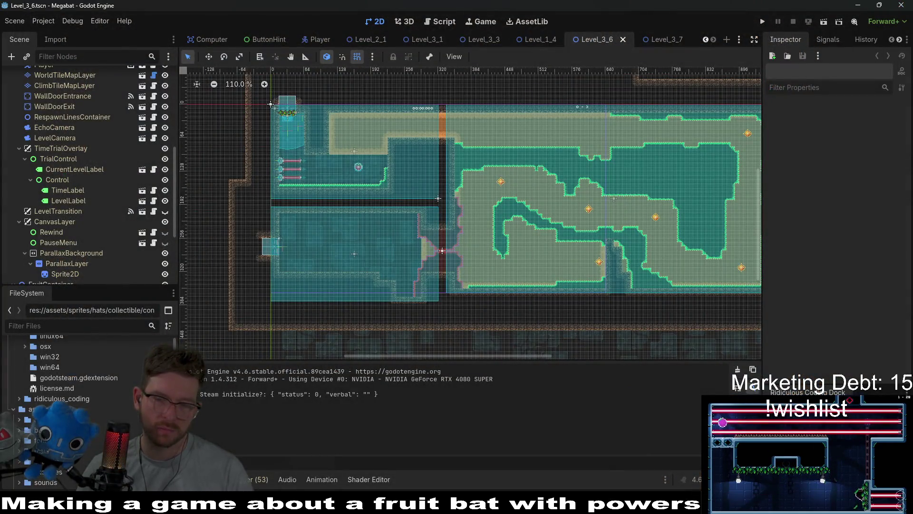
Back in Aseprite, re-export, then save the sprite as desert-background-03.aseprite.
key("alt+Tab")
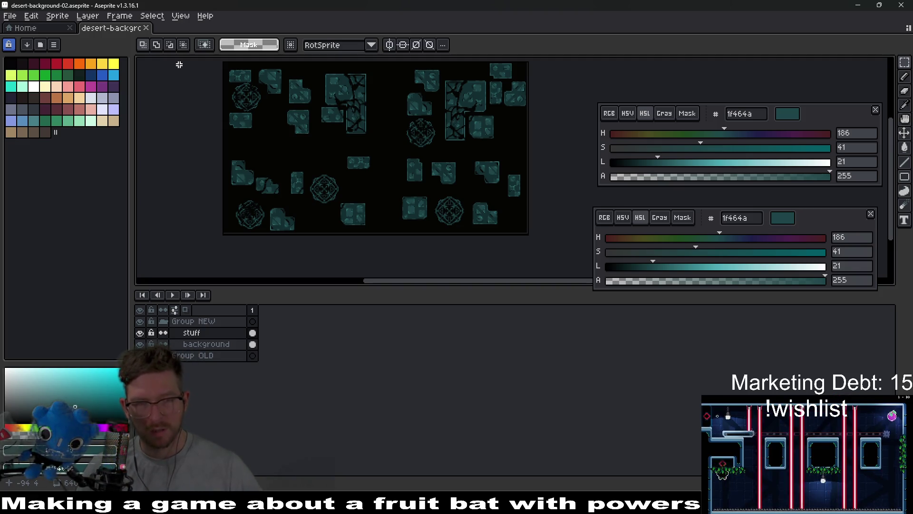
key("ctrl+shift+e")
key("Return")
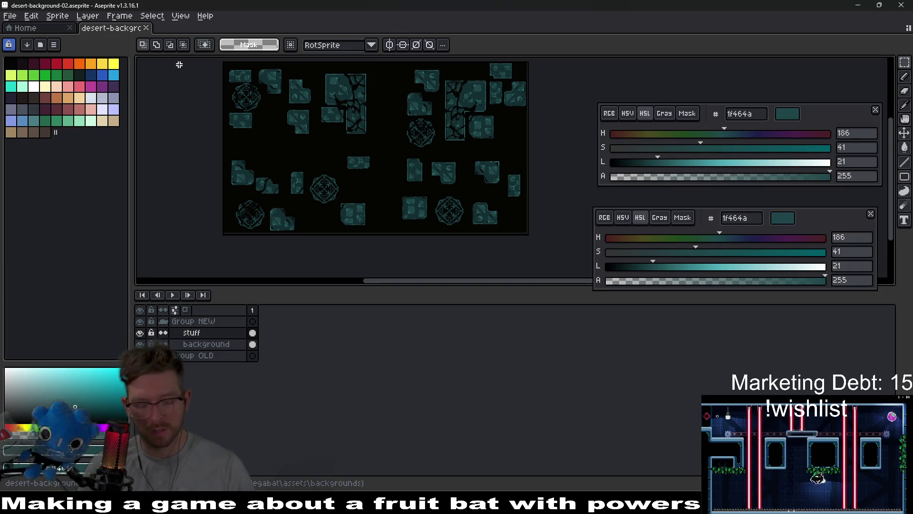
left_click(38, 46)
left_click(241, 430)
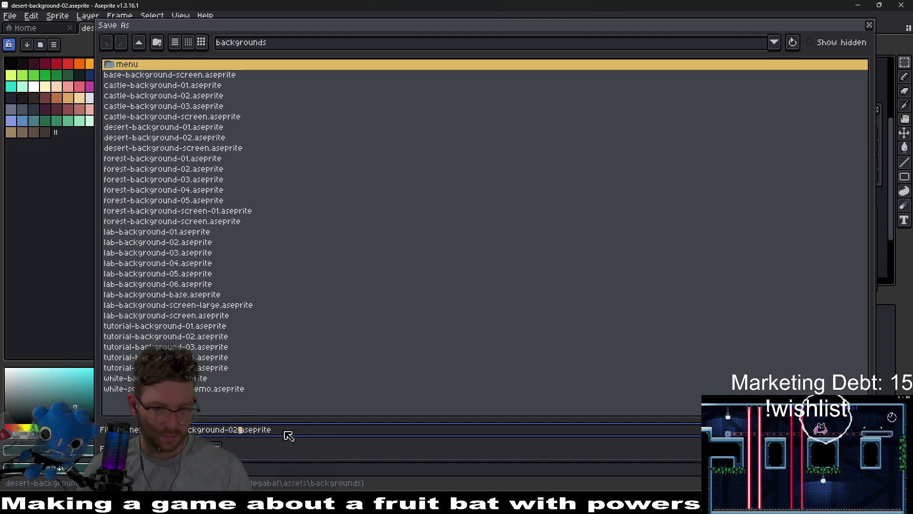
key("BackSpace")
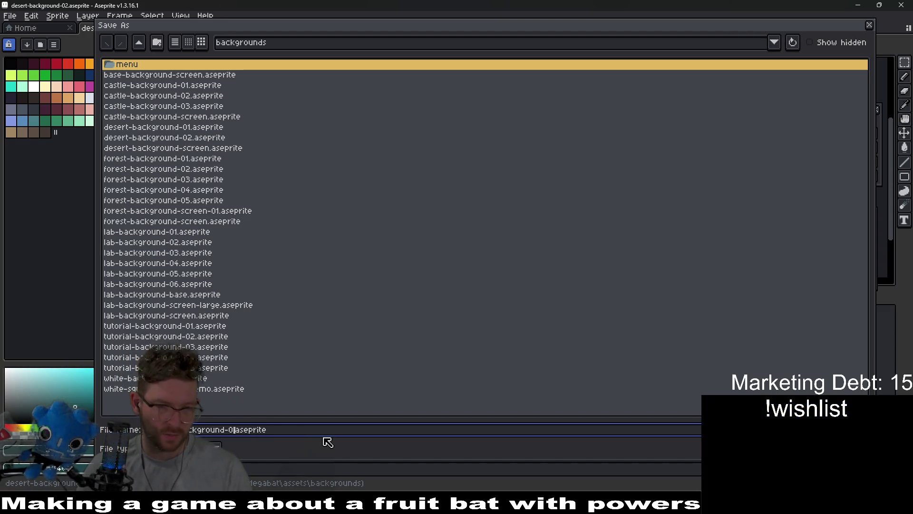
type("3")
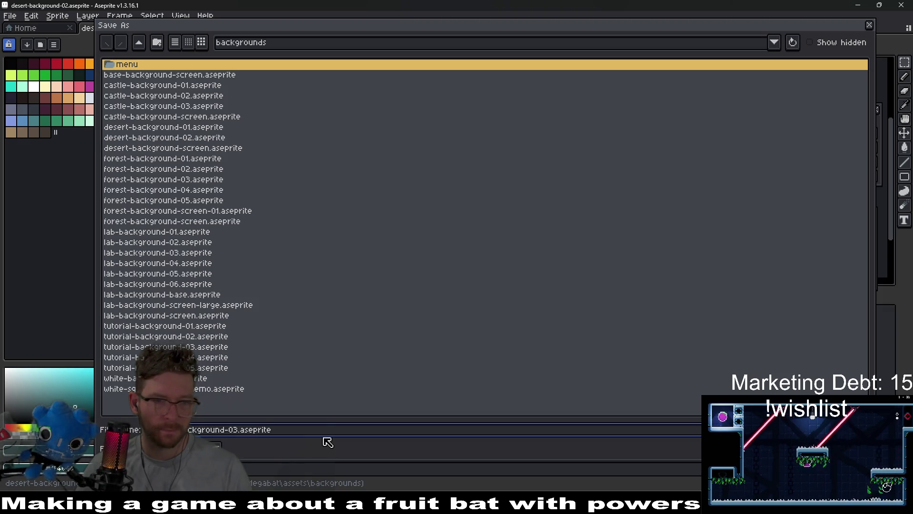
key("Return")
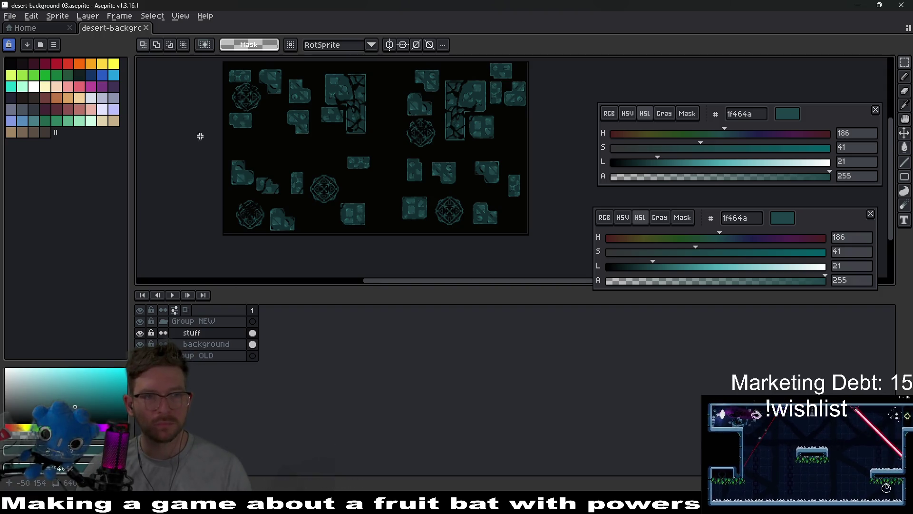
scroll(348, 224, "up", 3)
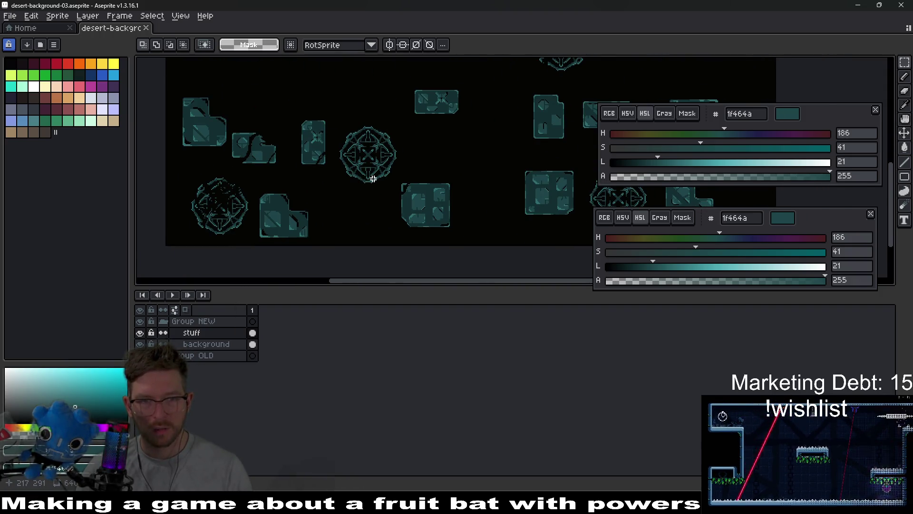
scroll(373, 179, "up", 2)
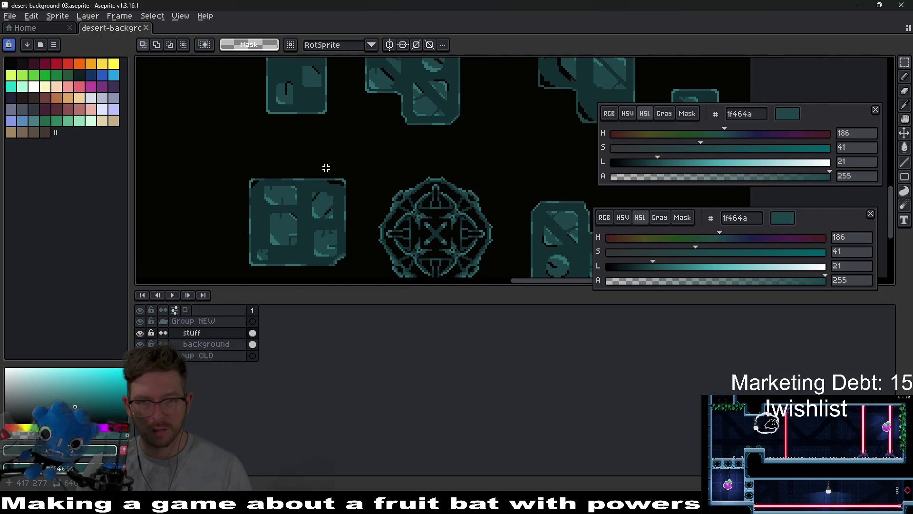
scroll(326, 168, "down", 4)
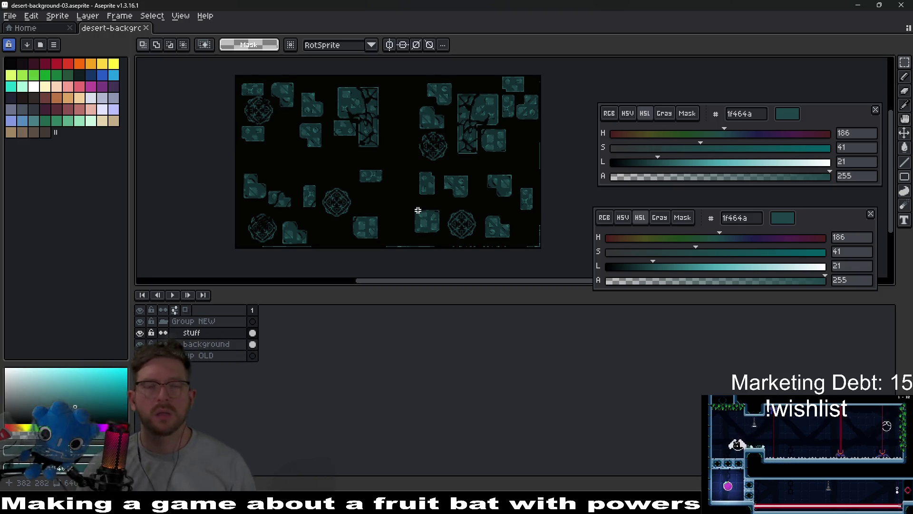
scroll(343, 190, "down", 1)
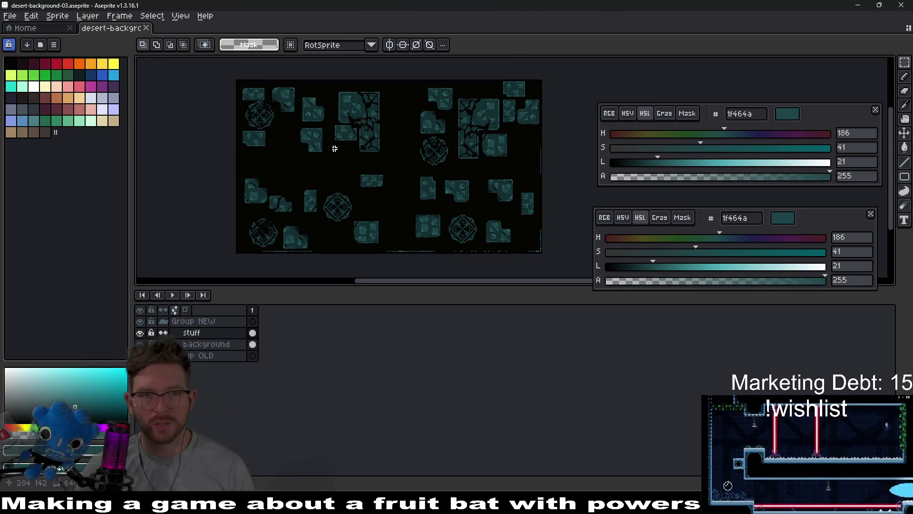
scroll(333, 205, "up", 1)
scroll(333, 204, "up", 2)
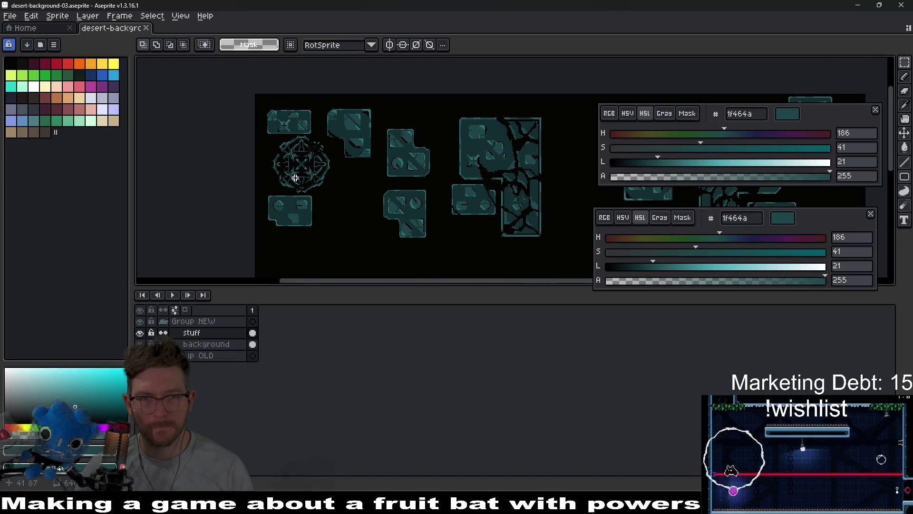
scroll(296, 163, "up", 1)
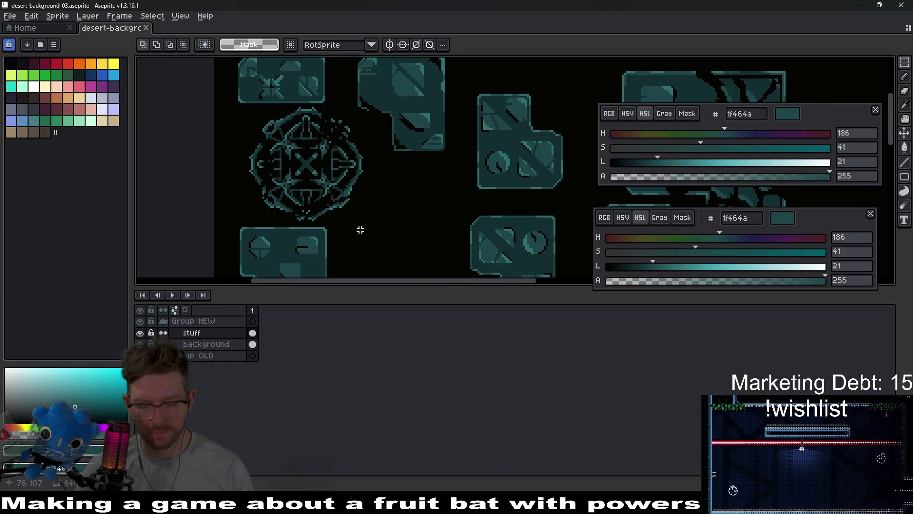
mouse_move(383, 224)
left_mouse_down()
mouse_move(225, 122)
mouse_move(223, 104)
left_mouse_up()
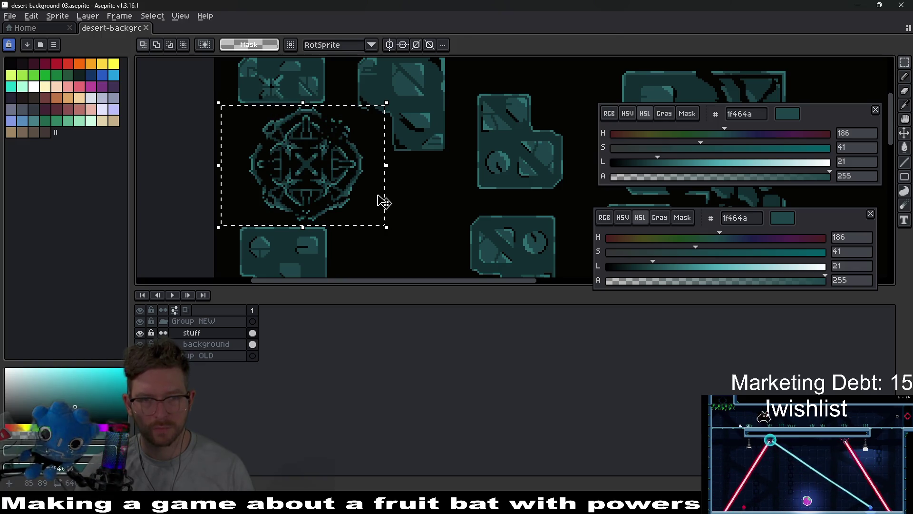
Try freehand lasso selections around an emblem, undoing a trial move and clearing them.
key("q")
left_click(369, 224)
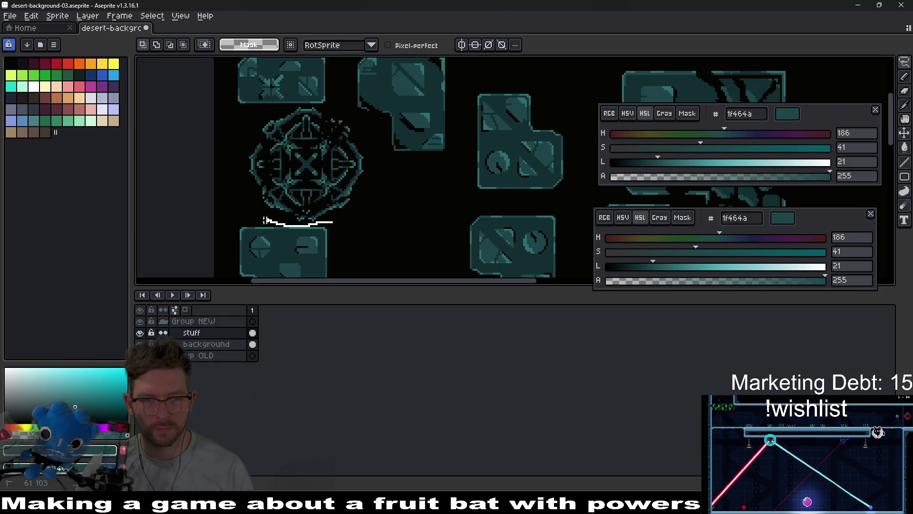
left_click_drag(366, 150, 373, 229)
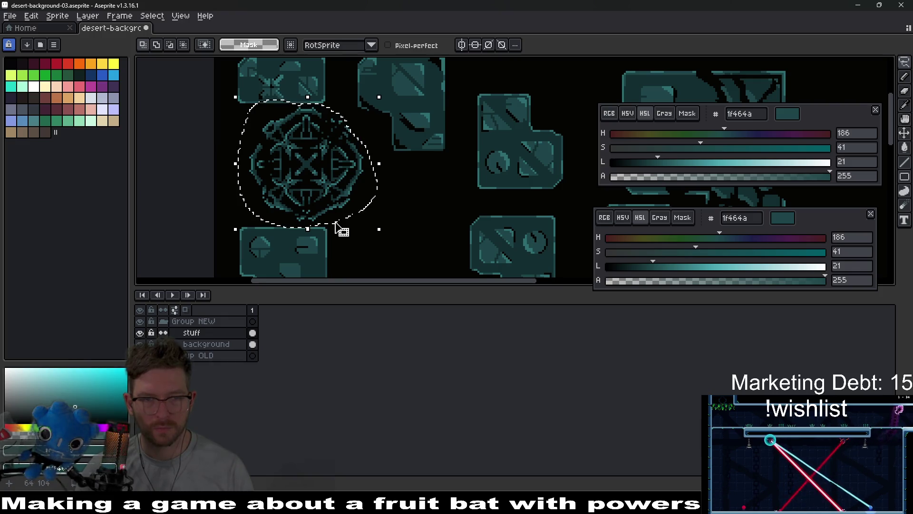
left_click(373, 230)
left_click_drag(315, 226, 272, 220)
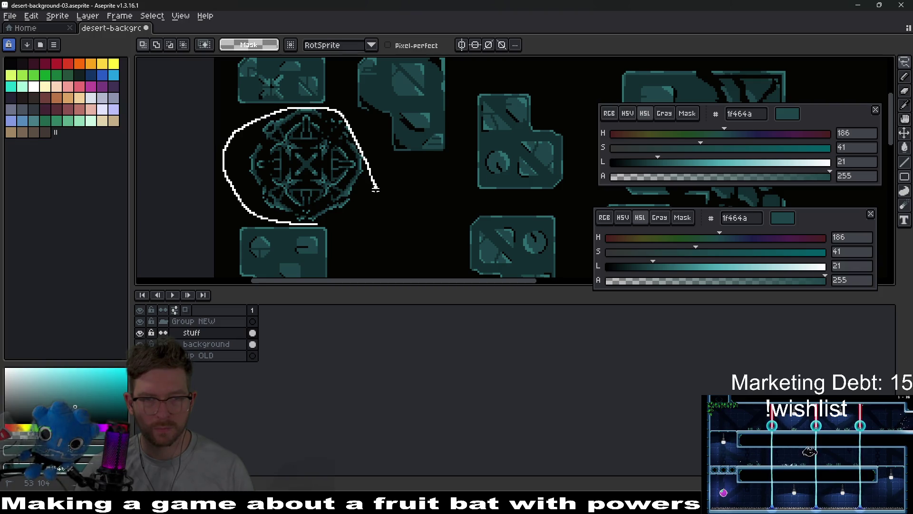
left_click_drag(315, 218, 316, 219)
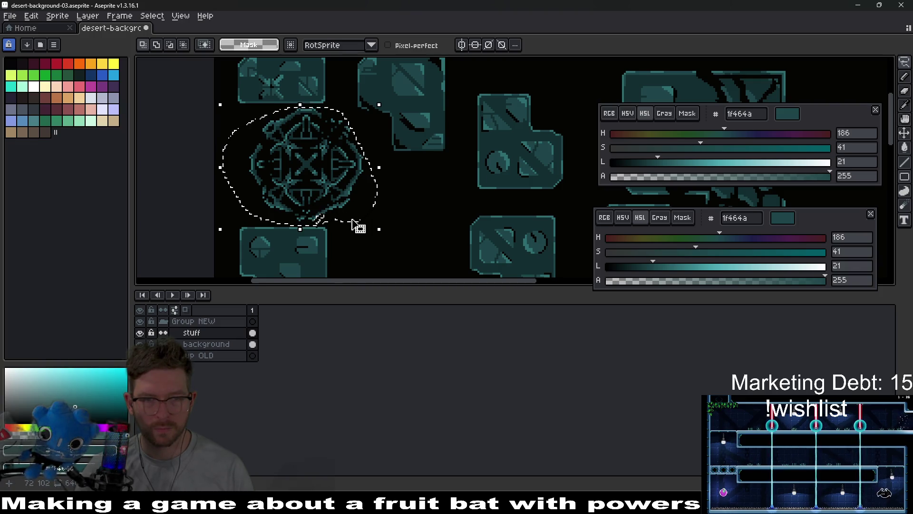
mouse_move(294, 157)
left_mouse_down()
mouse_move(323, 156)
mouse_move(379, 193)
mouse_move(316, 163)
left_mouse_up()
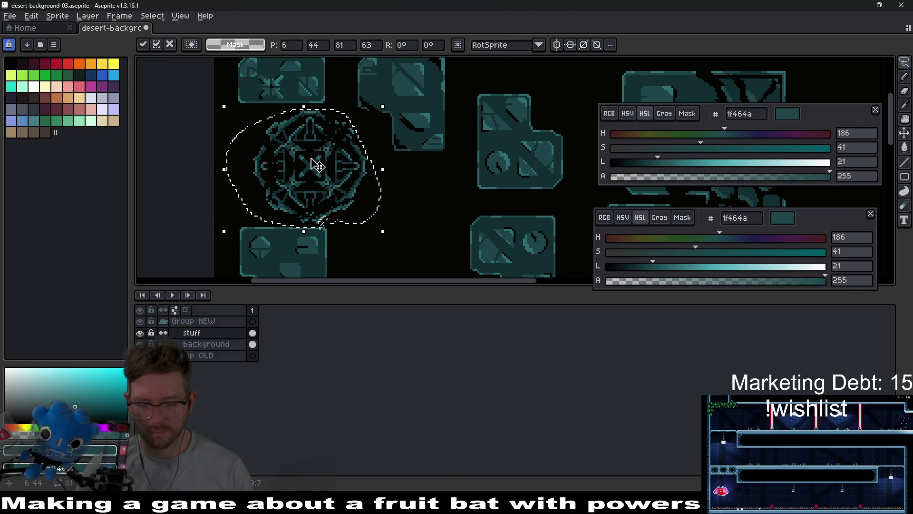
key("Delete")
scroll(341, 223, "up", 3)
left_click_drag(245, 184, 317, 222)
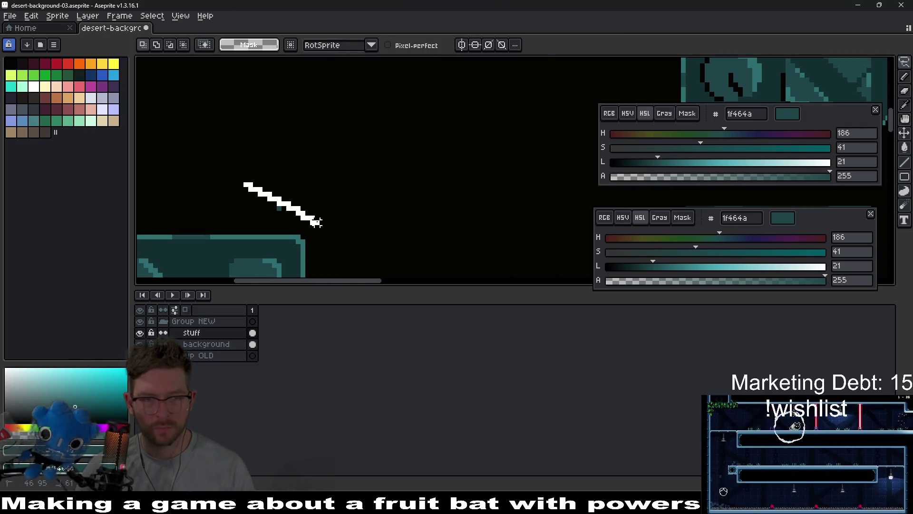
left_click_drag(281, 196, 306, 188)
left_click(322, 185)
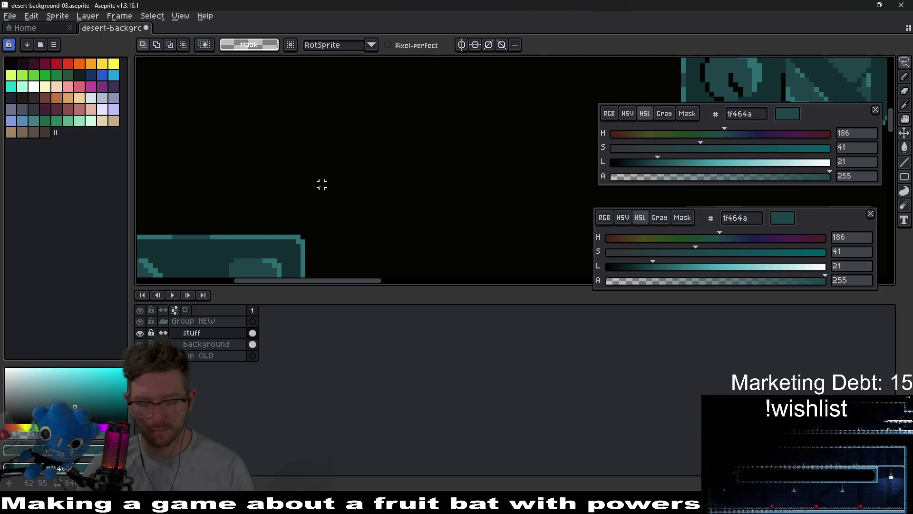
Try a rectangular selection of the upper-left tile block, then clear it.
key("m")
scroll(322, 185, "down", 3)
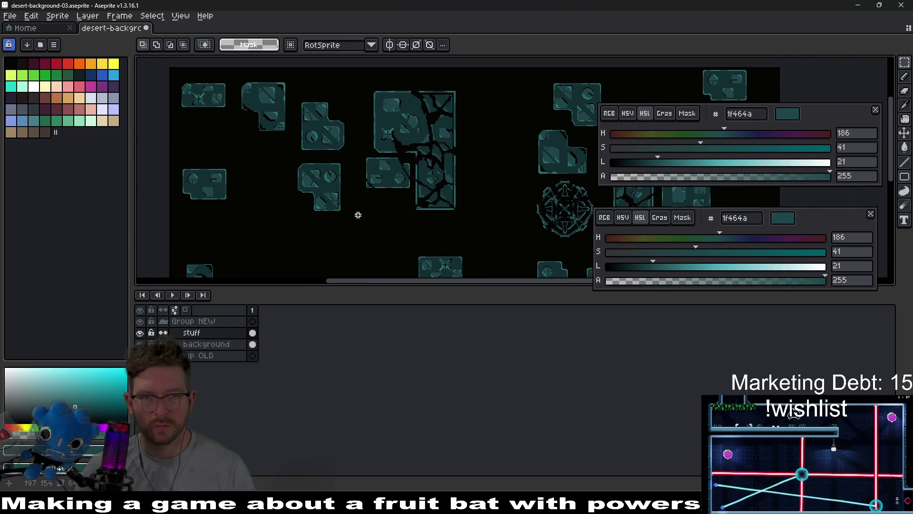
scroll(366, 214, "down", 2)
left_click_drag(288, 142, 425, 230)
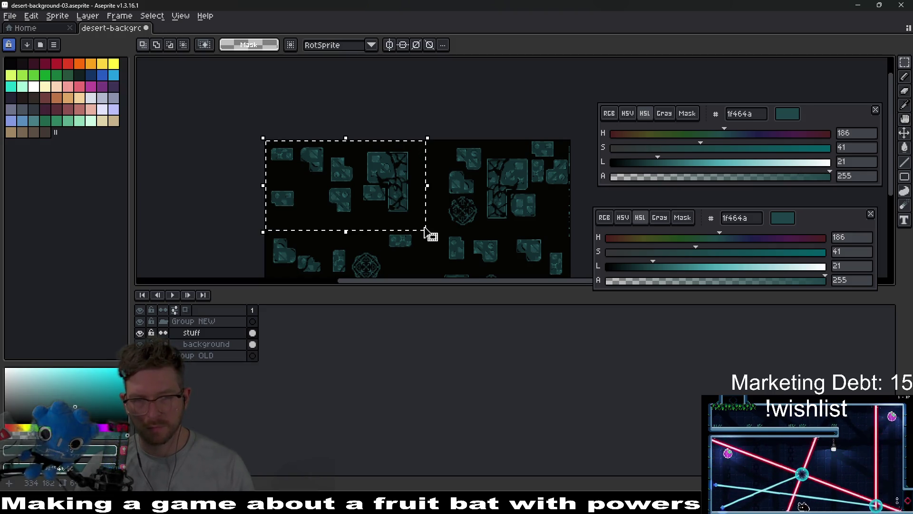
key("ctrl+d")
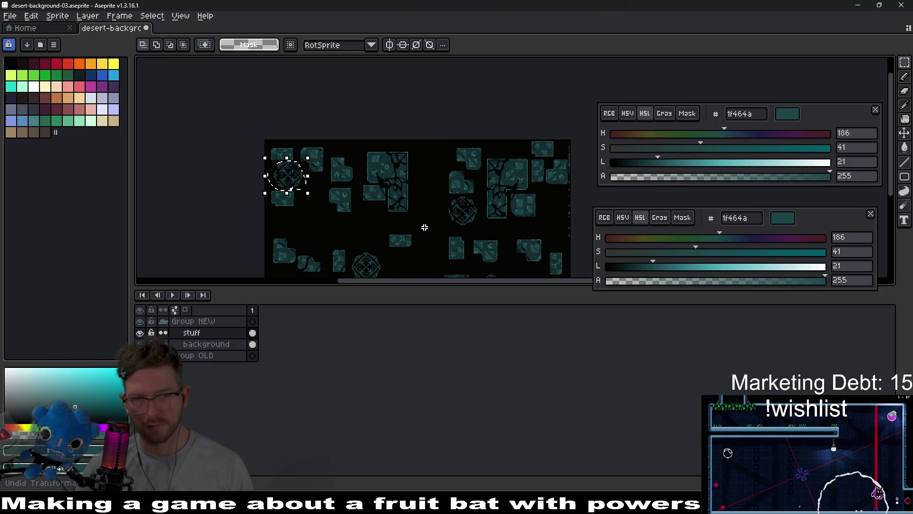
scroll(425, 227, "down", 1)
left_click_drag(424, 227, 368, 163)
Flip the whole tile sheet horizontally and leave drawing symmetry turned off.
key("ctrl+a")
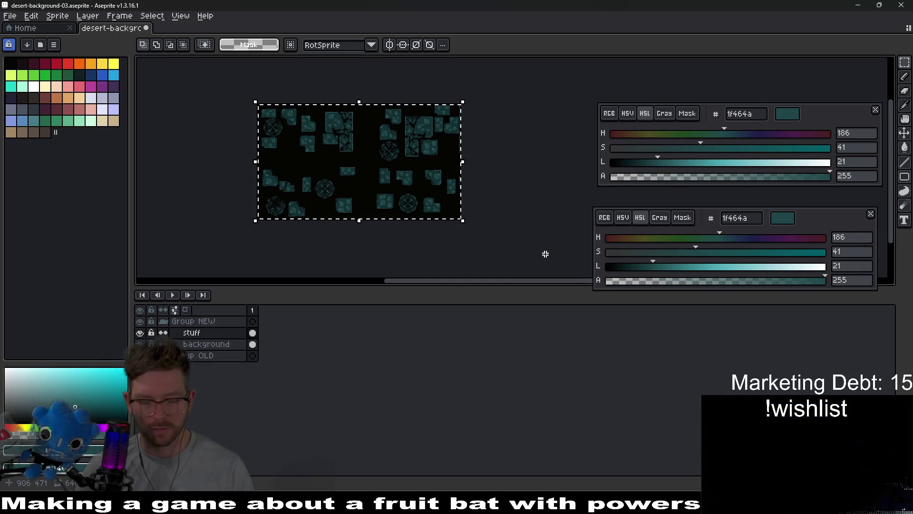
key("shift+h")
scroll(400, 178, "up", 3)
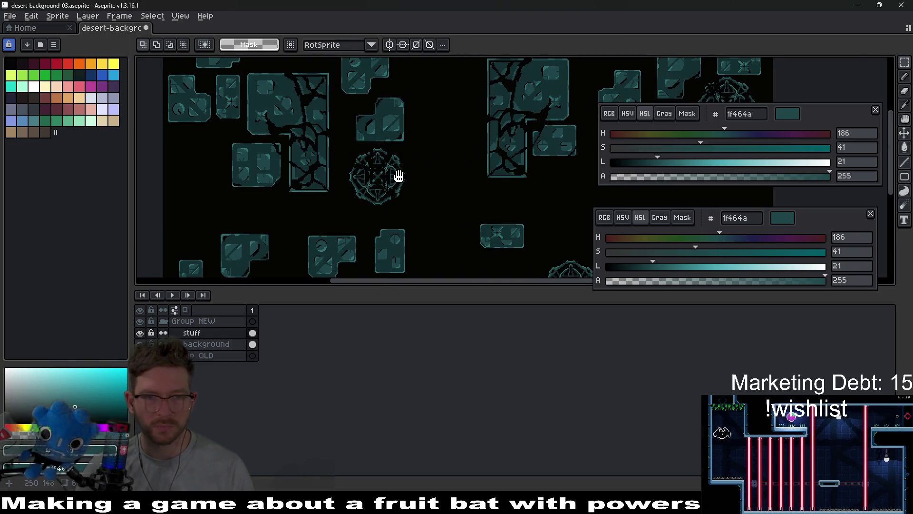
scroll(435, 163, "down", 2)
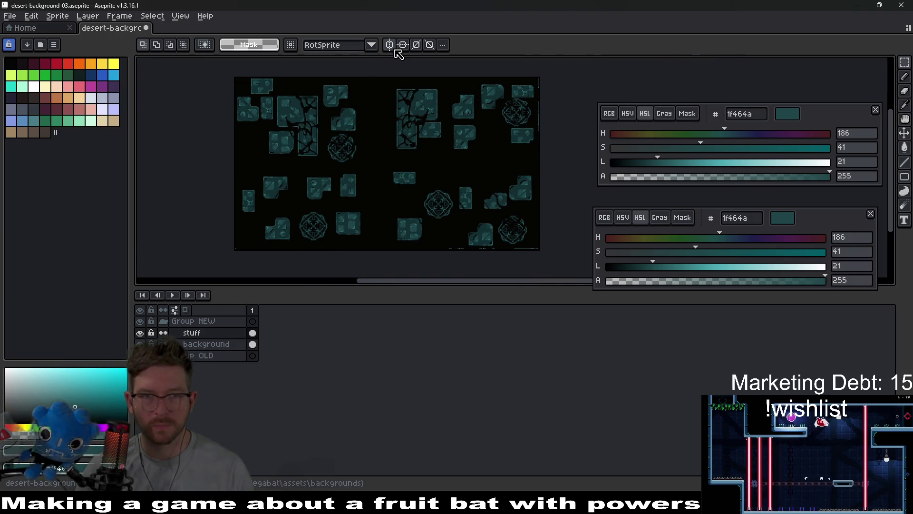
left_click(403, 44)
scroll(442, 190, "up", 2)
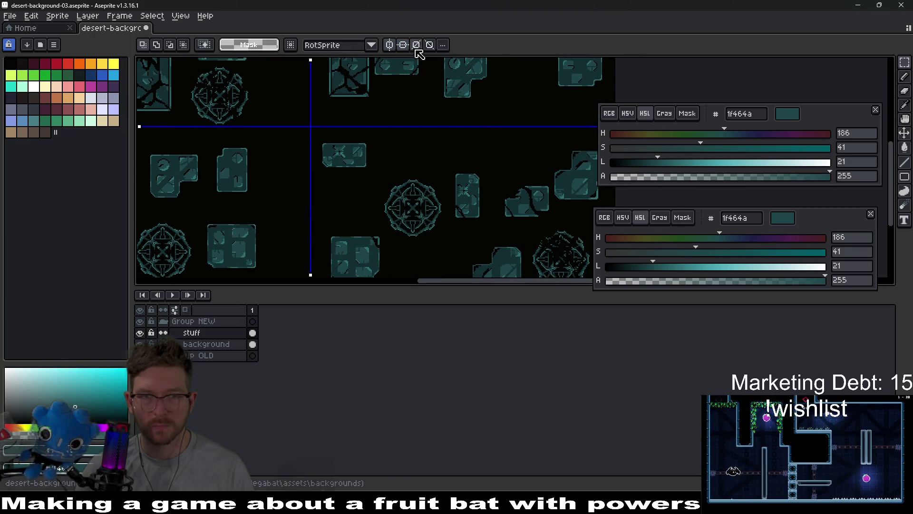
left_click(389, 46)
left_click(403, 45)
Move the round rune emblem up, the right emblem about 110 px left, and a tile piece.
mouse_move(377, 172)
left_mouse_down()
mouse_move(447, 242)
mouse_move(421, 180)
mouse_move(518, 234)
left_mouse_up()
scroll(451, 225, "down", 3)
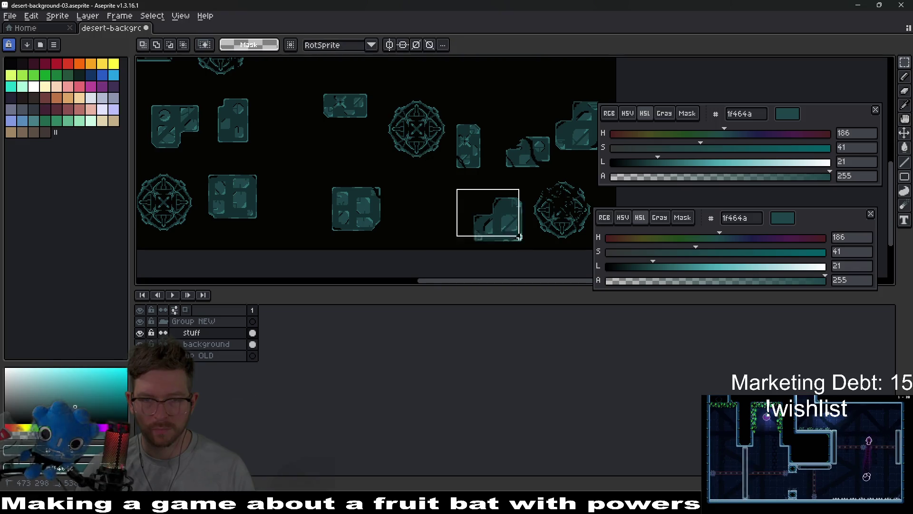
left_click(549, 224)
left_click_drag(534, 173, 597, 248)
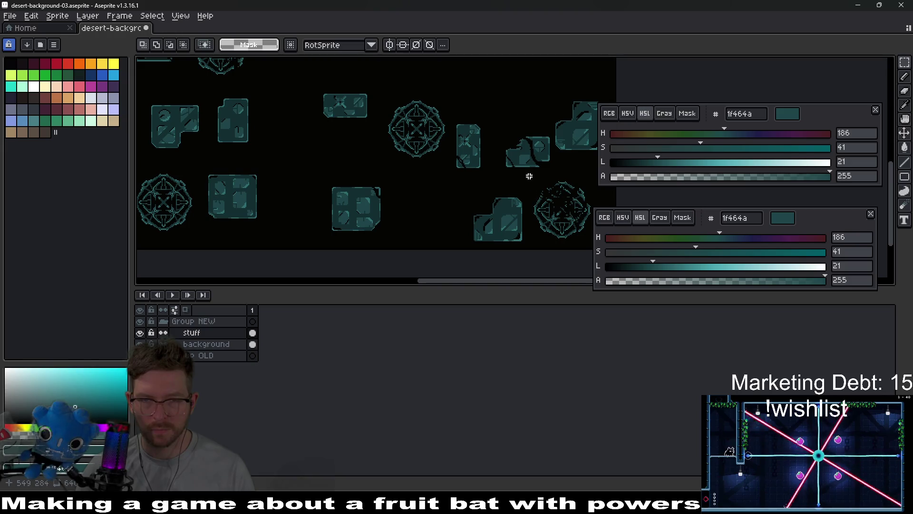
mouse_move(576, 219)
left_mouse_down()
mouse_move(436, 227)
mouse_move(438, 219)
left_mouse_up()
mouse_move(300, 169)
left_mouse_down()
mouse_move(384, 239)
mouse_move(351, 166)
mouse_move(446, 252)
mouse_move(456, 248)
left_mouse_up()
left_click_drag(440, 223, 387, 228)
left_click(457, 221)
mouse_move(455, 196)
left_mouse_down()
mouse_move(542, 249)
mouse_move(463, 223)
left_mouse_up()
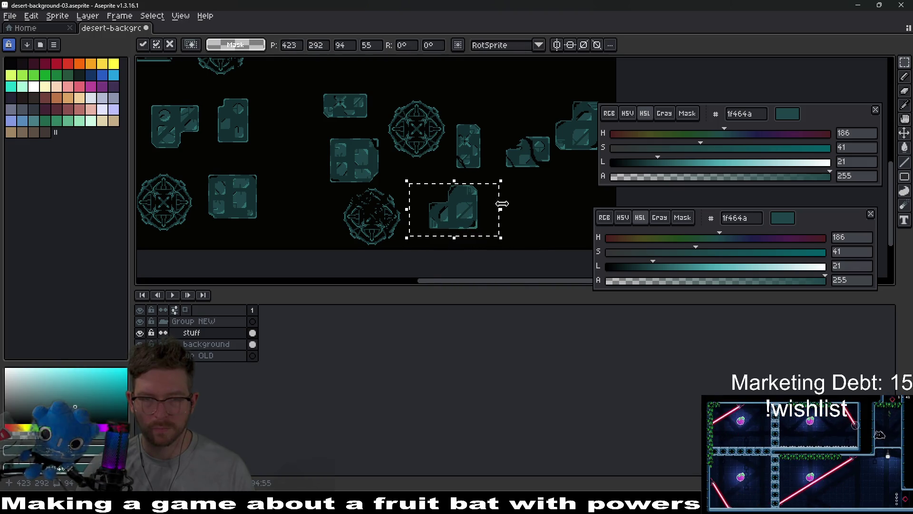
Select the lower rune emblem and place it in its new position.
scroll(502, 213, "right", 2)
scroll(440, 214, "left", 8)
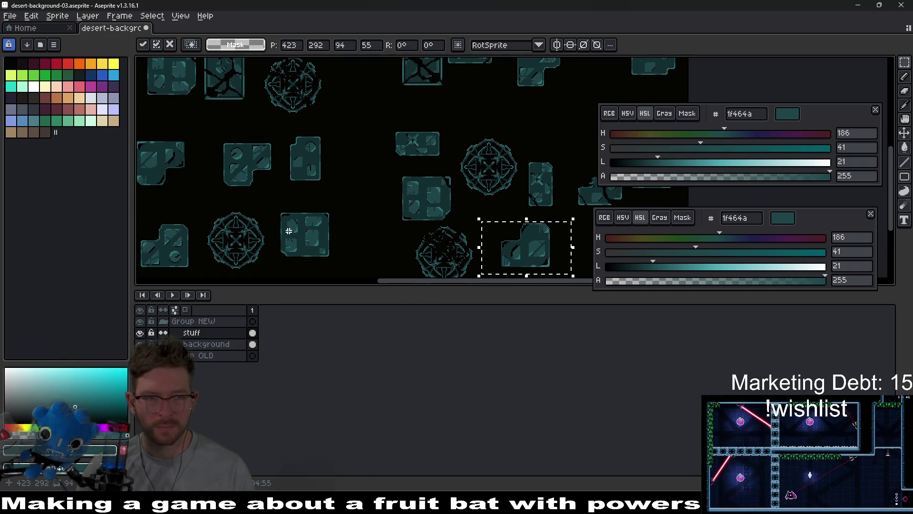
mouse_move(260, 173)
left_mouse_down()
mouse_move(318, 241)
mouse_move(339, 251)
mouse_move(472, 223)
mouse_move(465, 212)
mouse_move(547, 224)
mouse_move(520, 197)
mouse_move(476, 203)
left_mouse_up()
scroll(473, 223, "right", 4)
scroll(472, 223, "right", 3)
scroll(546, 224, "right", 3)
scroll(475, 203, "right", 3)
scroll(343, 218, "left", 2)
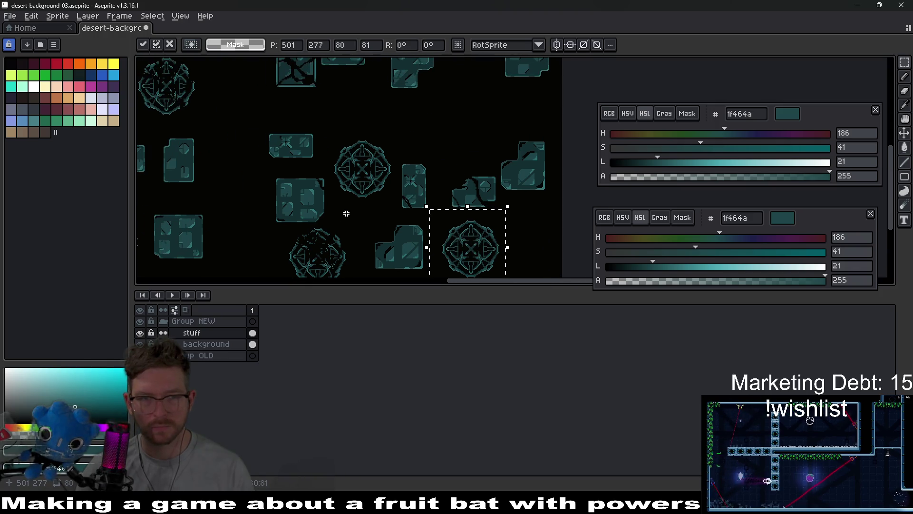
key("ctrl+d")
scroll(376, 192, "up", 3)
scroll(376, 192, "down", 2)
scroll(375, 192, "left", 2)
Paint dark teal pixels over part of the emblem with the Pencil.
key("b")
mouse_move(292, 234)
left_mouse_down()
mouse_move(313, 213)
mouse_move(295, 212)
left_mouse_up()
scroll(345, 146, "down", 2)
scroll(345, 146, "right", 2)
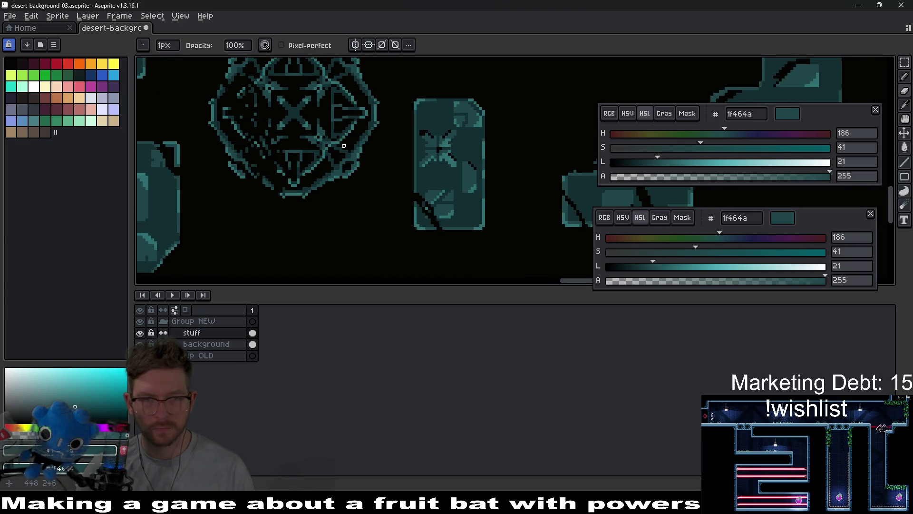
scroll(296, 171, "up", 2)
scroll(295, 171, "right", 2)
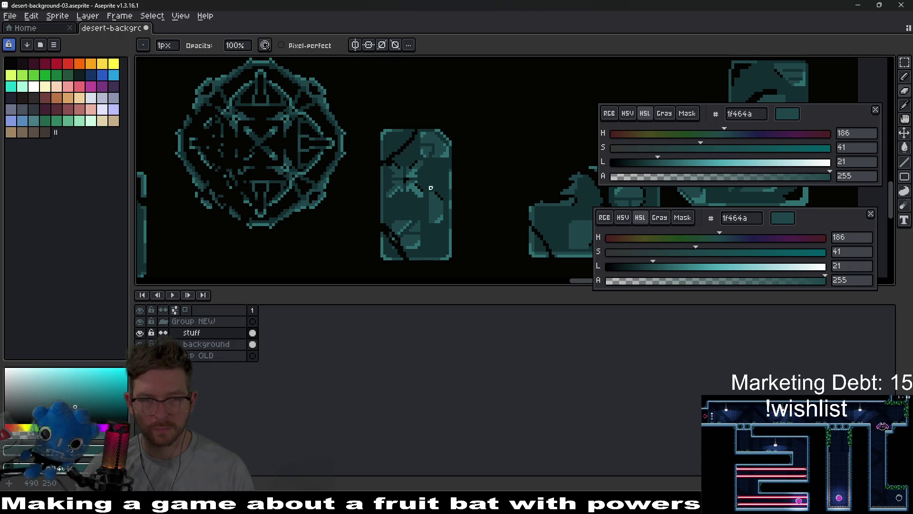
scroll(406, 189, "right", 2)
scroll(333, 179, "down", 3)
scroll(418, 225, "left", 10)
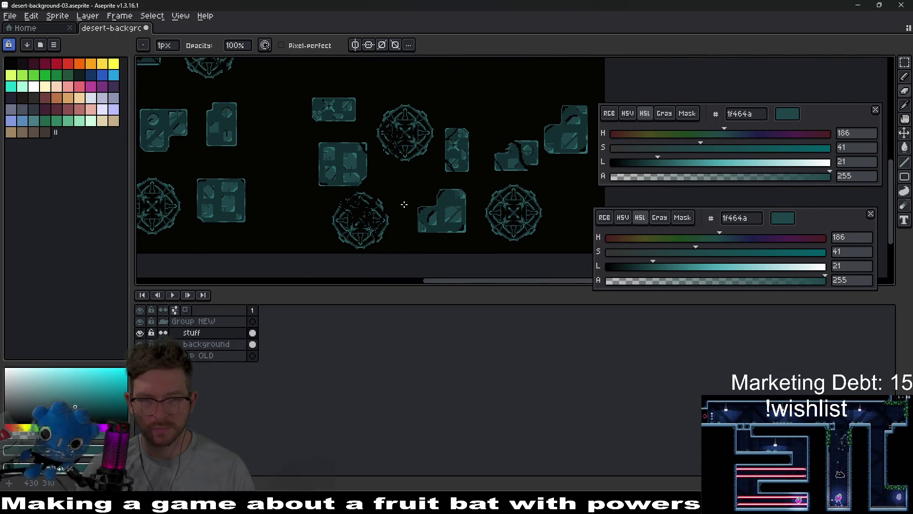
scroll(436, 159, "down", 3)
scroll(406, 175, "down", 2)
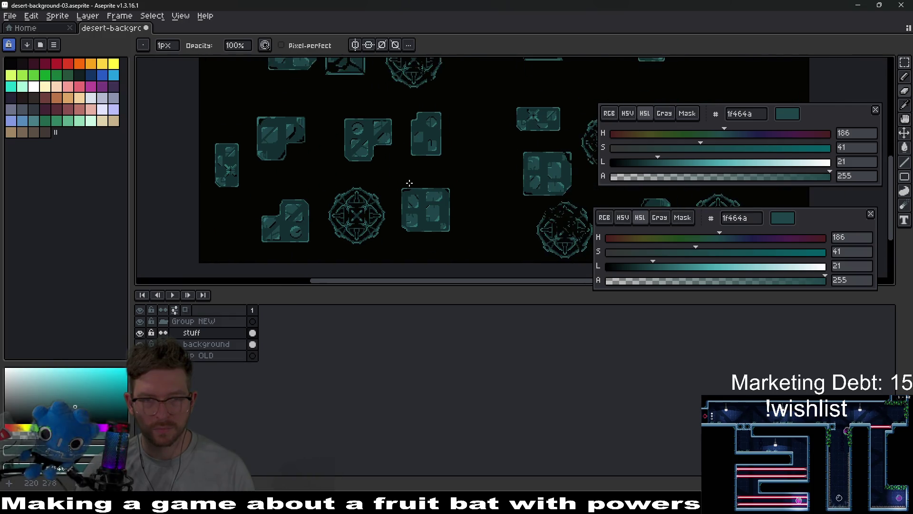
scroll(329, 178, "up", 2)
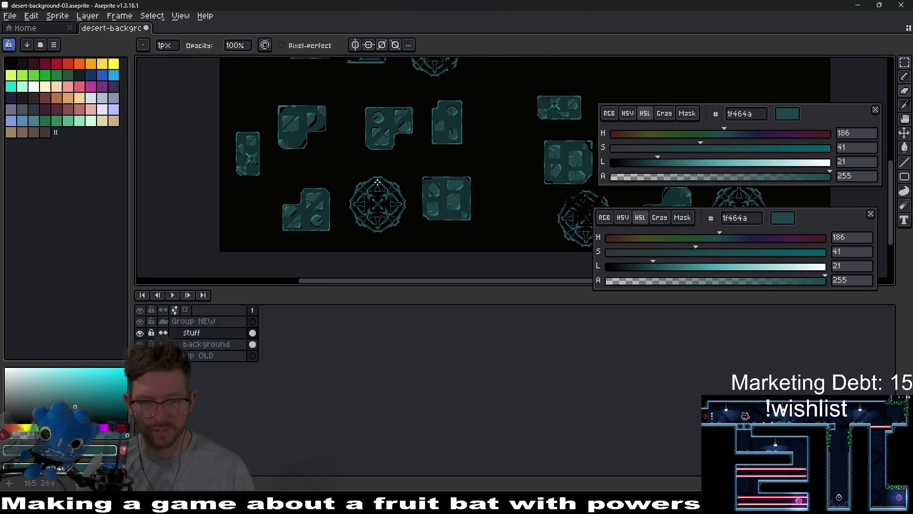
key("m")
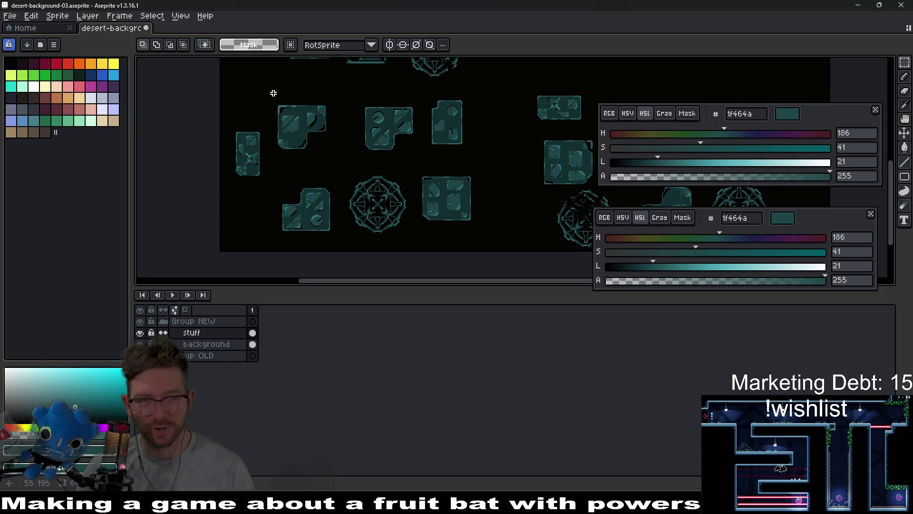
Add an extra copy of the magic-circle rune emblem on the left side.
mouse_move(329, 142)
left_mouse_down()
mouse_move(409, 157)
mouse_move(302, 198)
mouse_move(374, 215)
mouse_move(379, 169)
mouse_move(355, 190)
mouse_move(376, 233)
mouse_move(346, 173)
left_mouse_up()
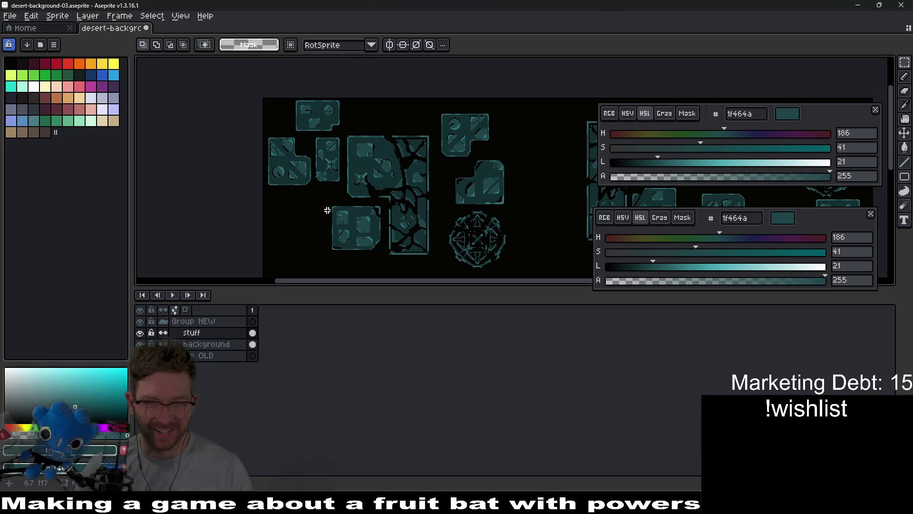
mouse_move(327, 204)
left_mouse_down()
mouse_move(384, 250)
mouse_move(305, 228)
left_mouse_up()
scroll(340, 223, "down", 1)
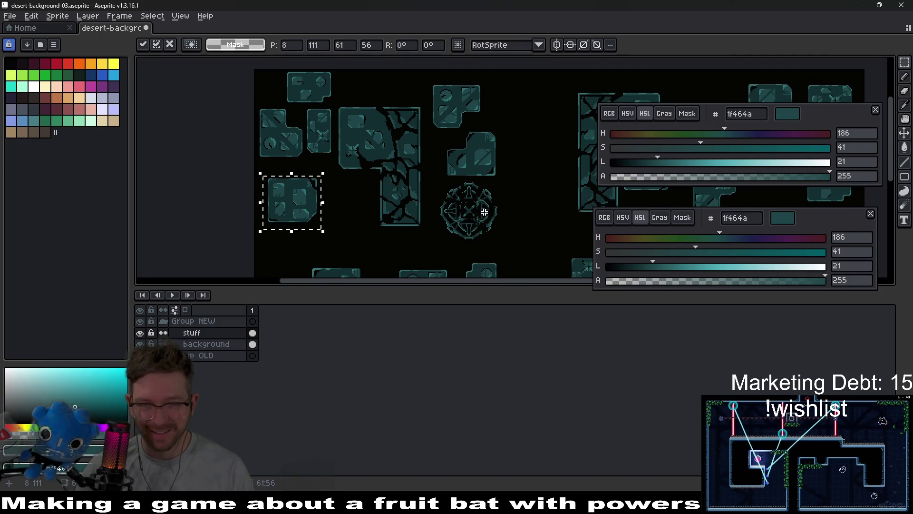
scroll(471, 200, "down", 2)
scroll(466, 200, "up", 3)
mouse_move(437, 175)
left_mouse_down()
mouse_move(485, 233)
mouse_move(458, 248)
mouse_move(404, 117)
mouse_move(384, 90)
left_mouse_up()
scroll(471, 205, "up", 2)
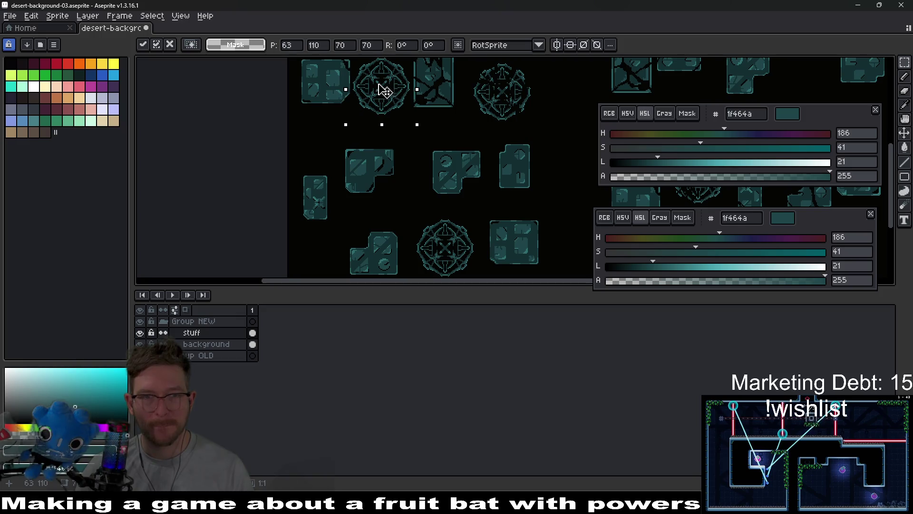
scroll(387, 180, "up", 3)
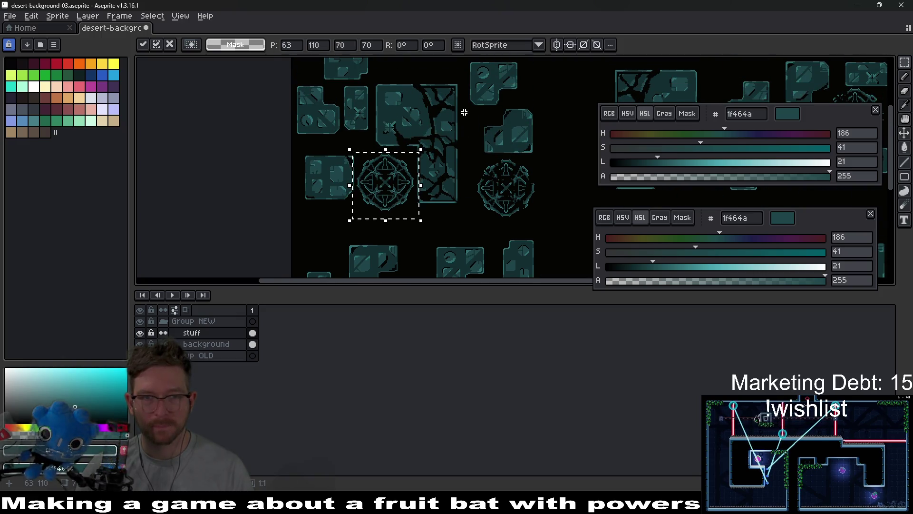
key("q")
scroll(419, 143, "up", 2)
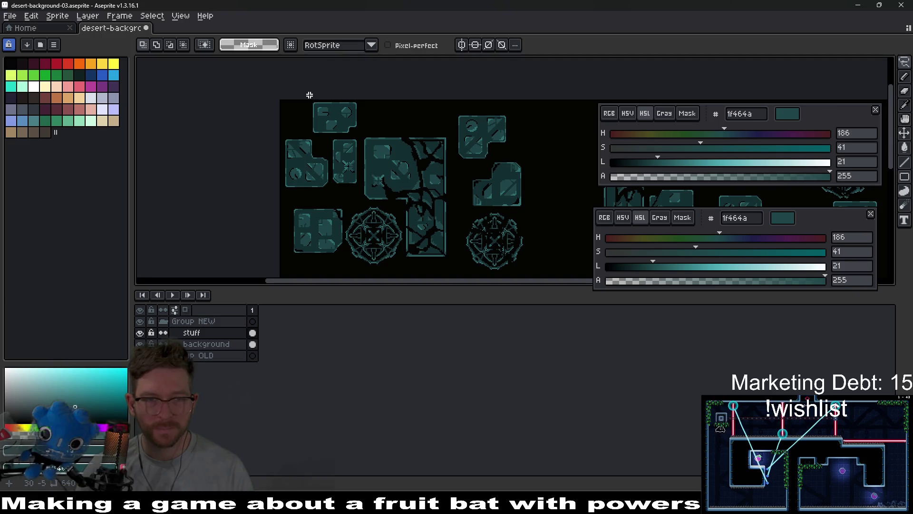
Raise the cluster of top-left tiles by about 23 px.
key("m")
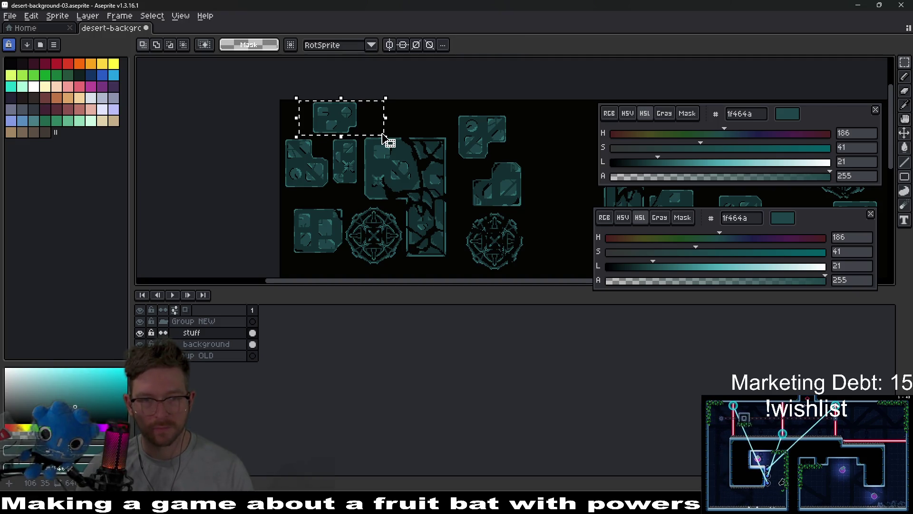
left_click_drag(287, 128, 359, 203)
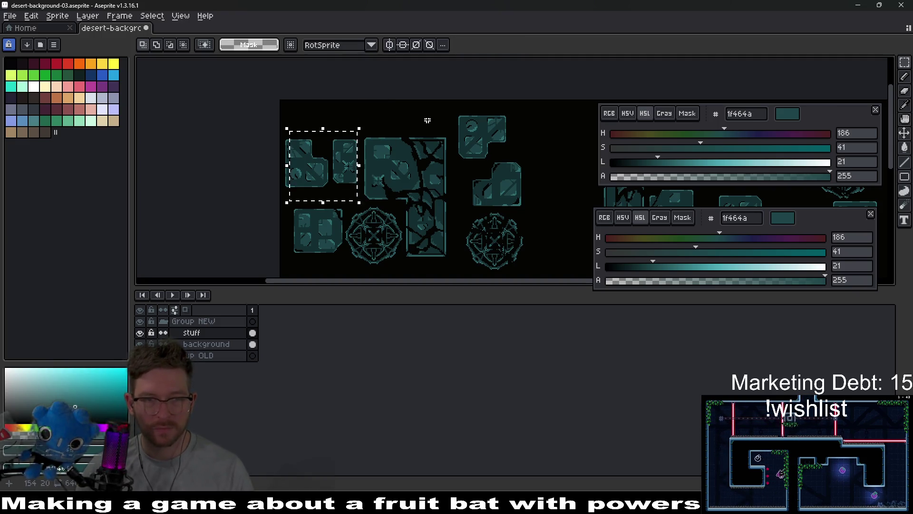
mouse_move(281, 103)
left_mouse_down()
mouse_move(363, 202)
mouse_move(345, 142)
left_mouse_up()
key("ctrl+d")
key("ctrl+d")
scroll(383, 206, "up", 2)
Lasso the large cracked tile and shift it up and to the right.
key("b")
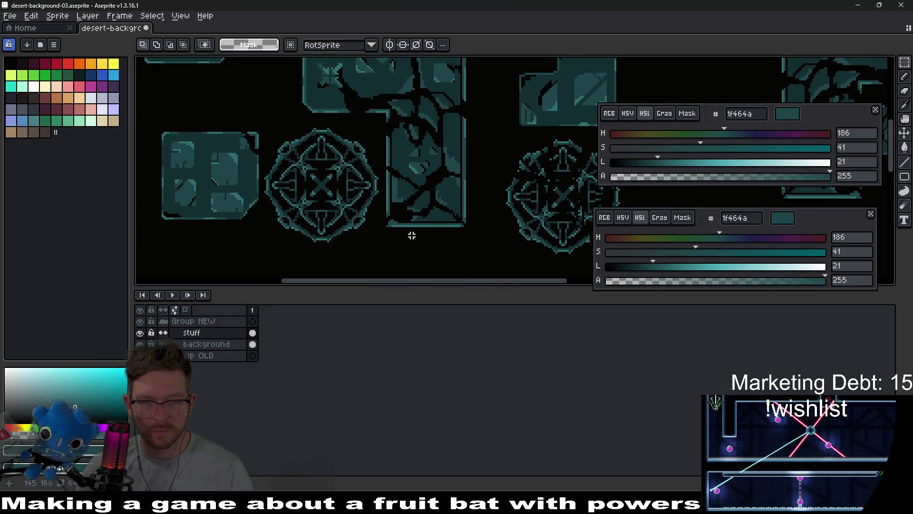
left_click_drag(382, 206, 378, 145)
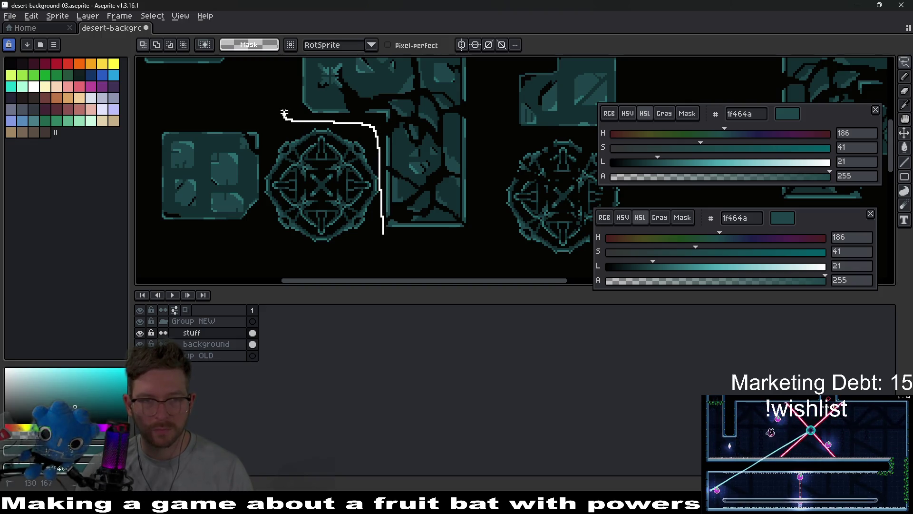
left_click_drag(290, 61, 373, 69)
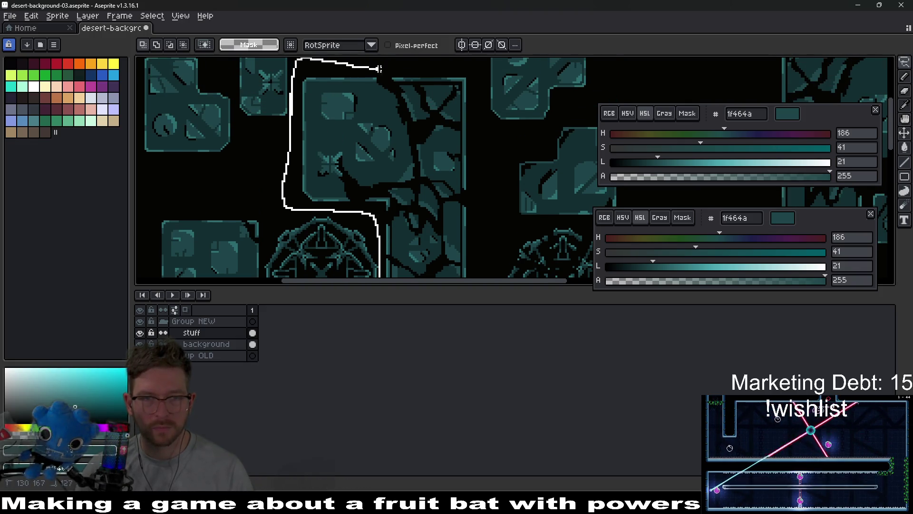
mouse_move(460, 69)
left_mouse_down()
mouse_move(492, 210)
mouse_move(486, 274)
left_mouse_up()
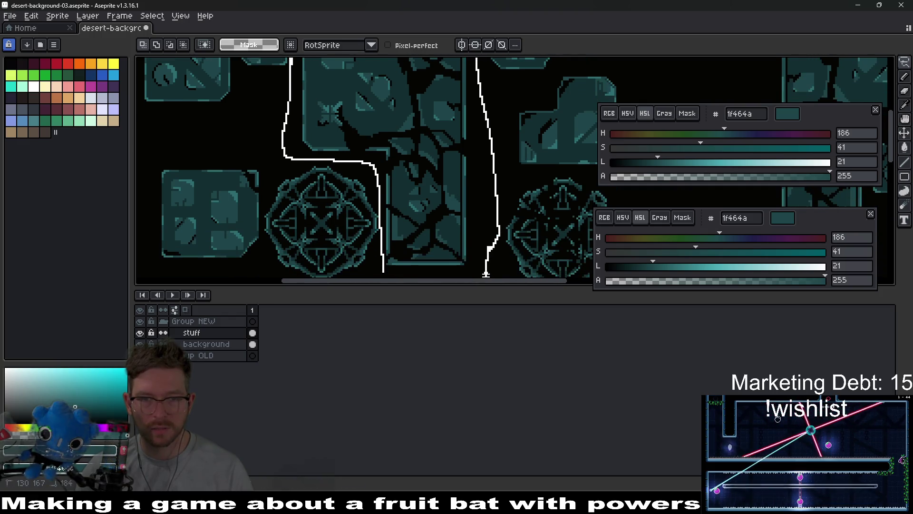
left_click_drag(401, 272, 426, 276)
mouse_move(422, 183)
left_mouse_down()
mouse_move(422, 159)
mouse_move(433, 166)
mouse_move(419, 178)
left_mouse_up()
scroll(433, 167, "down", 3)
left_click(448, 259)
scroll(428, 242, "up", 2)
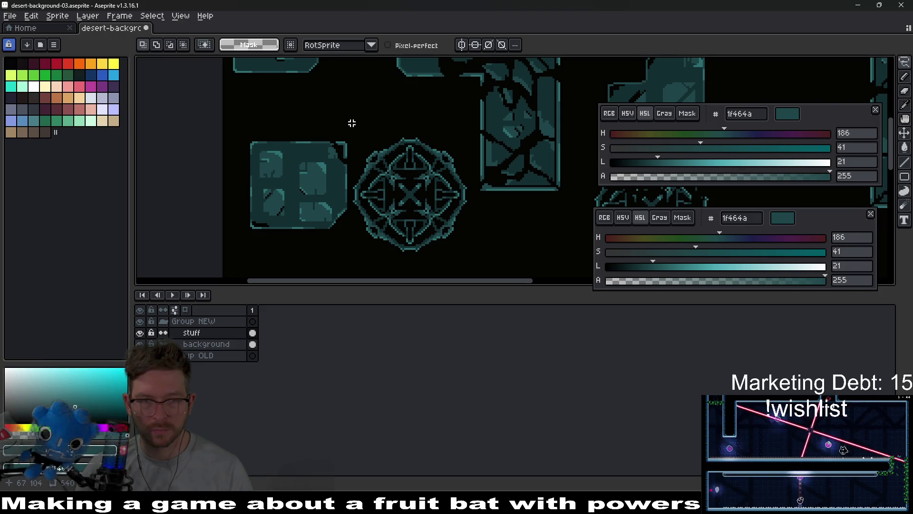
Move the octagon emblem up about 110 px beside the cracked tile.
left_click_drag(394, 192, 394, 194)
key("m")
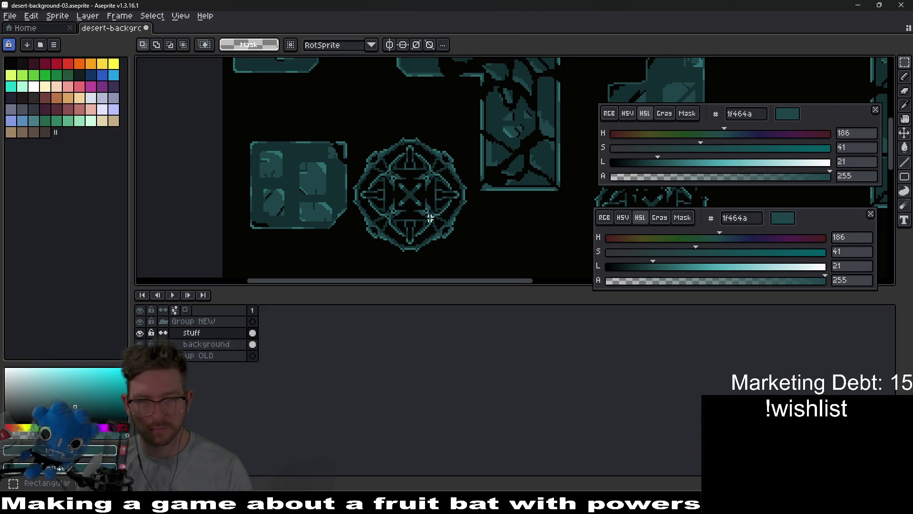
mouse_move(354, 112)
left_mouse_down()
mouse_move(434, 241)
mouse_move(478, 265)
left_mouse_up()
left_click_drag(435, 227, 438, 172)
key("Return")
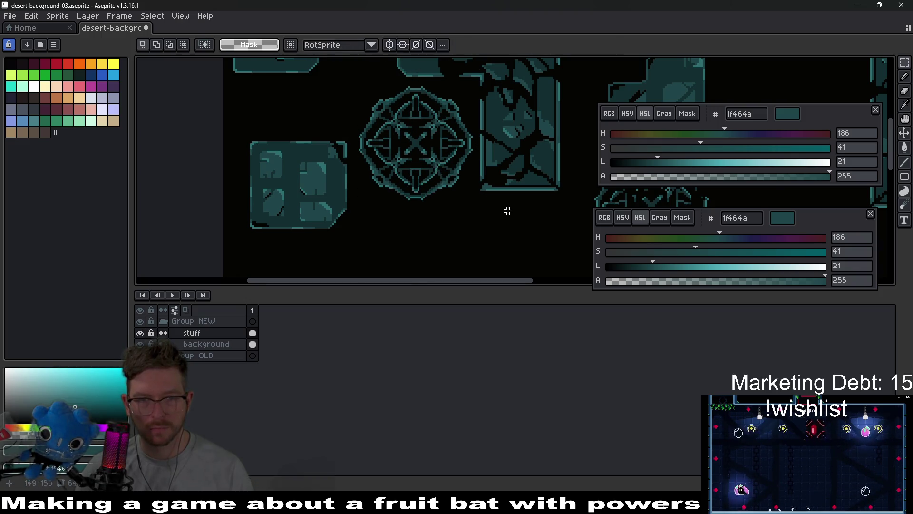
scroll(416, 204, "down", 4)
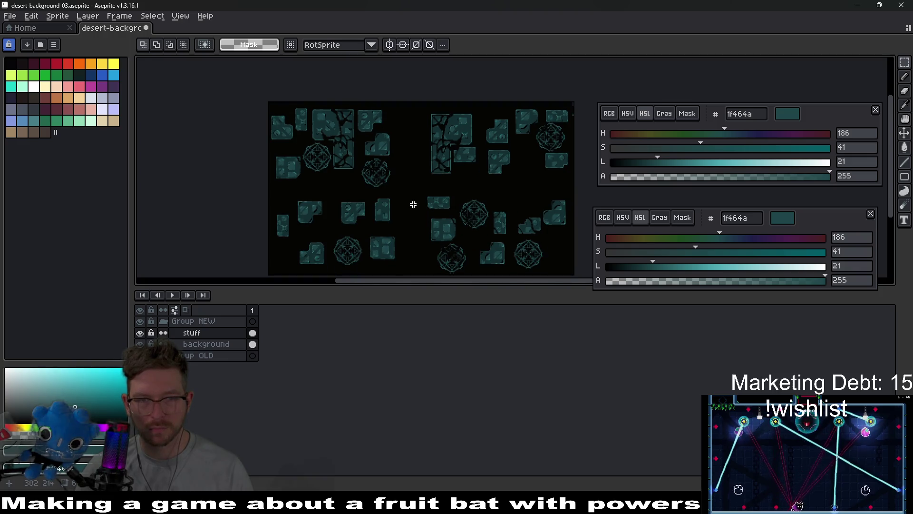
left_click(390, 45)
left_click(402, 45)
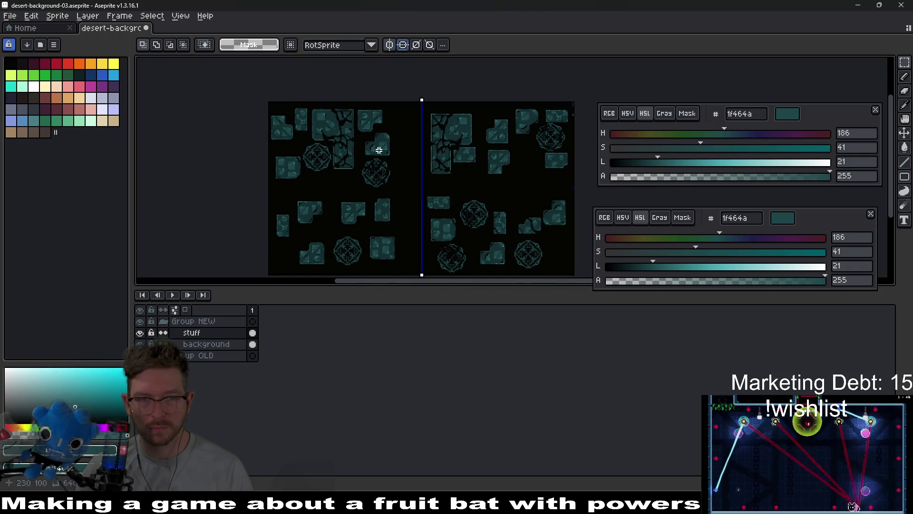
scroll(434, 154, "right", 3)
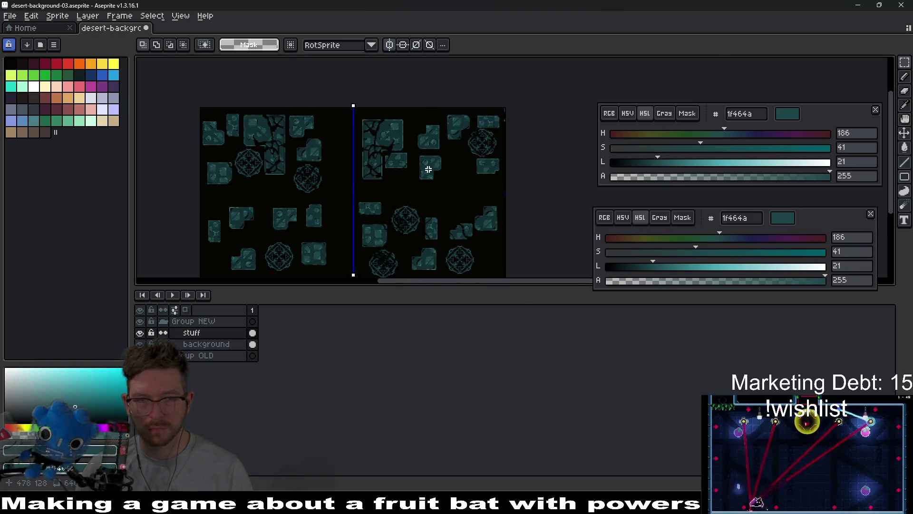
scroll(428, 168, "up", 1)
scroll(456, 179, "down", 1)
left_click_drag(456, 179, 463, 158)
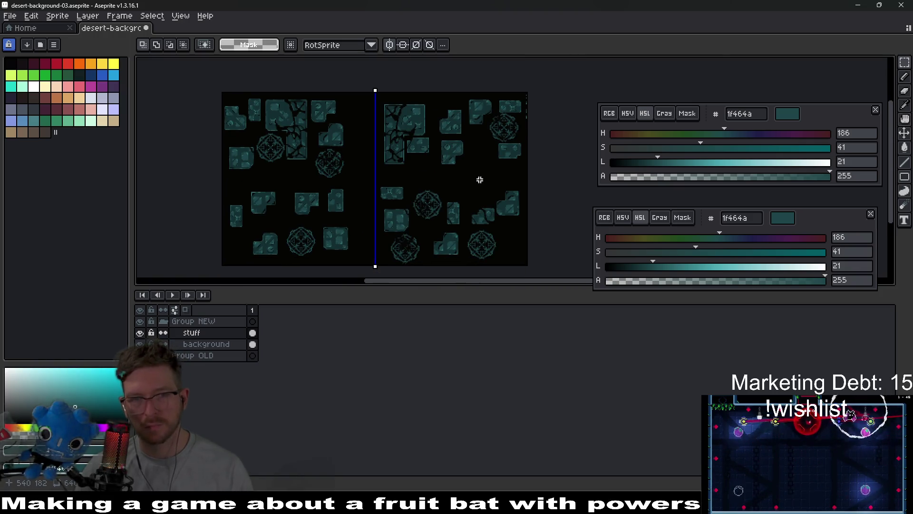
scroll(472, 179, "up", 1)
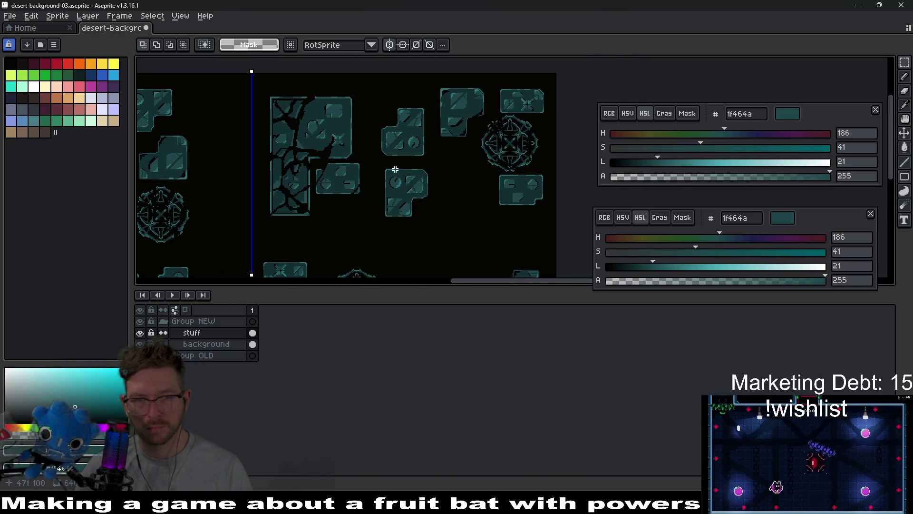
mouse_move(453, 227)
left_mouse_down()
mouse_move(465, 200)
mouse_move(459, 184)
mouse_move(472, 202)
left_mouse_up()
key("ctrl+z")
left_click(390, 45)
key("ctrl+z")
key("ctrl+d")
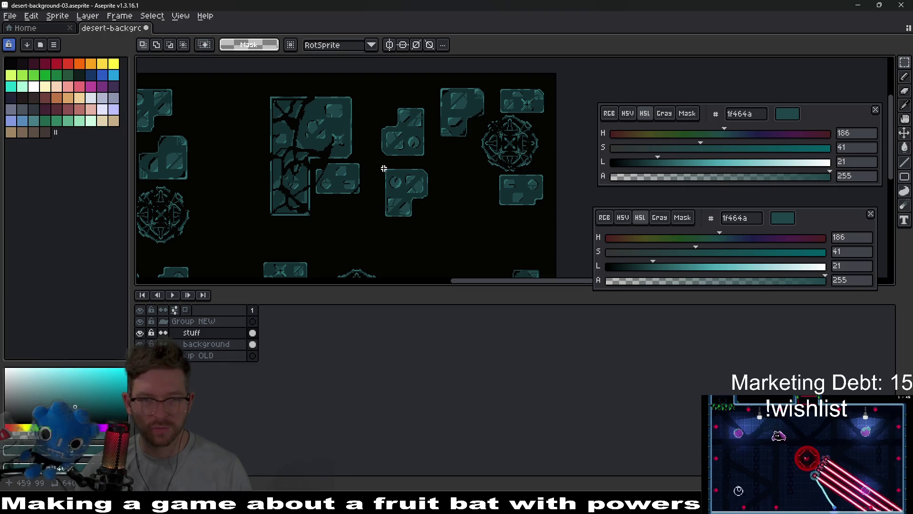
mouse_move(401, 191)
left_mouse_down()
mouse_move(452, 234)
mouse_move(466, 200)
left_mouse_up()
Commit the moved tile piece and shift a rune emblem toward the lower right.
scroll(438, 149, "down", 5)
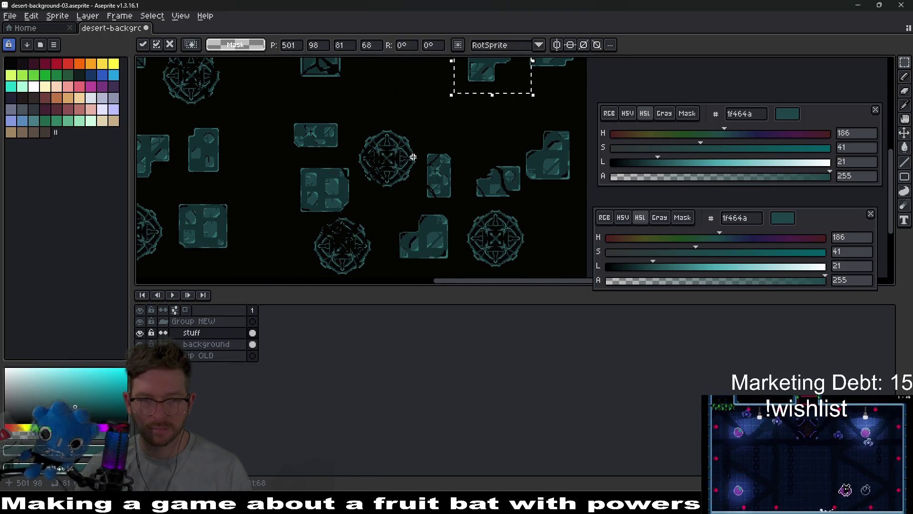
scroll(475, 190, "down", 1)
key("Return")
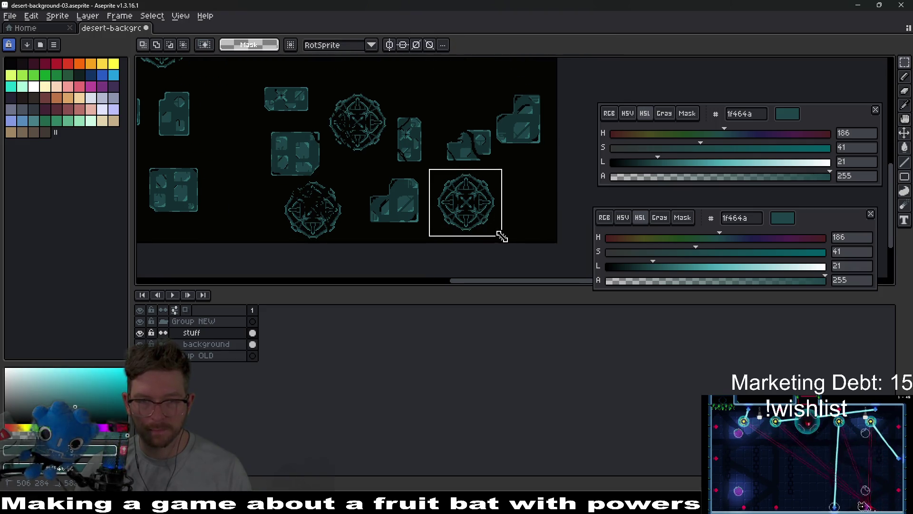
mouse_move(485, 222)
left_mouse_down()
mouse_move(422, 117)
mouse_move(429, 198)
mouse_move(426, 132)
mouse_move(417, 153)
left_mouse_up()
scroll(428, 133, "up", 3)
Move a tile up so it touches the sprite's top edge.
left_click_drag(437, 166, 437, 146)
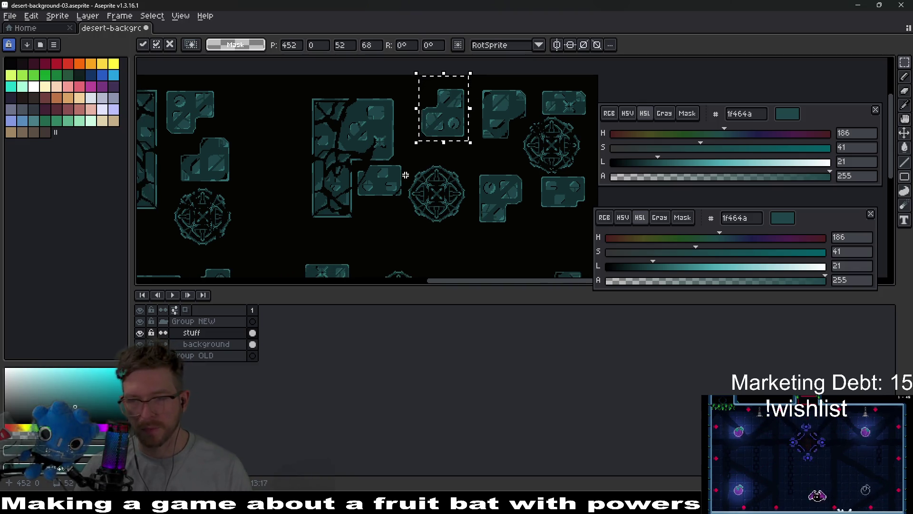
left_click(406, 203)
left_click_drag(406, 190, 404, 229)
Shift the large cracked tile up and to the left.
left_click_drag(402, 101, 306, 83)
left_click_drag(346, 137, 339, 123)
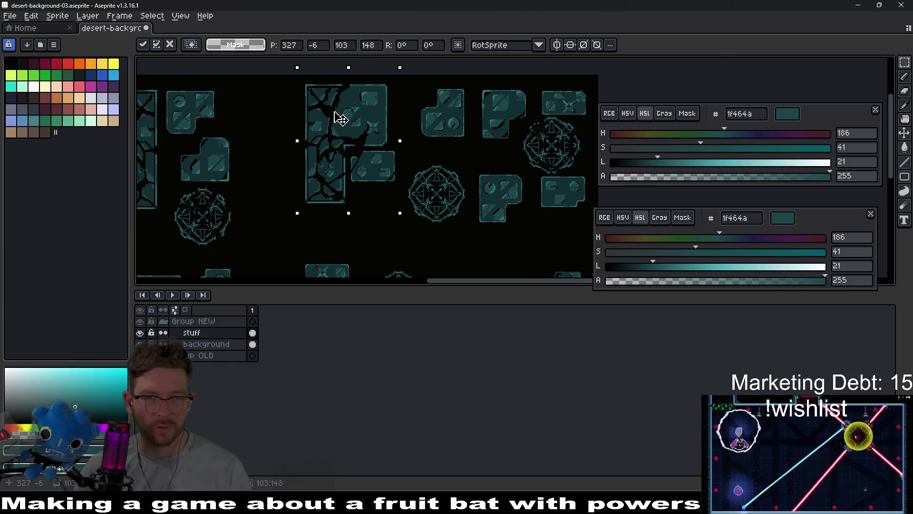
left_click(428, 147)
scroll(382, 163, "up", 3)
Move part of a small tile 5 px down.
left_click_drag(267, 131, 411, 232)
left_click_drag(369, 190, 364, 204)
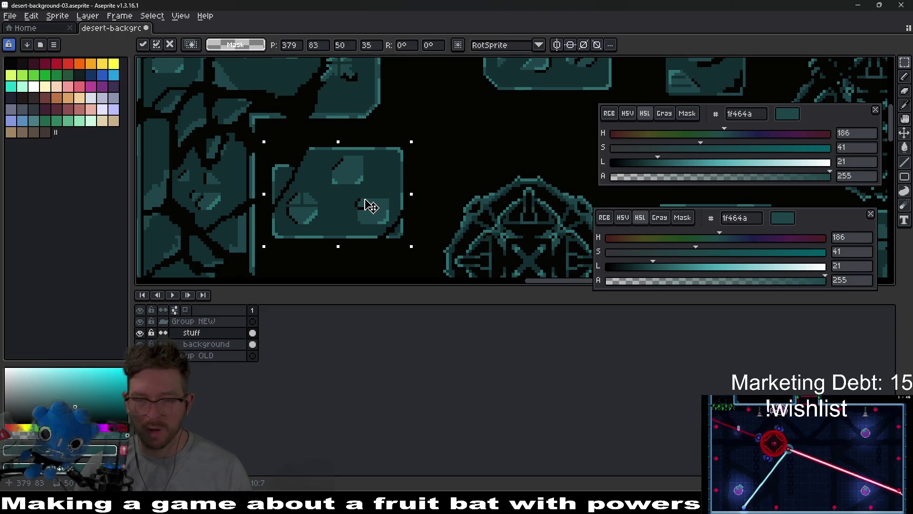
left_click(452, 151)
scroll(490, 200, "down", 4)
Pan and zoom across the desert sheet to review the new arrangement.
mouse_move(483, 200)
left_mouse_down()
mouse_move(457, 175)
mouse_move(456, 193)
mouse_move(453, 183)
mouse_move(460, 184)
mouse_move(441, 175)
left_mouse_up()
scroll(475, 198, "up", 2)
scroll(398, 149, "down", 1)
scroll(404, 149, "down", 1)
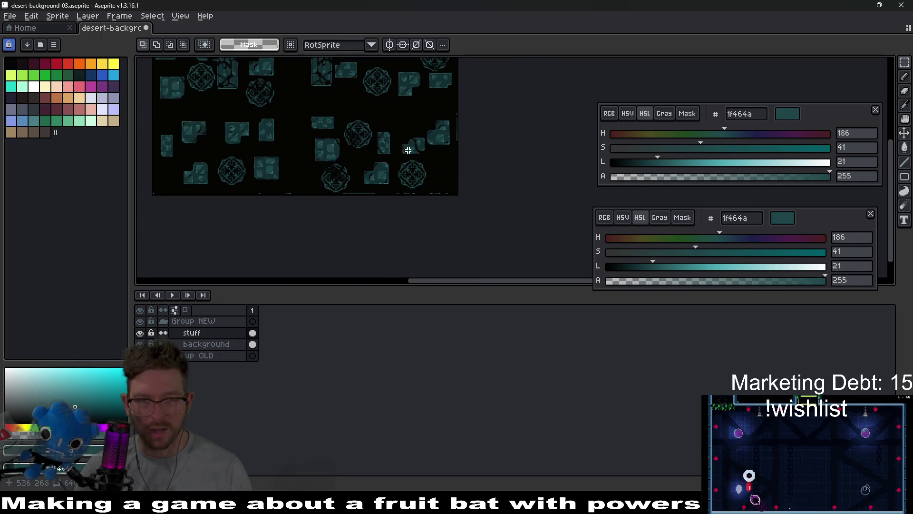
scroll(404, 150, "up", 2)
mouse_move(471, 167)
left_mouse_down()
mouse_move(414, 155)
mouse_move(458, 180)
mouse_move(470, 175)
left_mouse_up()
scroll(390, 139, "down", 1)
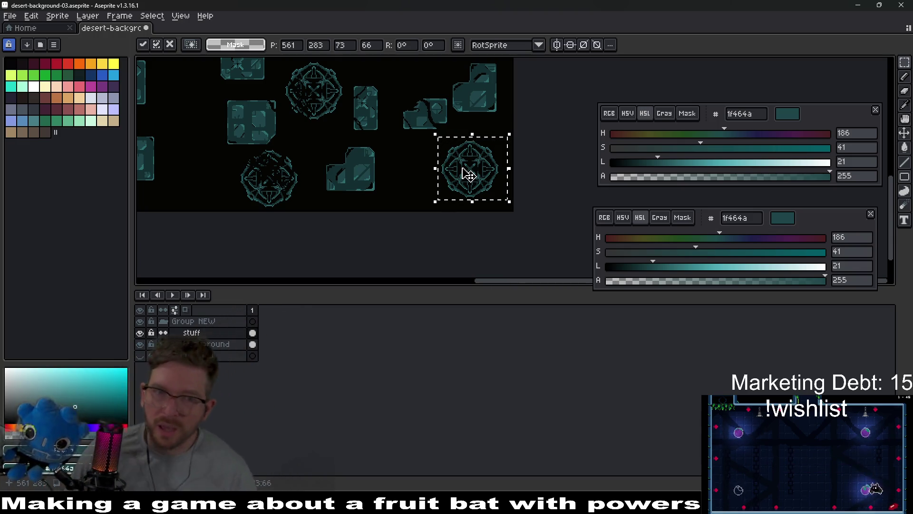
scroll(376, 152, "down", 2)
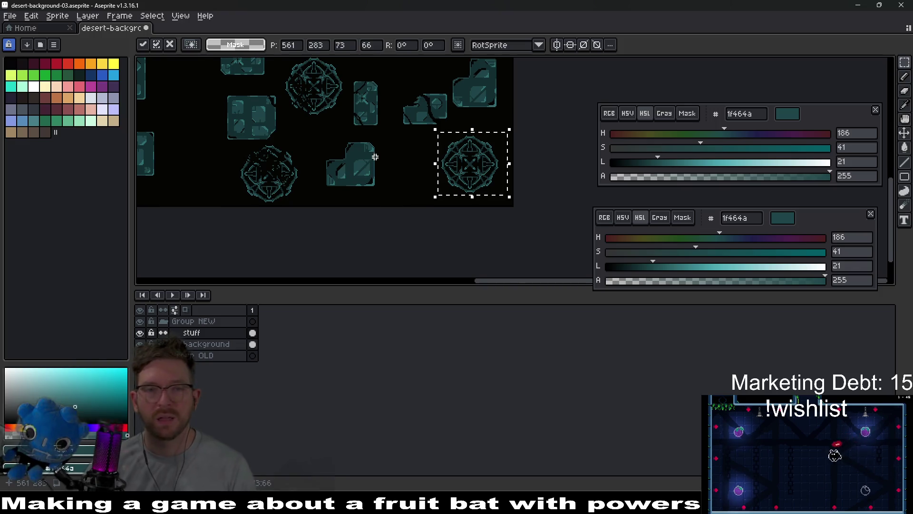
scroll(365, 202, "up", 3)
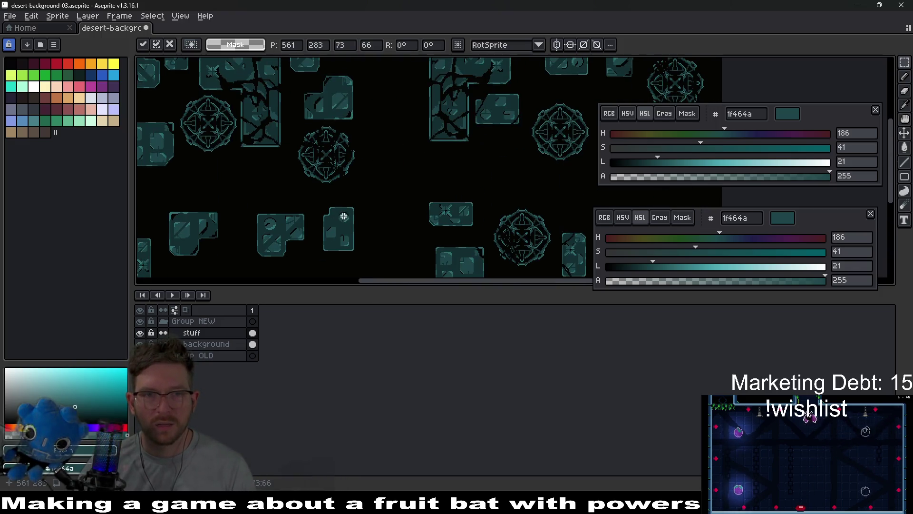
scroll(365, 202, "down", 1)
scroll(363, 194, "up", 1)
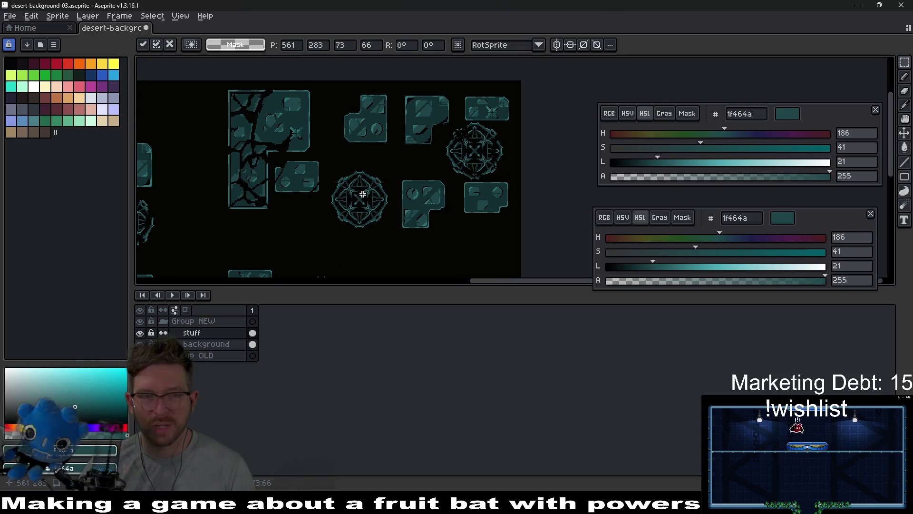
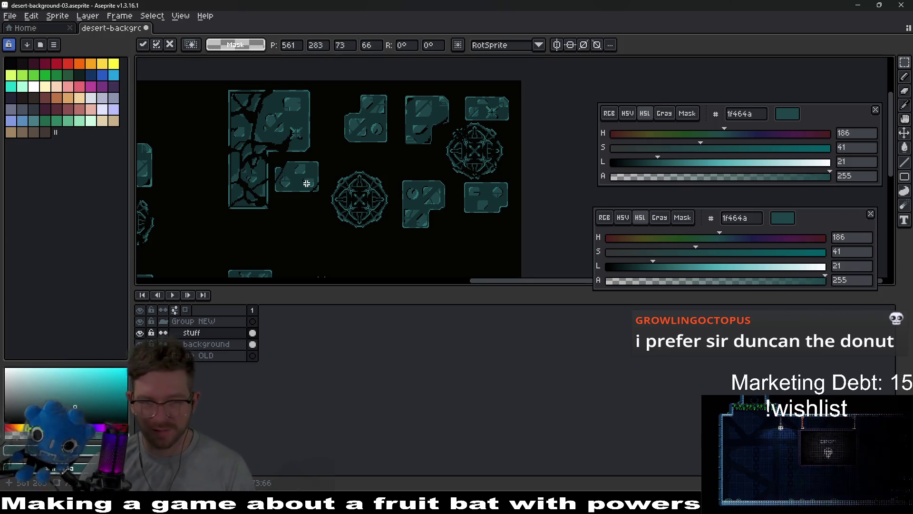
Commit the moved selection in place.
scroll(439, 203, "up", 2)
scroll(404, 193, "up", 1)
scroll(371, 180, "down", 1)
scroll(372, 181, "up", 1)
key("Return")
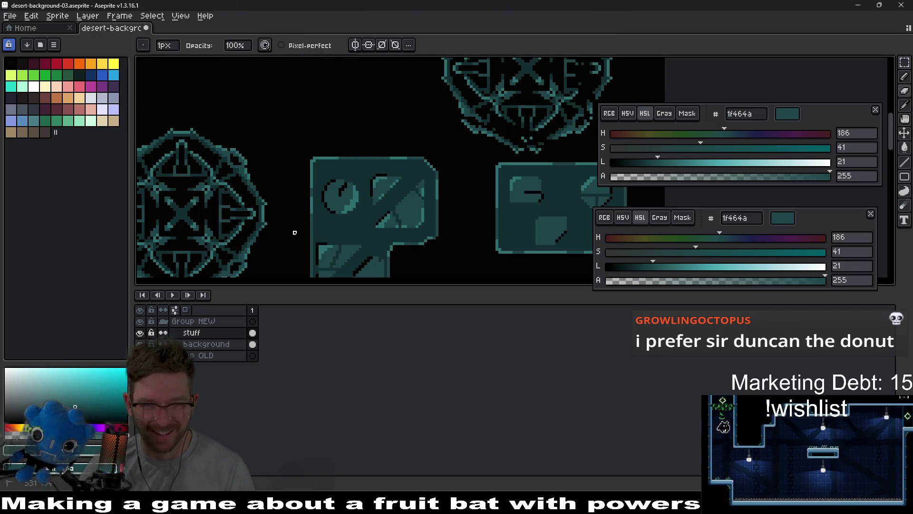
Erase a thin diagonal crack across the L-shaped tile's upper-left corner.
scroll(312, 227, "down", 1)
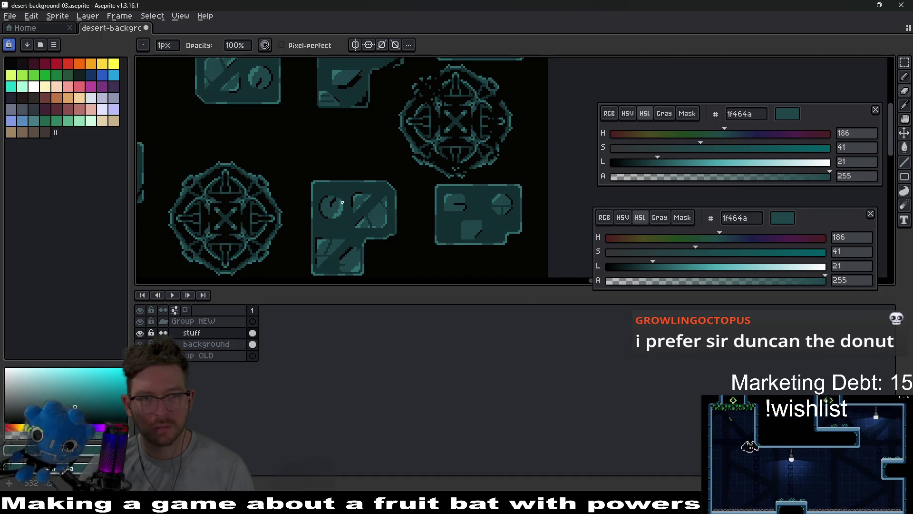
key("b")
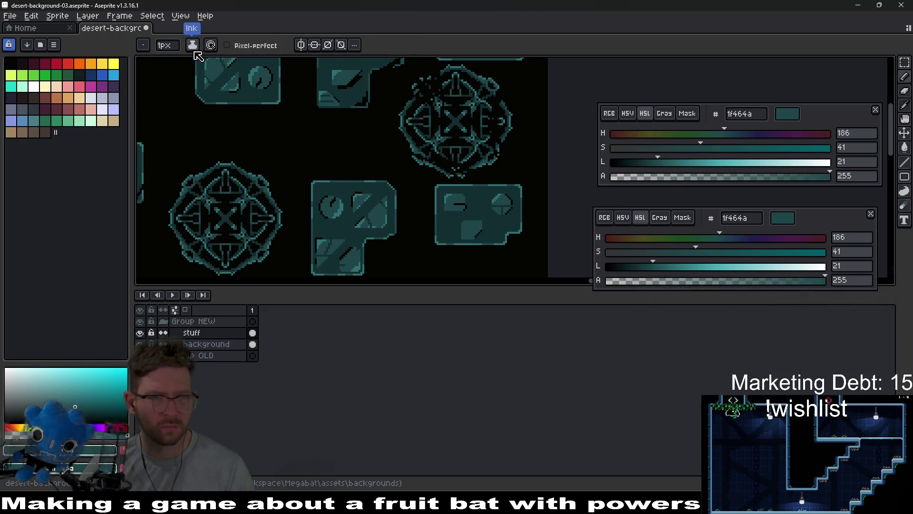
scroll(305, 197, "down", 4)
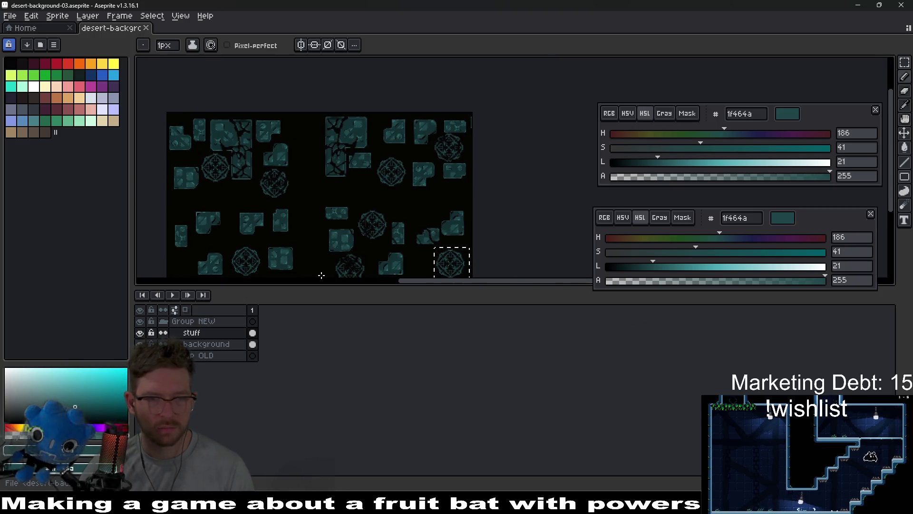
scroll(370, 199, "up", 4)
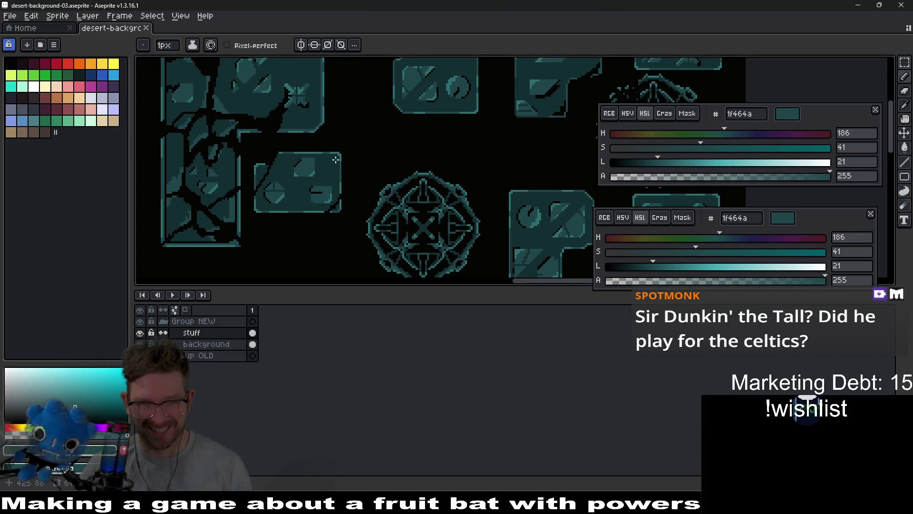
scroll(437, 180, "up", 2)
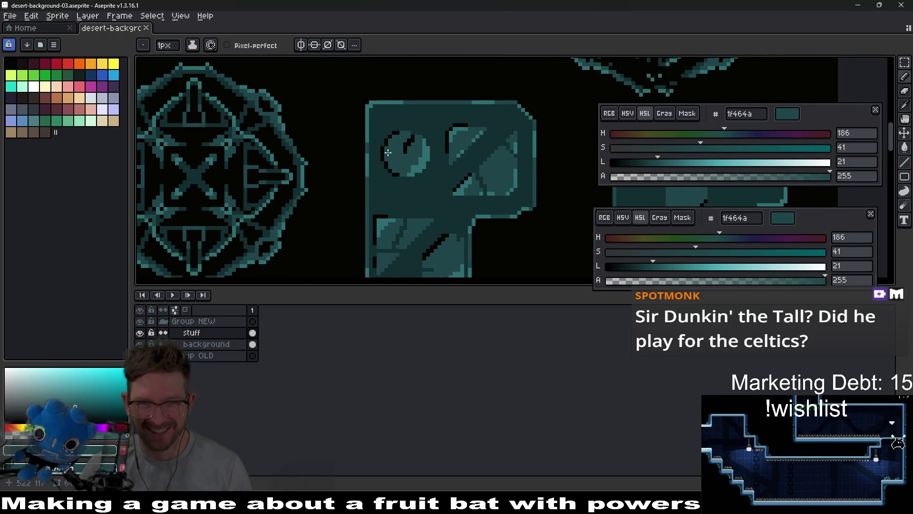
key("e")
left_click_drag(443, 102, 360, 190)
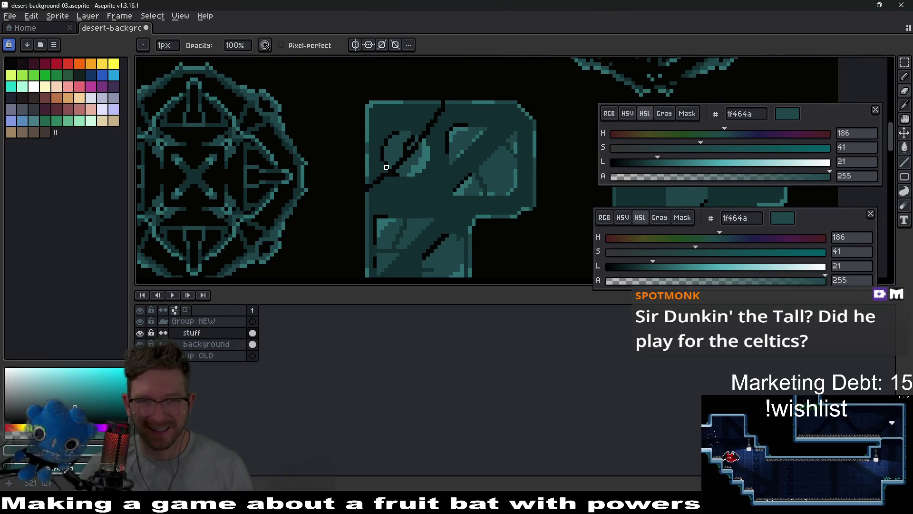
scroll(409, 153, "up", 1)
scroll(351, 200, "down", 1)
scroll(503, 200, "down", 1)
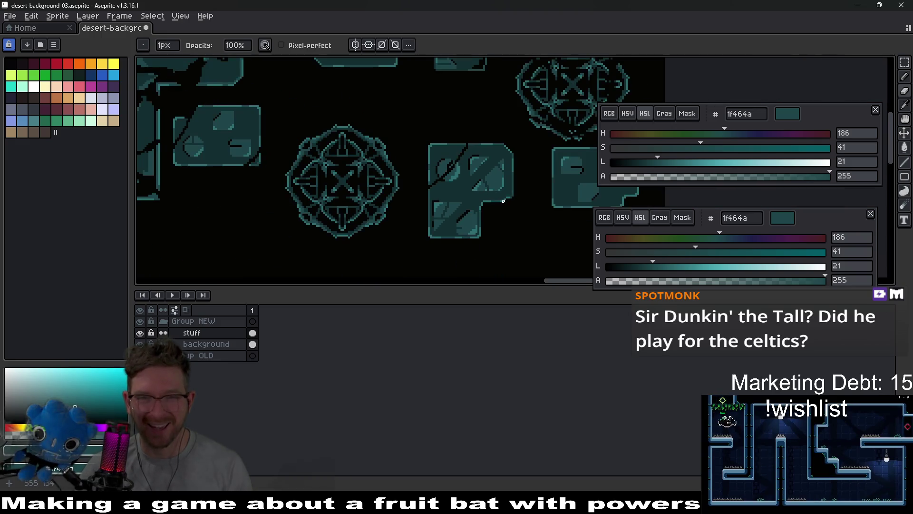
scroll(503, 201, "down", 4)
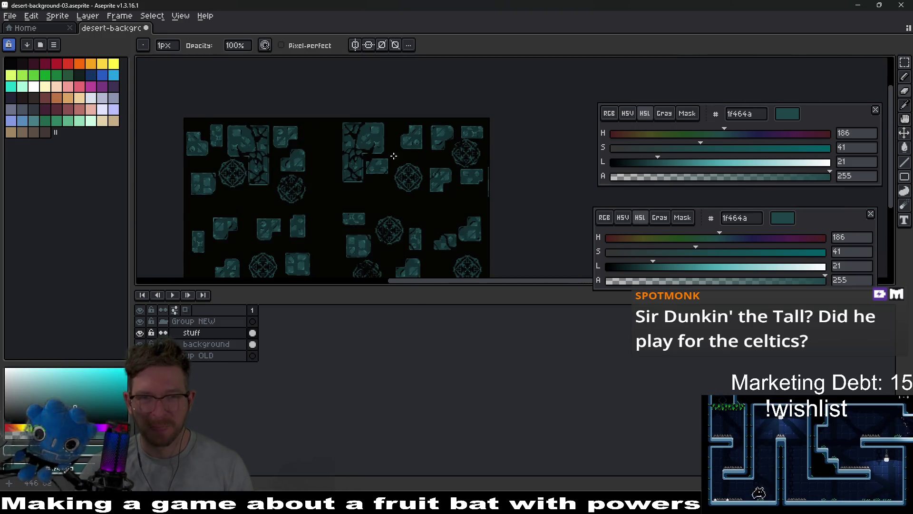
scroll(396, 157, "up", 4)
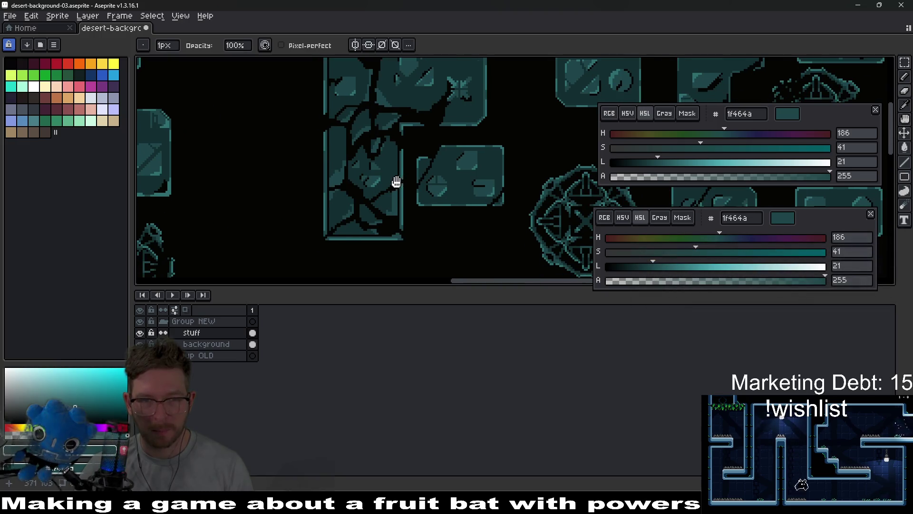
scroll(390, 147, "up", 2)
Lasso a broken rock fragment and shift it down-left to open the crack.
key("q")
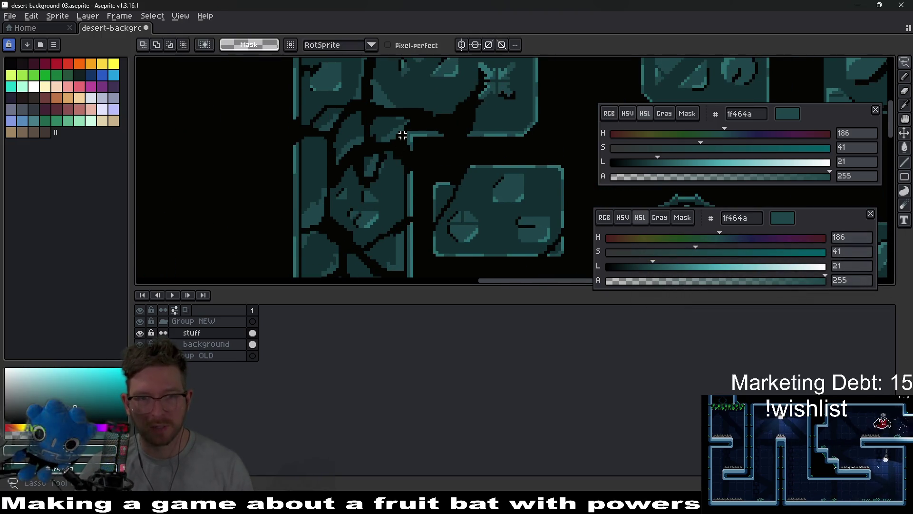
mouse_move(404, 137)
left_mouse_down()
mouse_move(409, 112)
mouse_move(339, 122)
left_mouse_up()
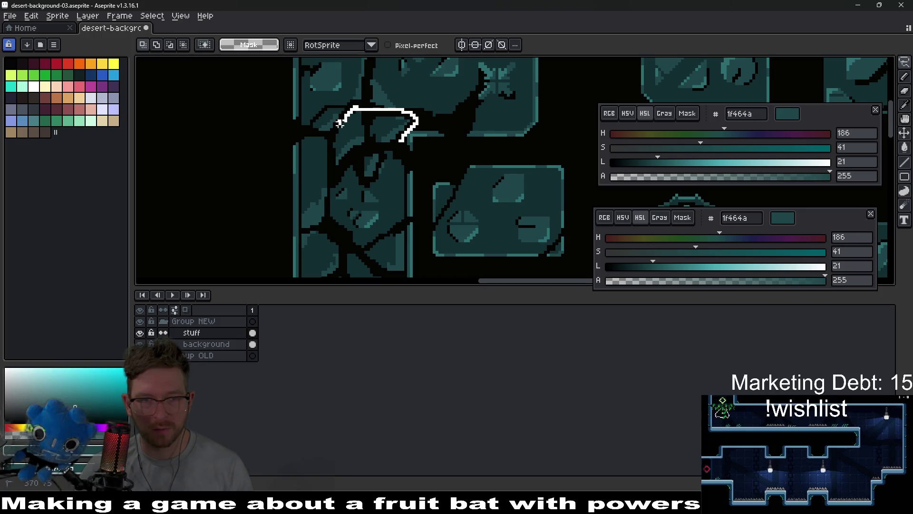
left_click_drag(274, 162, 274, 263)
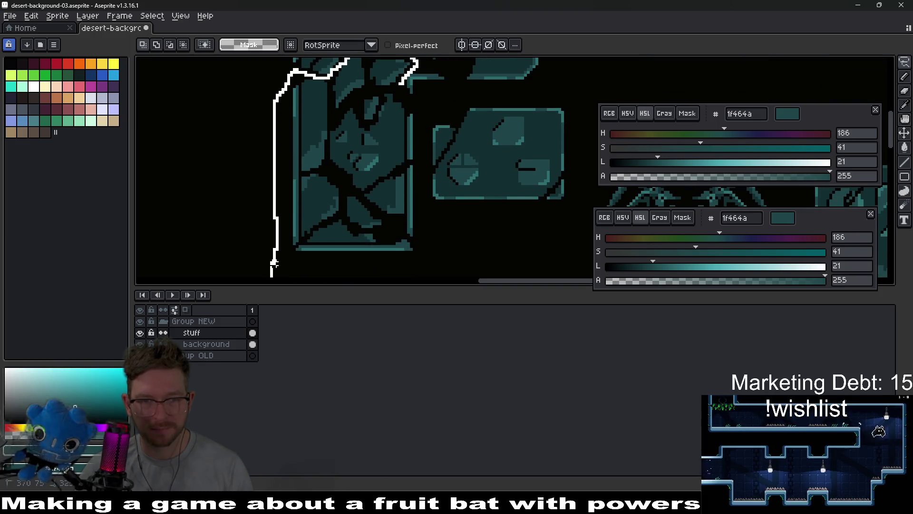
left_click_drag(414, 107, 402, 86)
left_click_drag(369, 138, 362, 155)
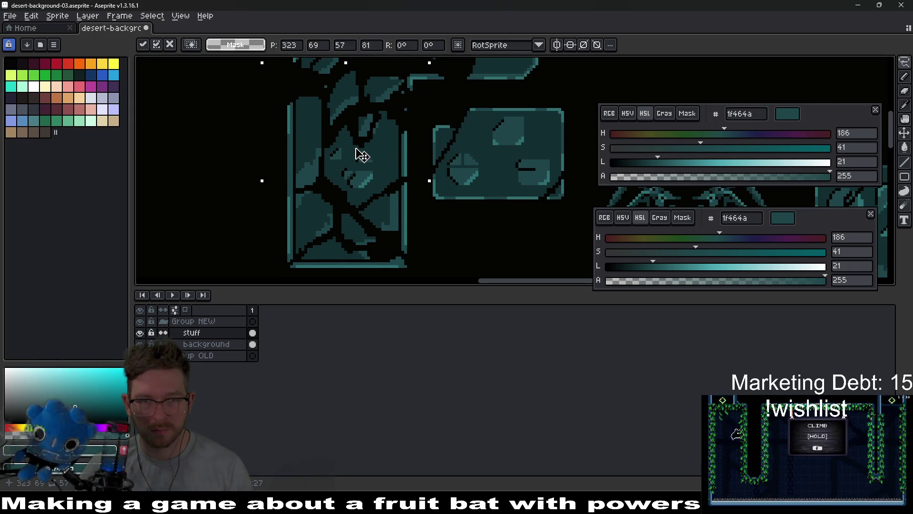
left_click(447, 98)
scroll(418, 143, "down", 2)
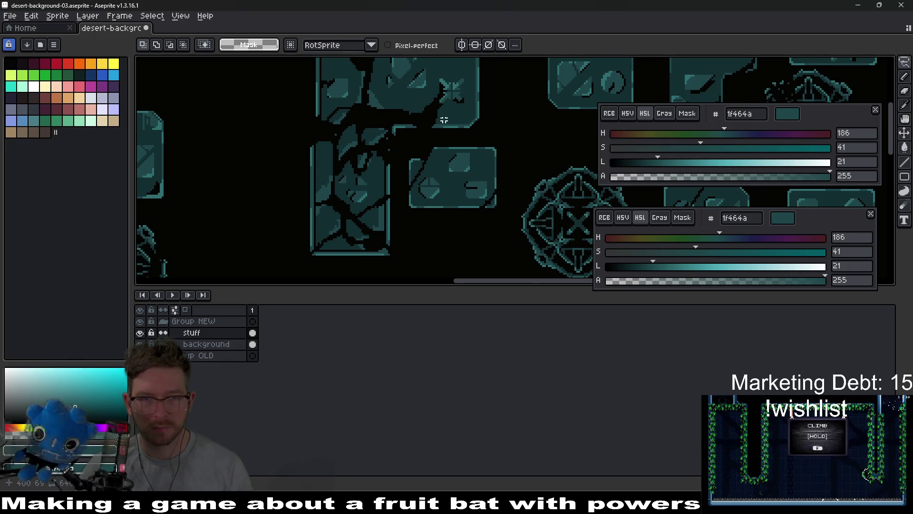
scroll(443, 121, "up", 3)
Shift the upper fragment left and the neighbouring piece right and down, widening the cracks.
left_click_drag(369, 158, 370, 64)
left_click_drag(298, 174, 310, 207)
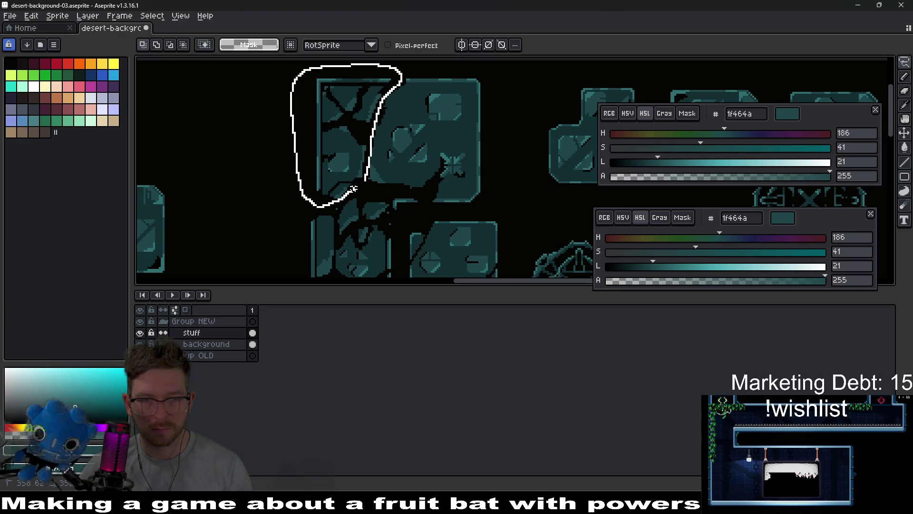
left_click_drag(352, 147, 338, 145)
left_click(466, 148)
mouse_move(485, 149)
left_mouse_down()
mouse_move(387, 144)
mouse_move(432, 147)
left_mouse_up()
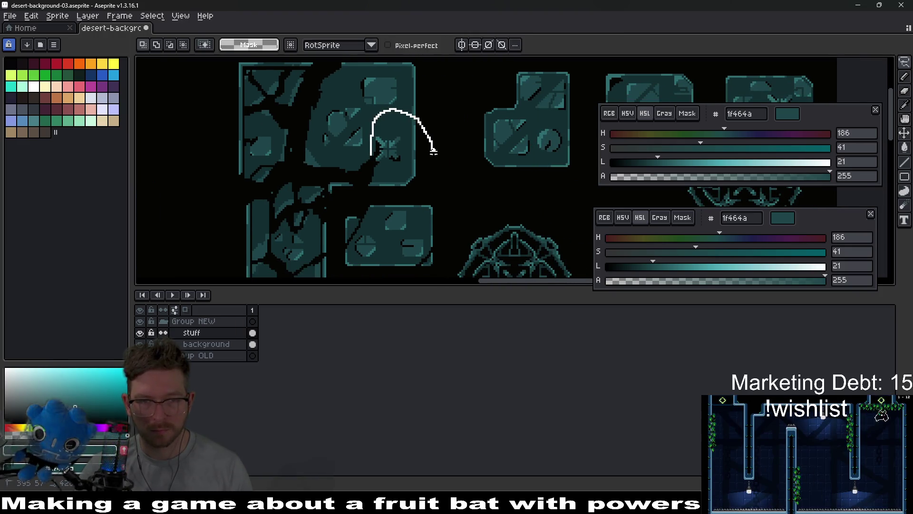
left_click_drag(374, 145, 373, 145)
left_click_drag(393, 145, 405, 159)
key("e")
scroll(419, 85, "up", 2)
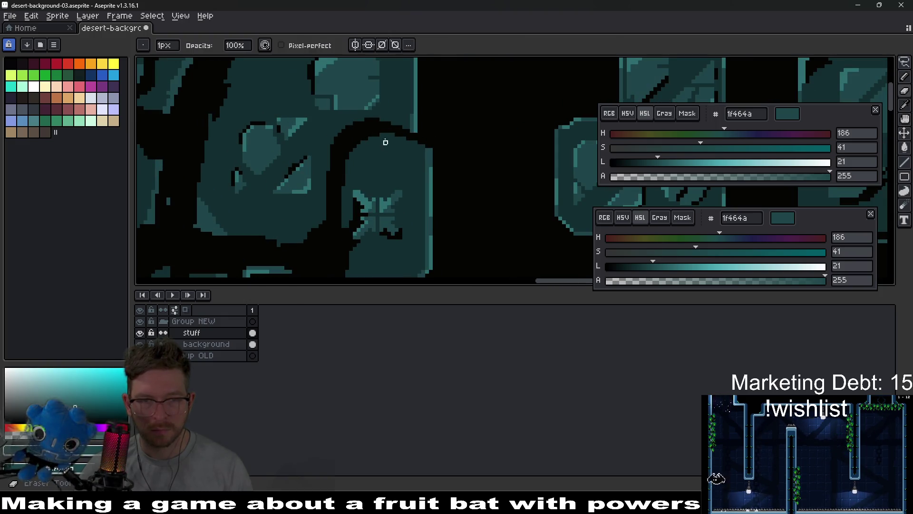
Paint teal over part of the old black crack on the block.
key("b")
left_click_drag(364, 120, 338, 141)
key("ctrl+z")
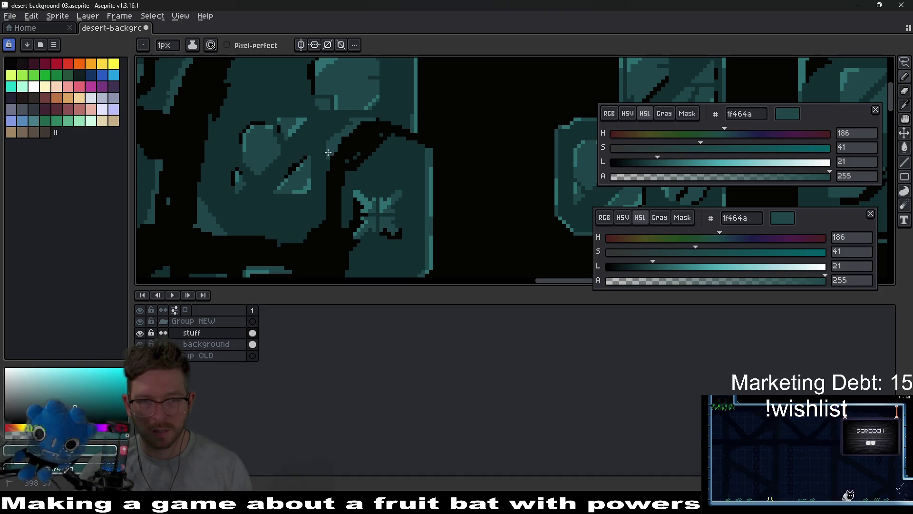
scroll(326, 164, "down", 3)
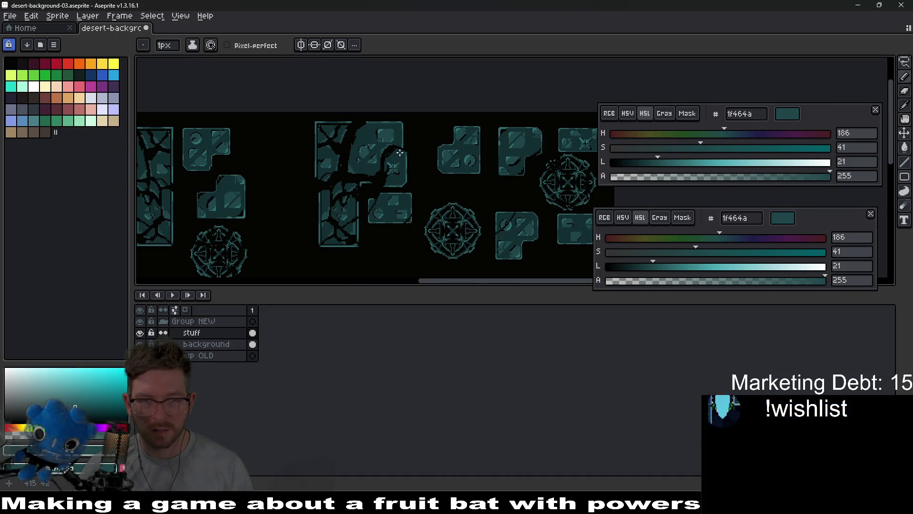
scroll(400, 153, "up", 3)
scroll(400, 152, "up", 3)
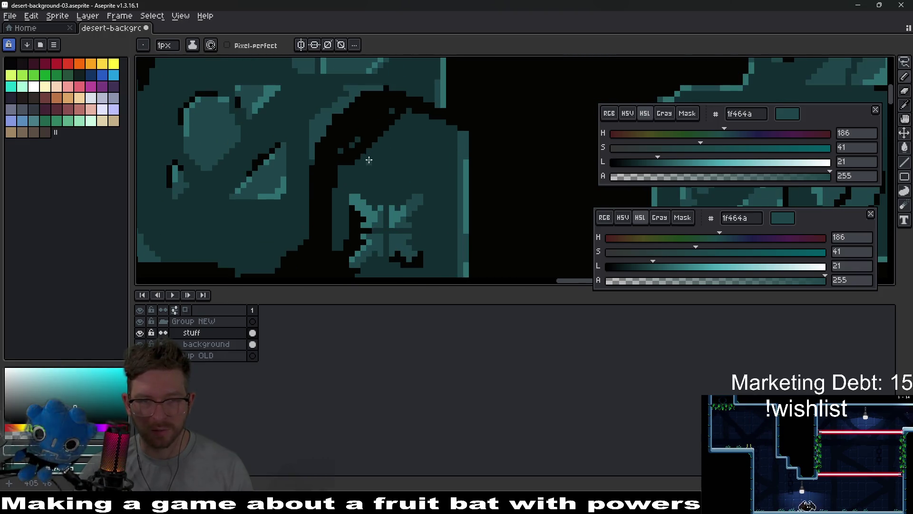
left_click_drag(347, 169, 406, 116)
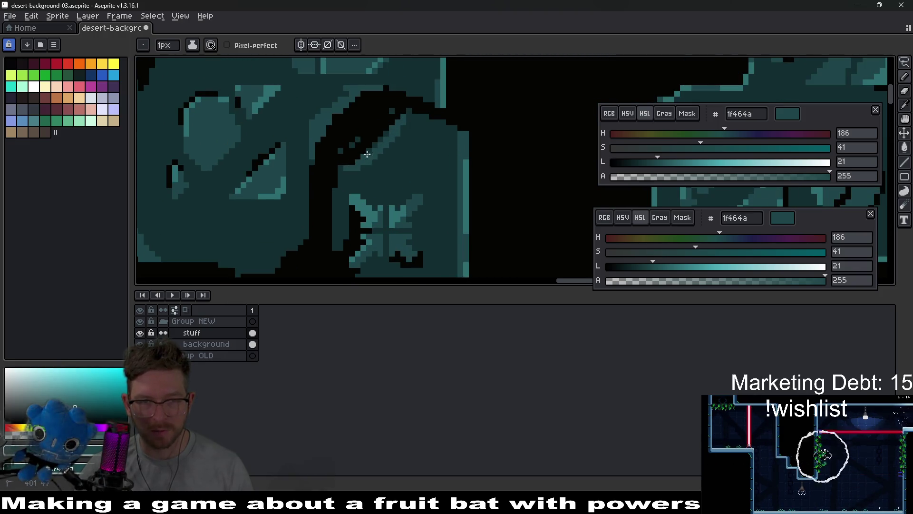
scroll(406, 115, "down", 5)
scroll(483, 132, "up", 2)
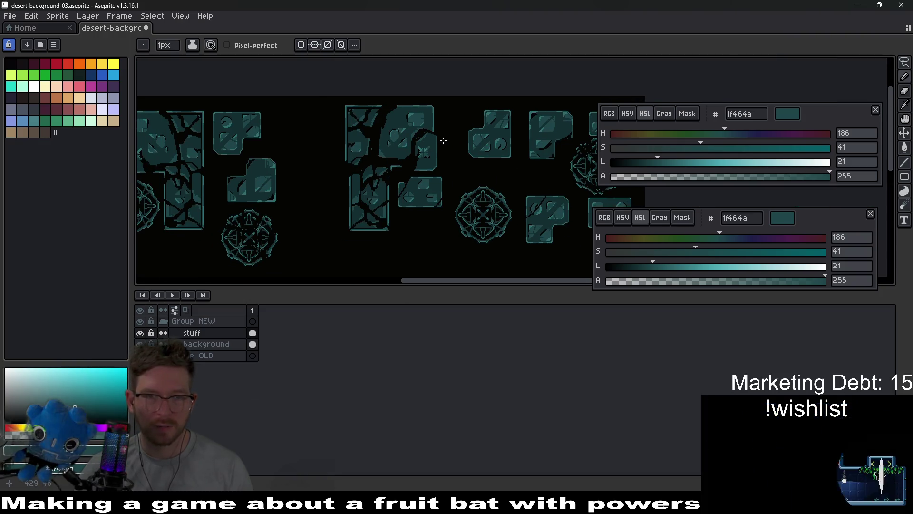
scroll(483, 133, "down", 2)
scroll(418, 145, "up", 4)
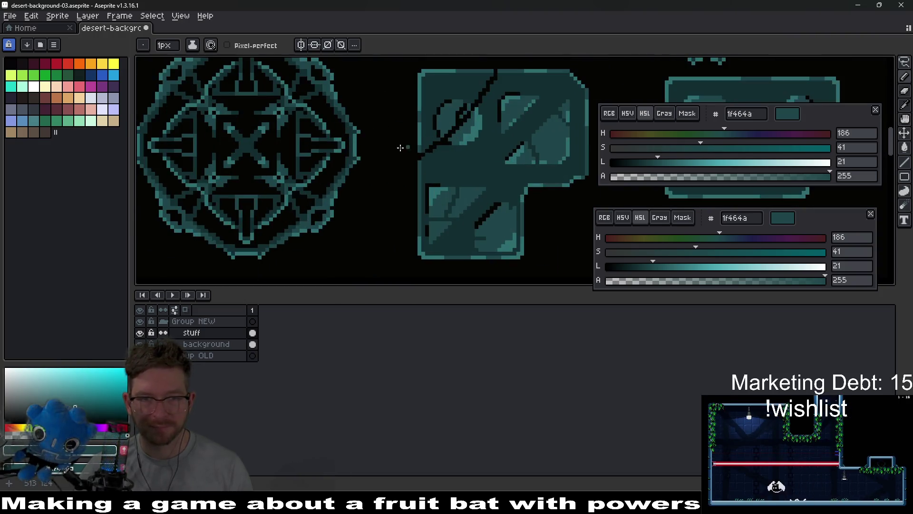
Erase a new diagonal crack across the teal tile beside the runic circle.
key("e")
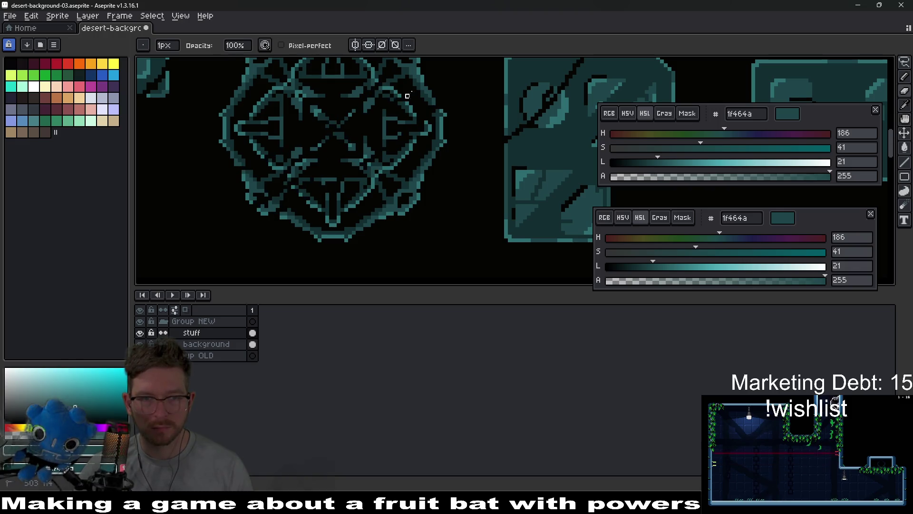
scroll(428, 152, "down", 3)
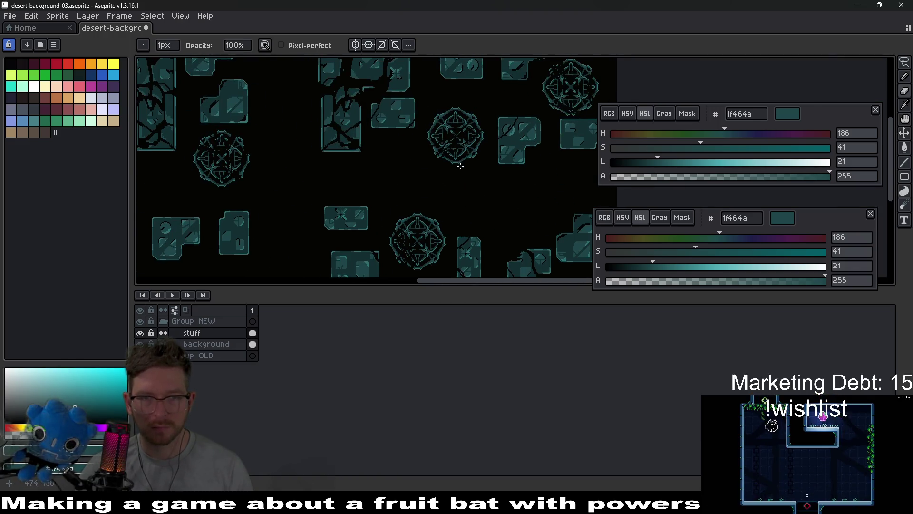
scroll(456, 166, "down", 1)
scroll(477, 206, "up", 4)
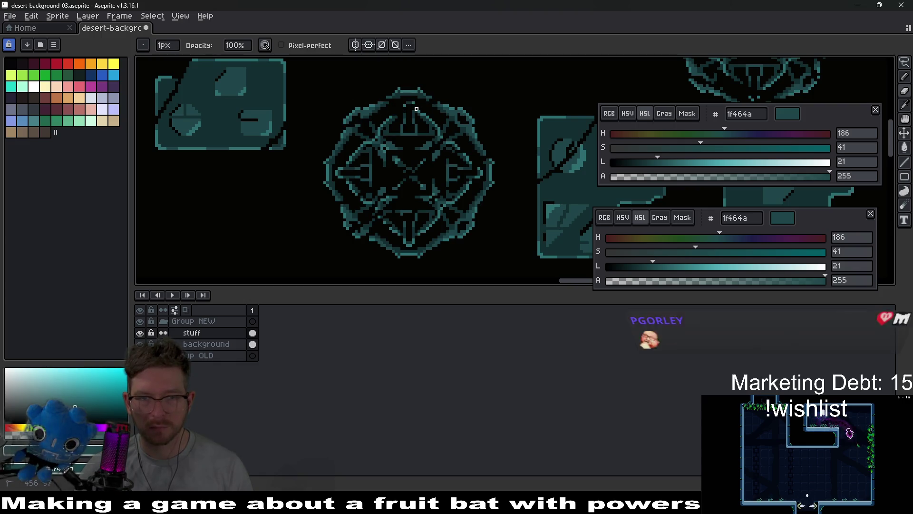
scroll(388, 161, "down", 4)
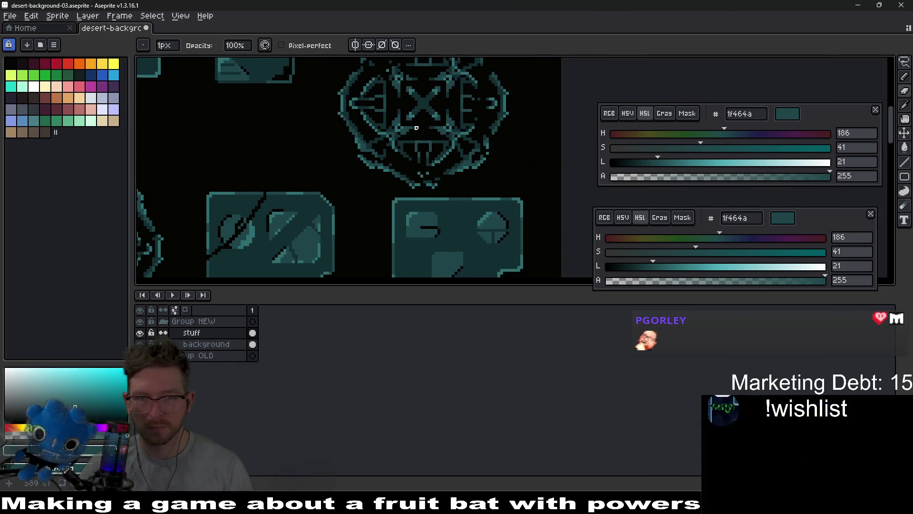
scroll(429, 196, "down", 1)
scroll(351, 136, "up", 4)
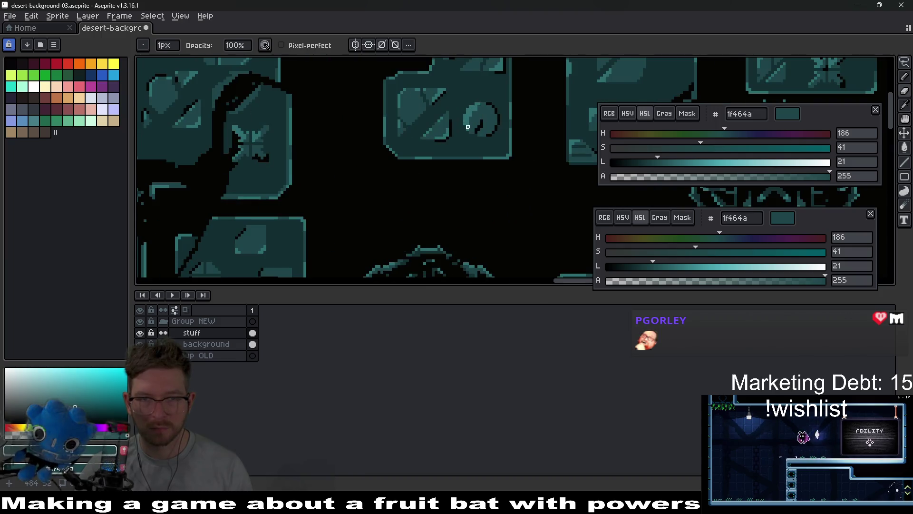
left_click_drag(366, 139, 426, 193)
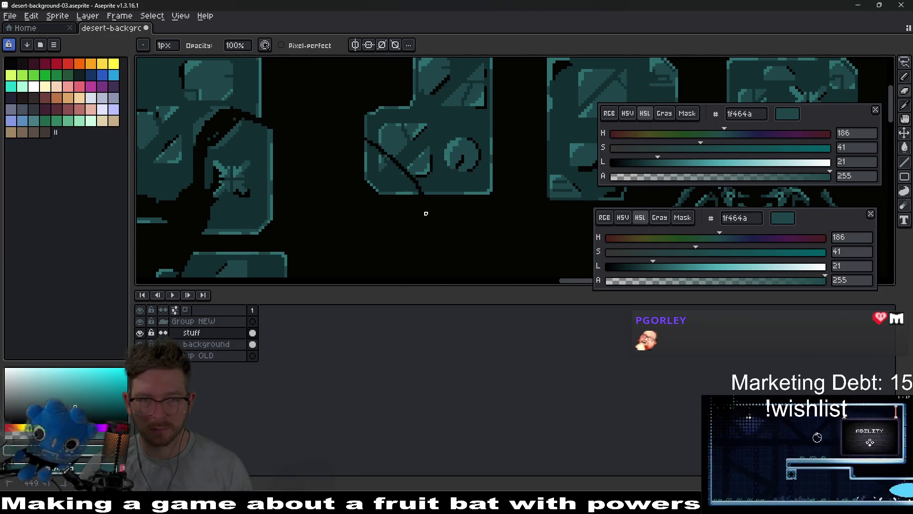
scroll(415, 191, "up", 2)
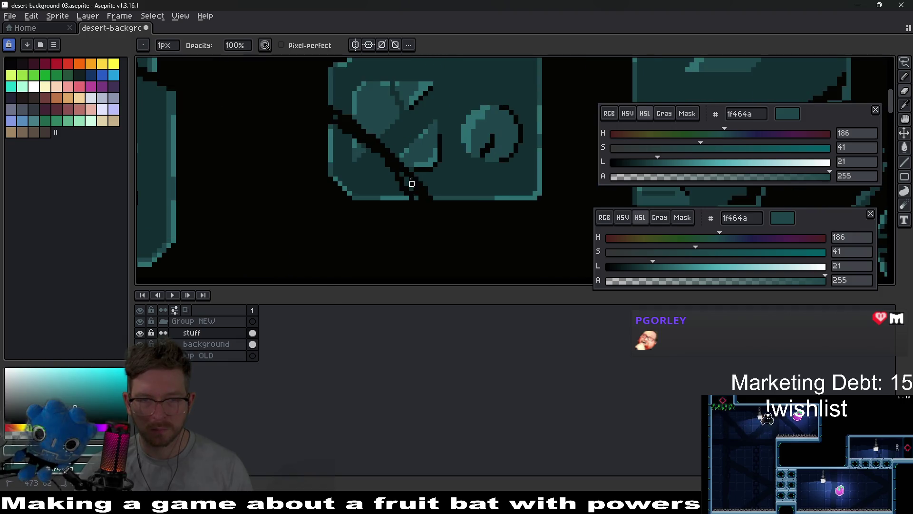
key("shift")
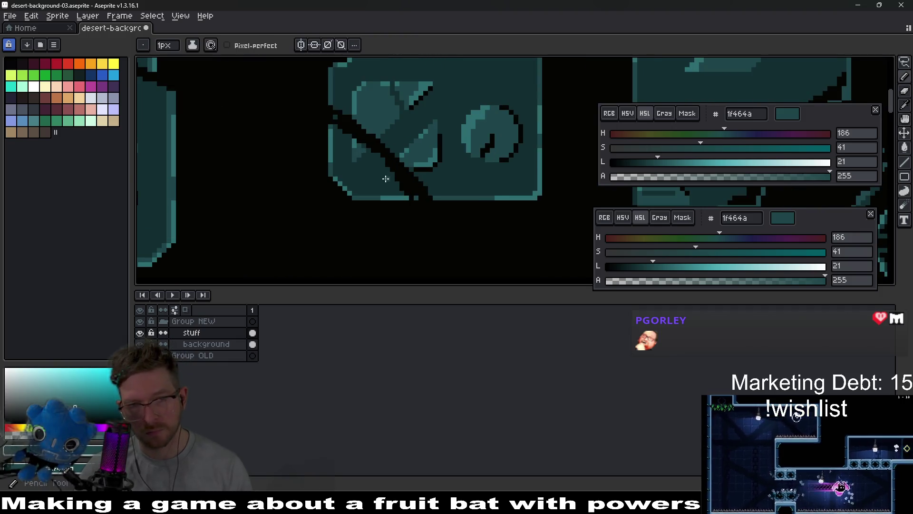
scroll(403, 176, "up", 1)
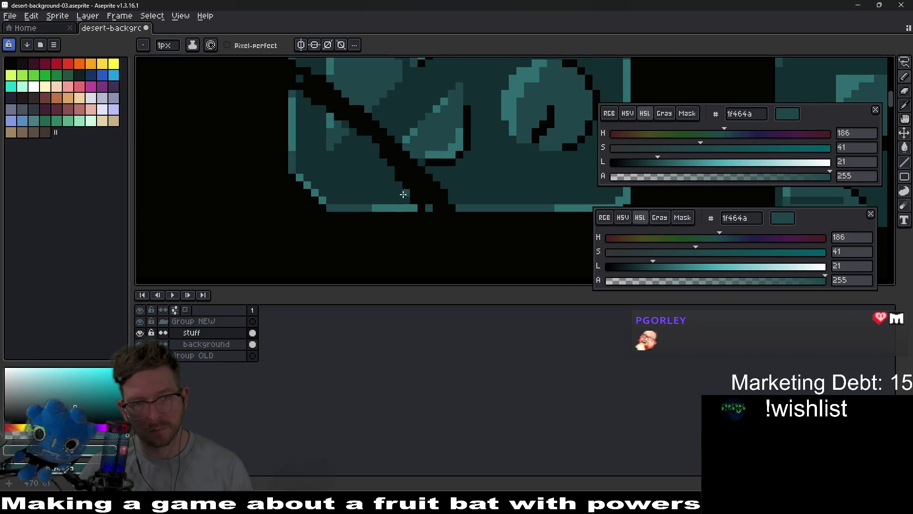
scroll(305, 100, "up", 1)
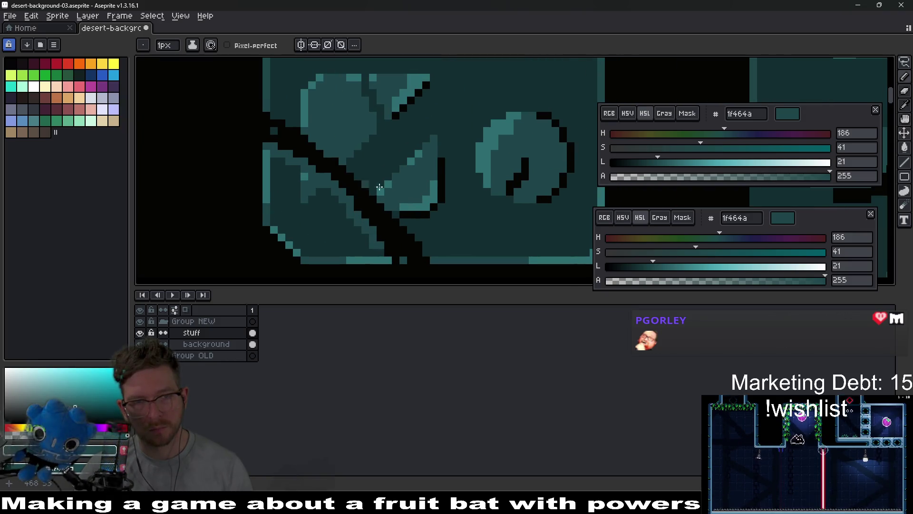
scroll(306, 104, "up", 1)
Sample the lighter teal from the block and pencil a short stroke at its notch.
right_click(310, 92, "alt")
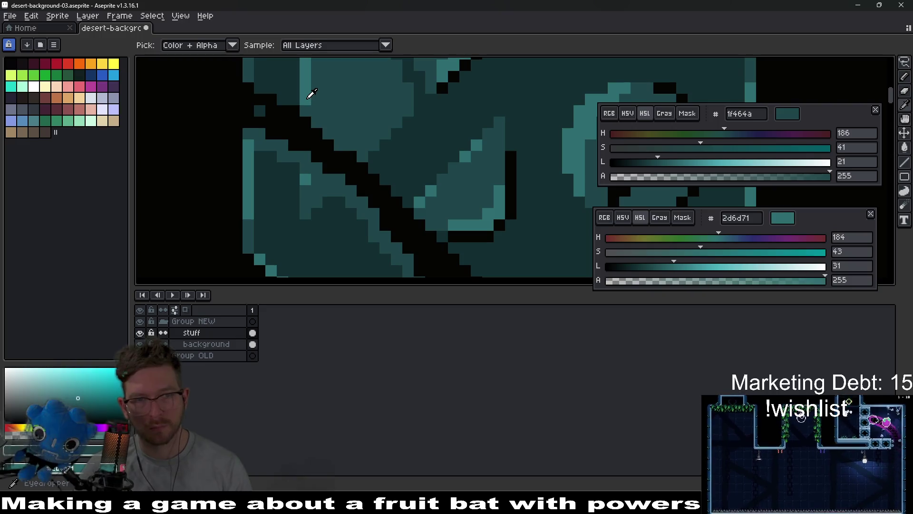
right_click(304, 164)
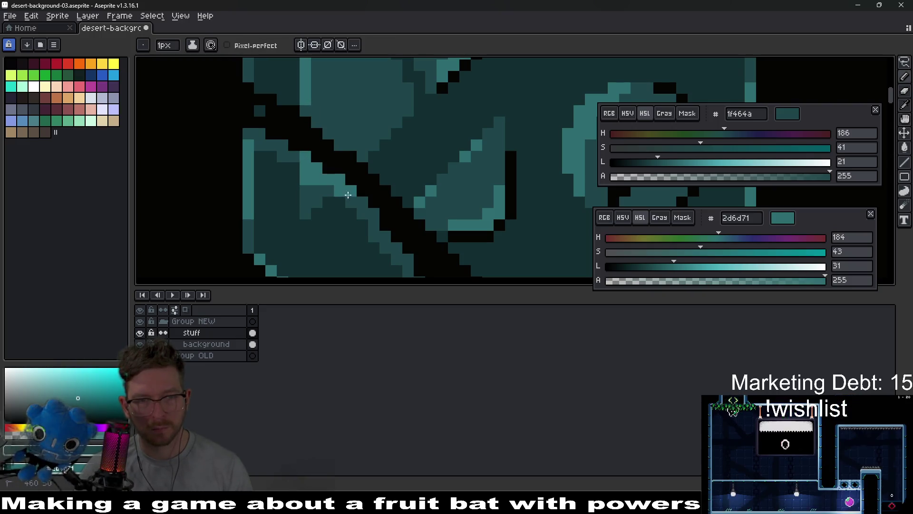
scroll(394, 203, "down", 2)
scroll(394, 204, "down", 2)
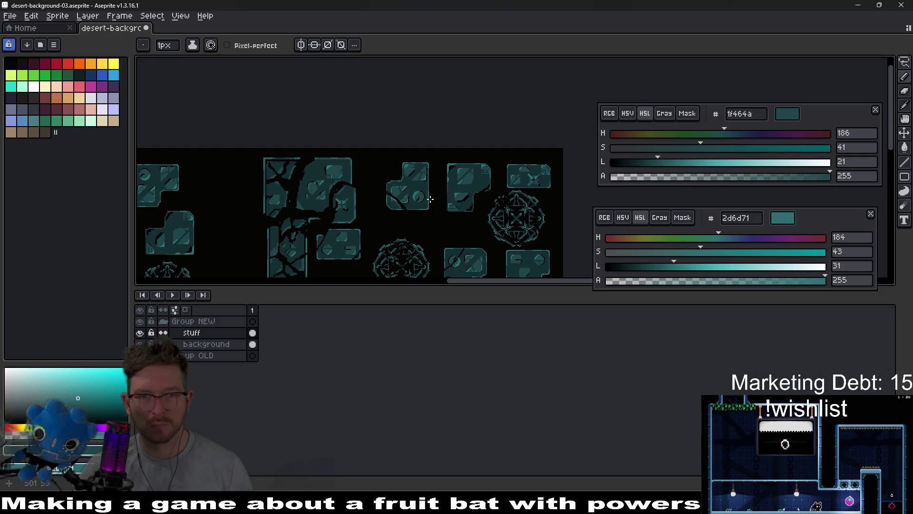
scroll(408, 181, "up", 2)
left_click_drag(407, 181, 396, 188)
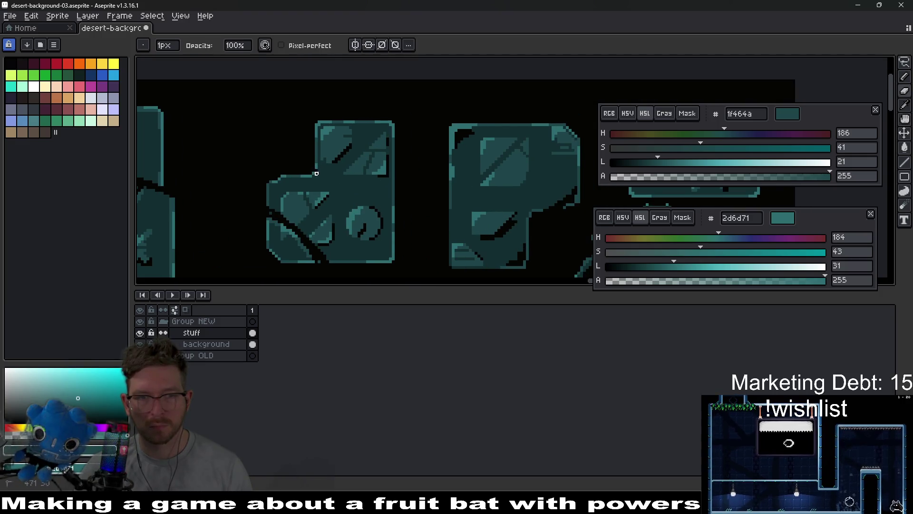
left_click_drag(328, 182, 319, 177)
scroll(319, 176, "up", 2)
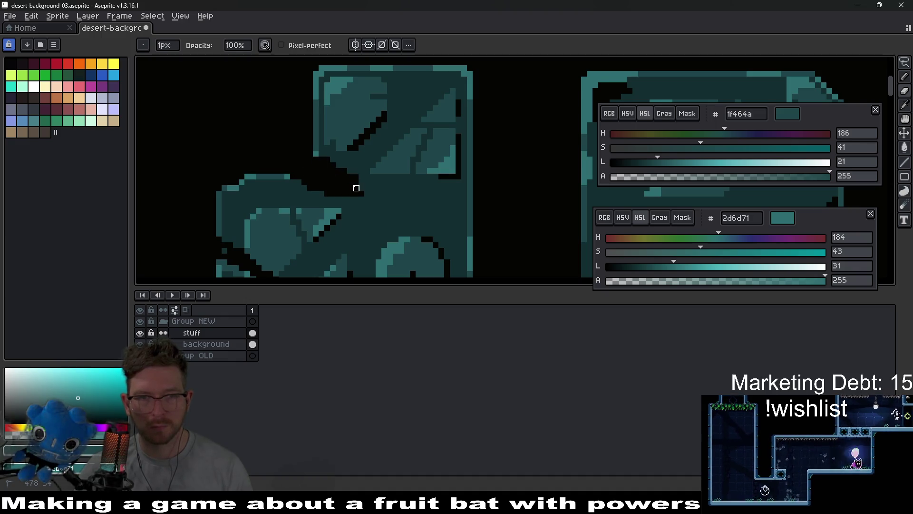
scroll(360, 189, "down", 1)
scroll(361, 189, "up", 1)
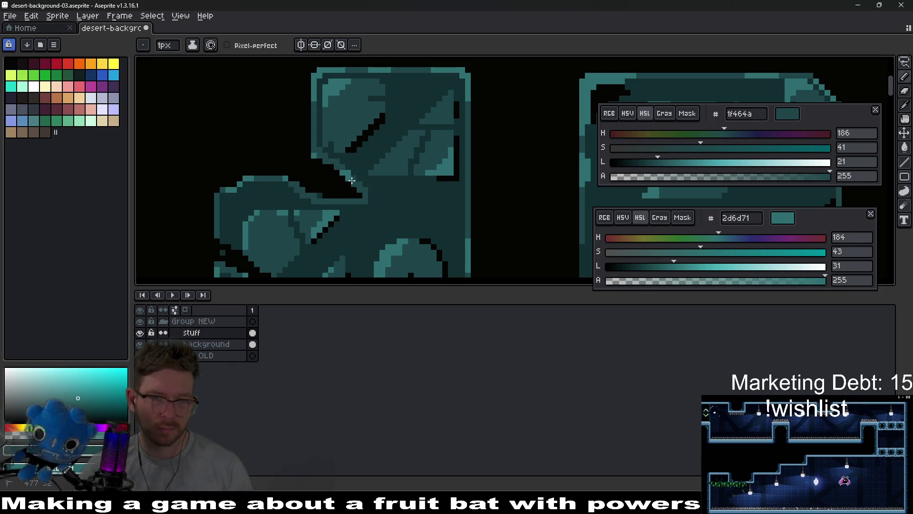
scroll(395, 205, "down", 3)
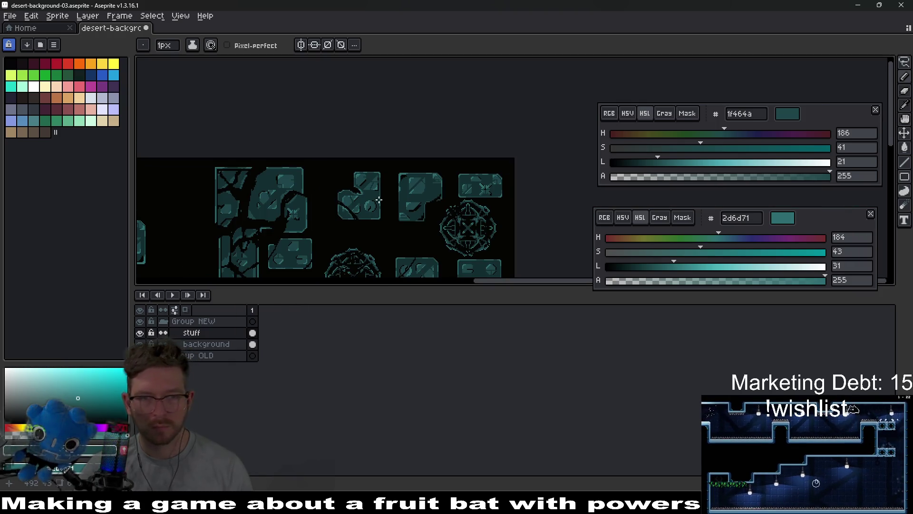
Darken the edge row along the notch and sample the dark teal 132e30.
key("v")
scroll(341, 201, "up", 5)
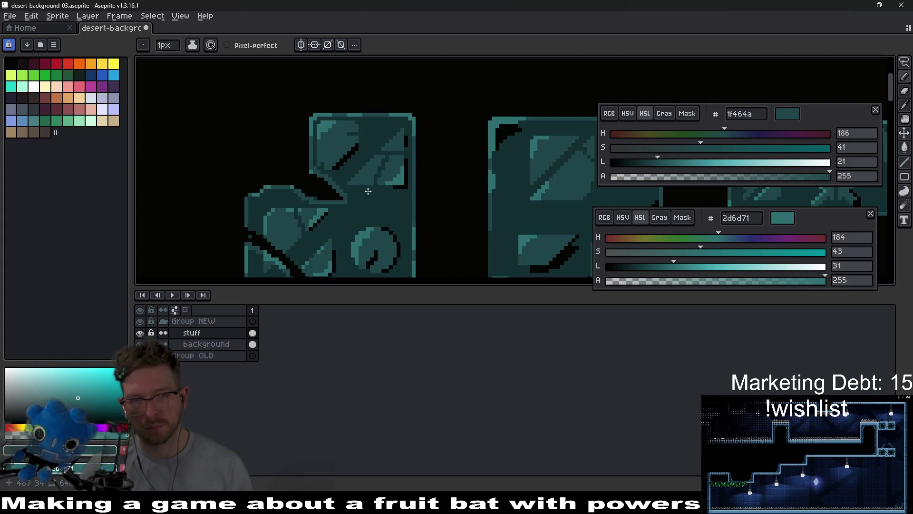
mouse_move(340, 201)
left_mouse_down()
mouse_move(328, 209)
mouse_move(260, 204)
left_mouse_up()
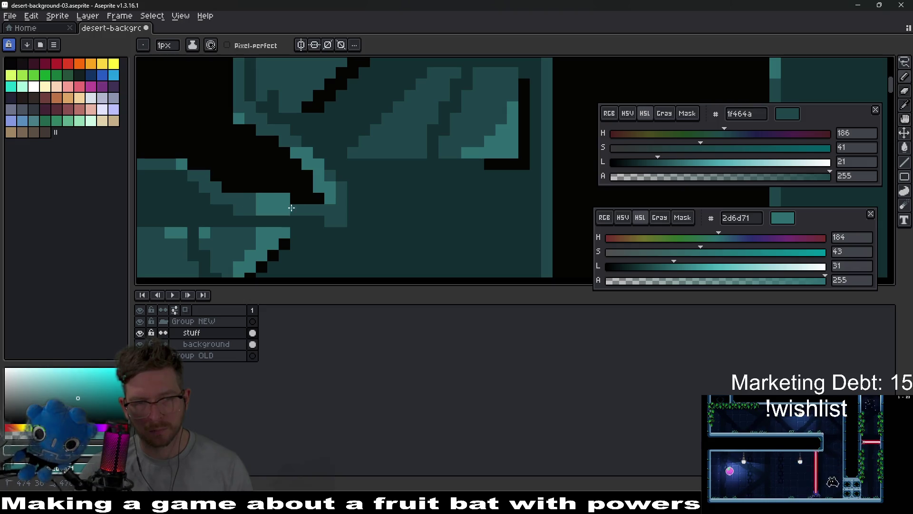
scroll(332, 218, "down", 4)
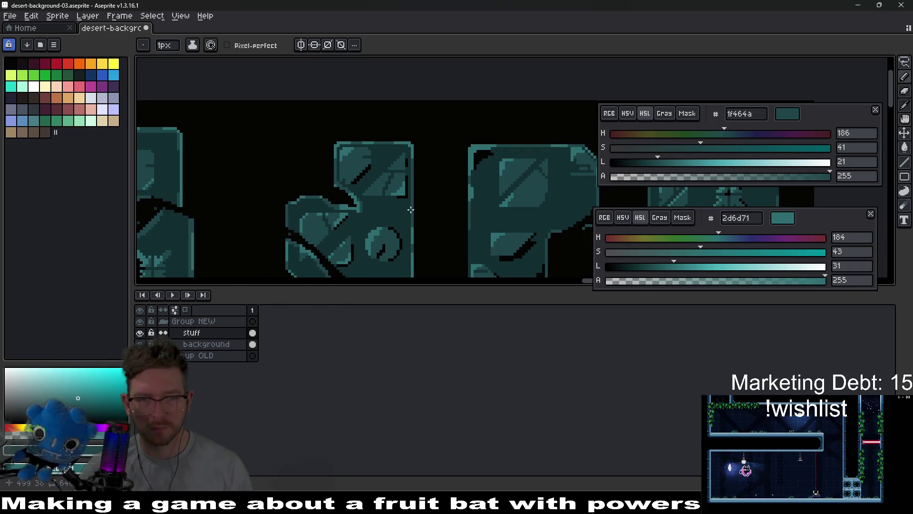
scroll(408, 206, "up", 2)
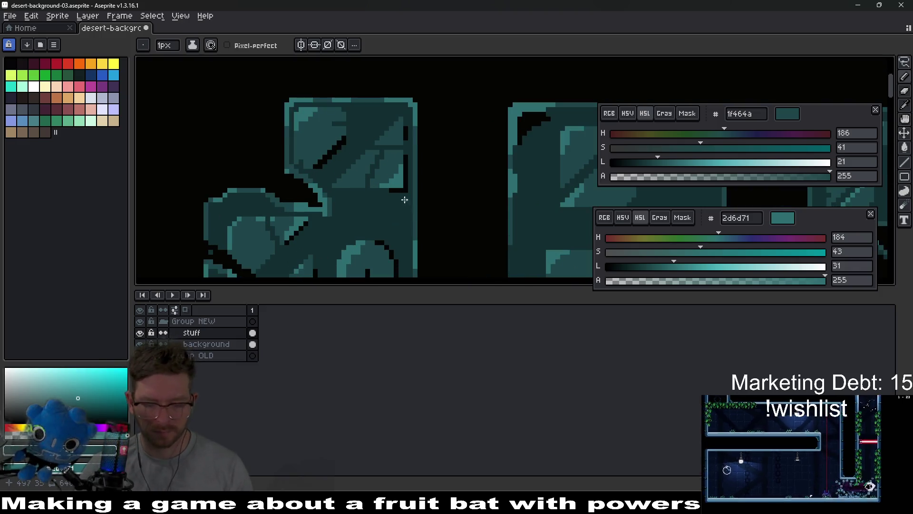
left_click(363, 198, "alt")
scroll(336, 210, "up", 2)
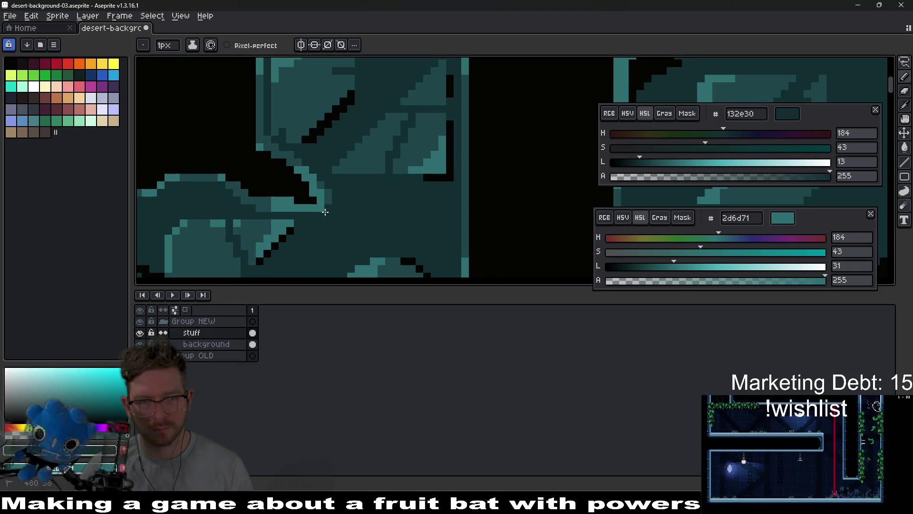
Zoom out to view the whole desert-background-03 sheet and save it.
scroll(362, 212, "down", 4)
scroll(395, 204, "down", 3)
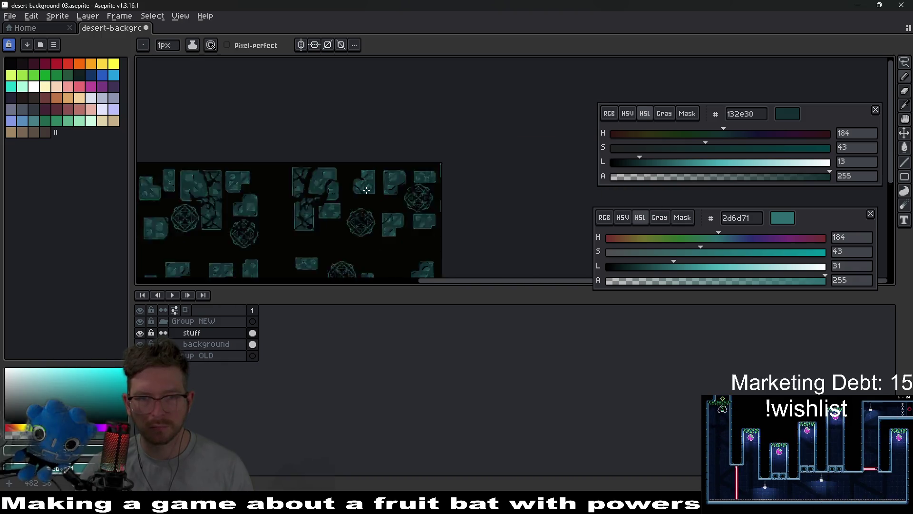
left_click_drag(351, 204, 406, 177)
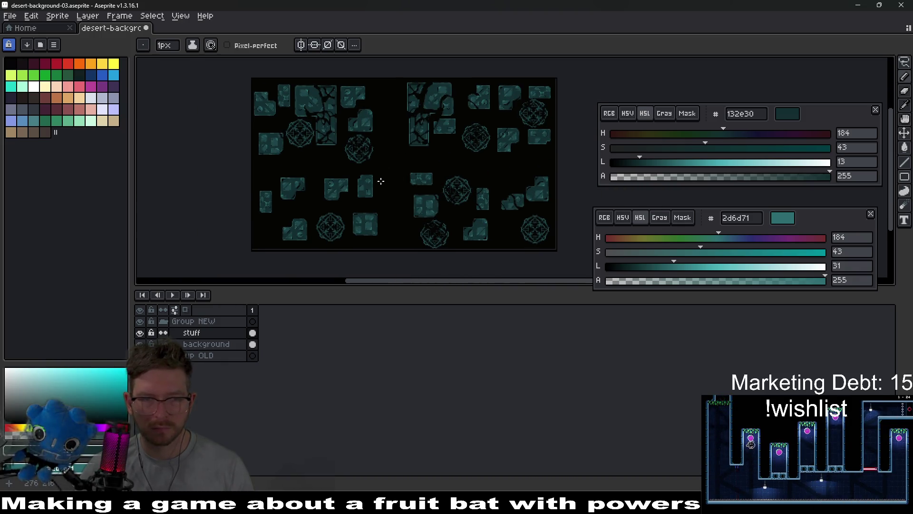
scroll(396, 192, "right", 2)
scroll(387, 194, "up", 1)
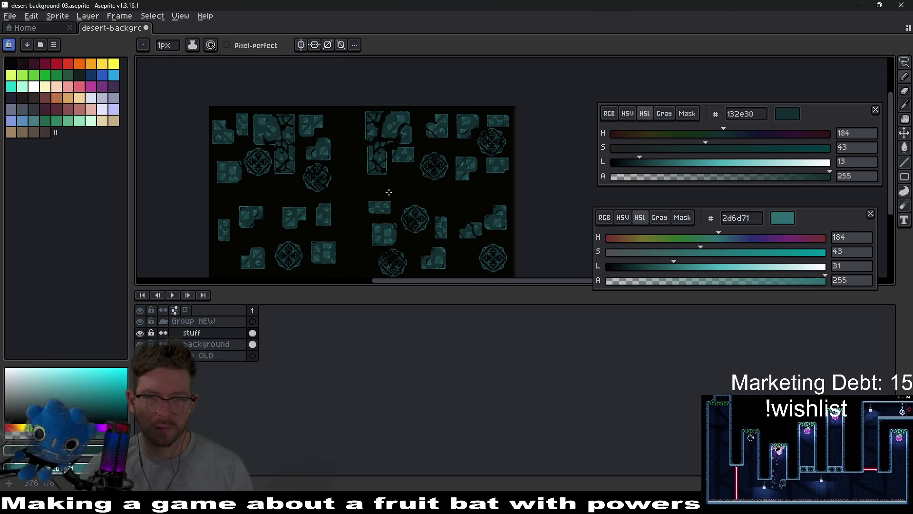
key("ctrl+s")
scroll(394, 164, "down", 1)
scroll(394, 164, "left", 1)
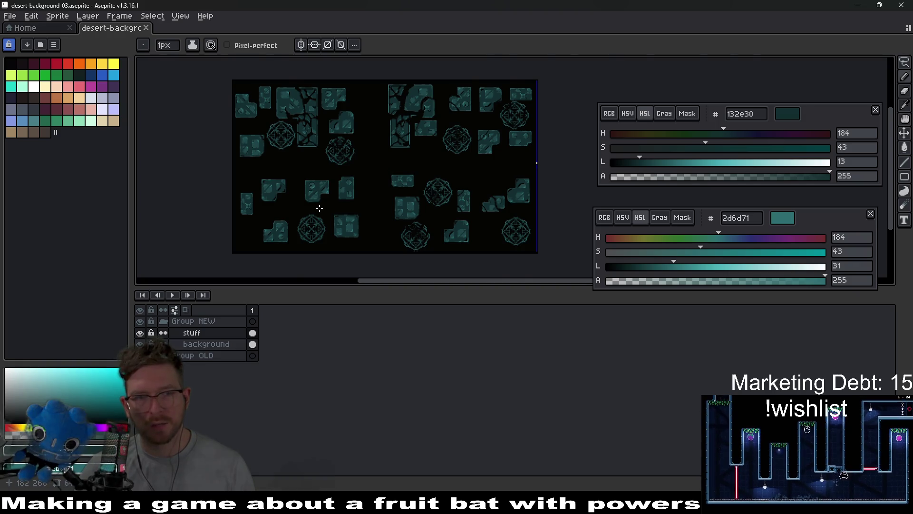
scroll(318, 206, "up", 2)
scroll(319, 207, "up", 2)
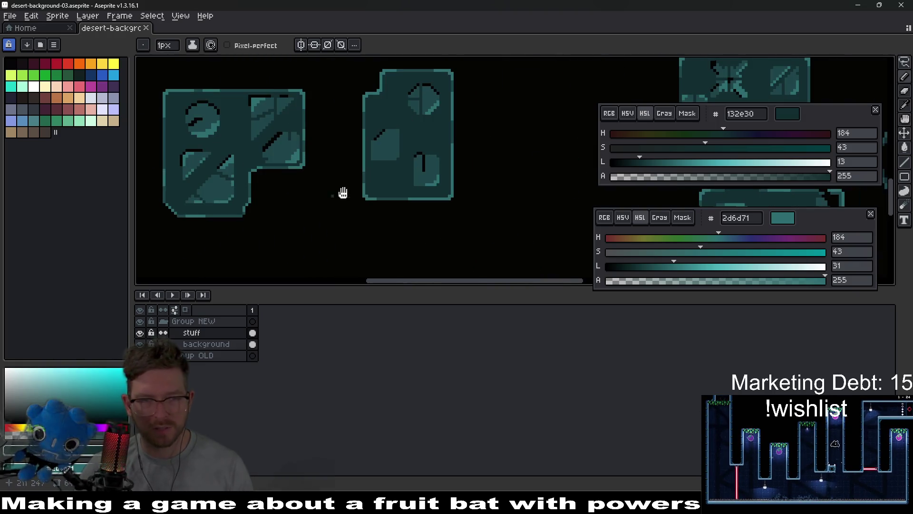
scroll(332, 197, "down", 2)
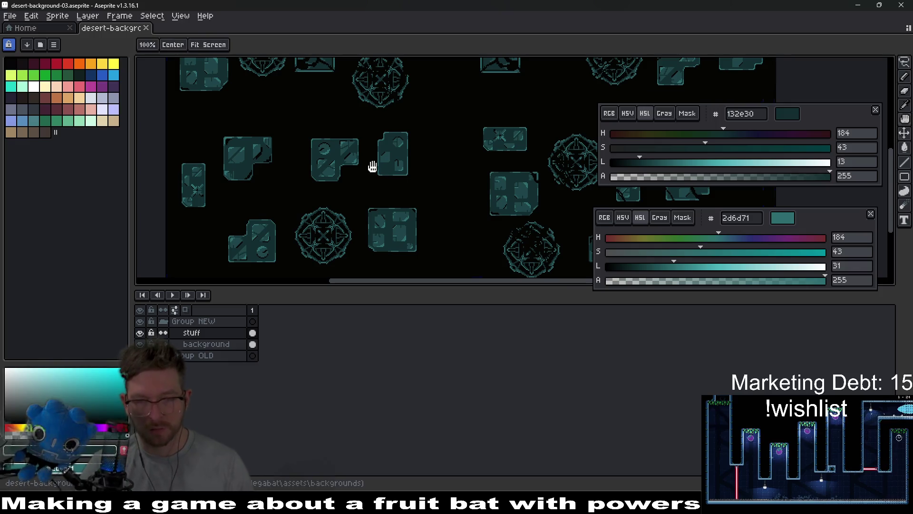
Darken the sheet with Hue/Saturation value -65 and export it as desert-background-03.png.
key("ctrl+u")
left_click(800, 186)
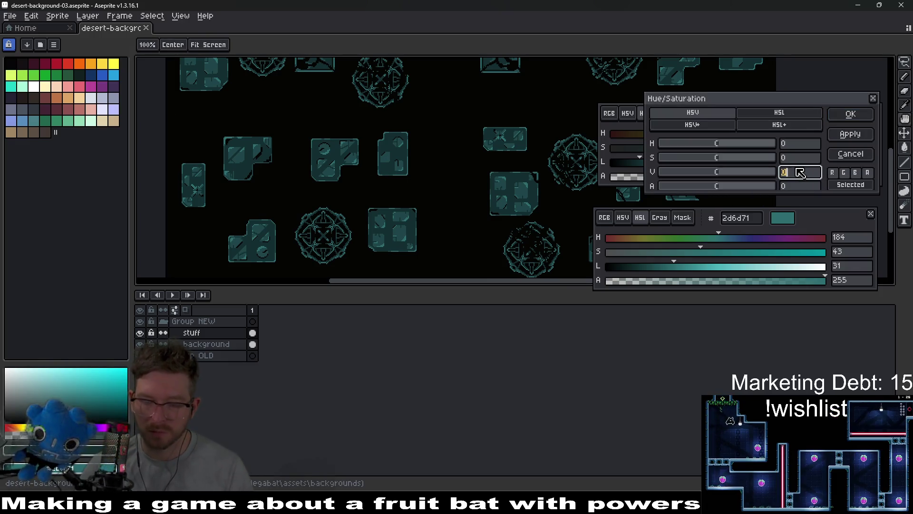
type("65")
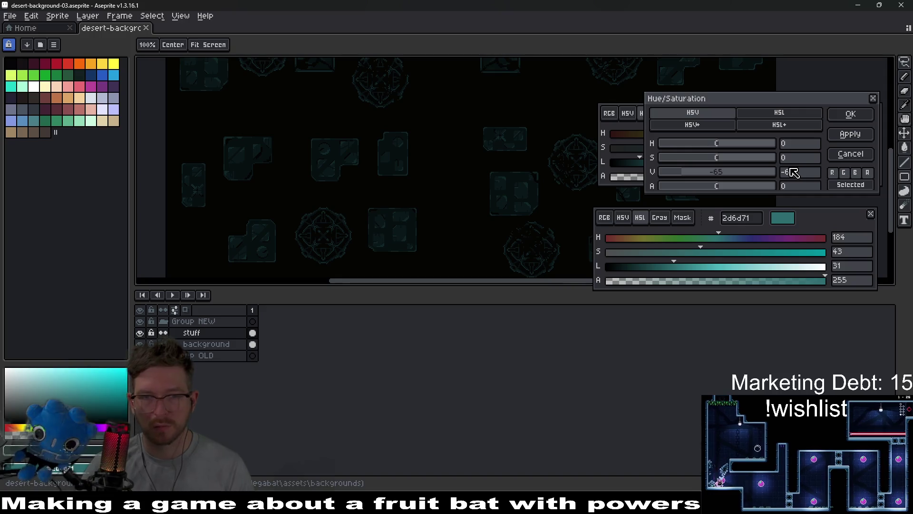
left_click(842, 115)
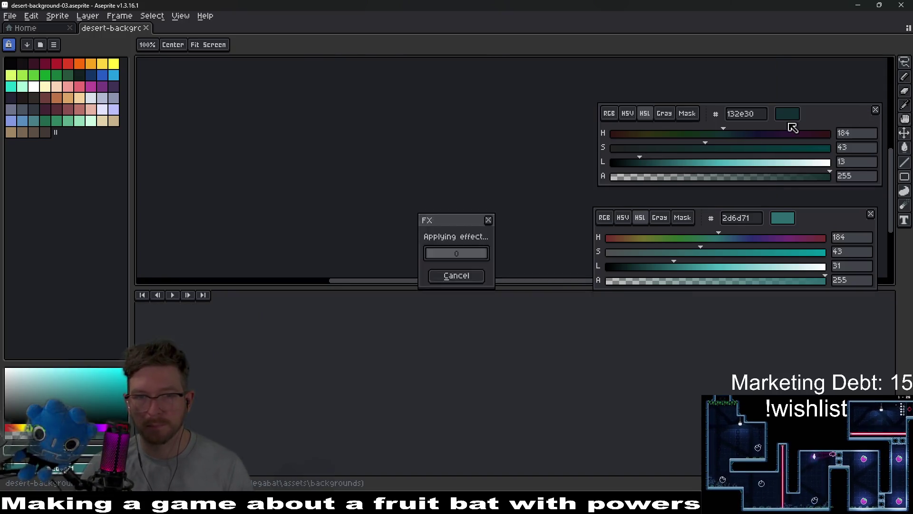
key("ctrl+shift+e")
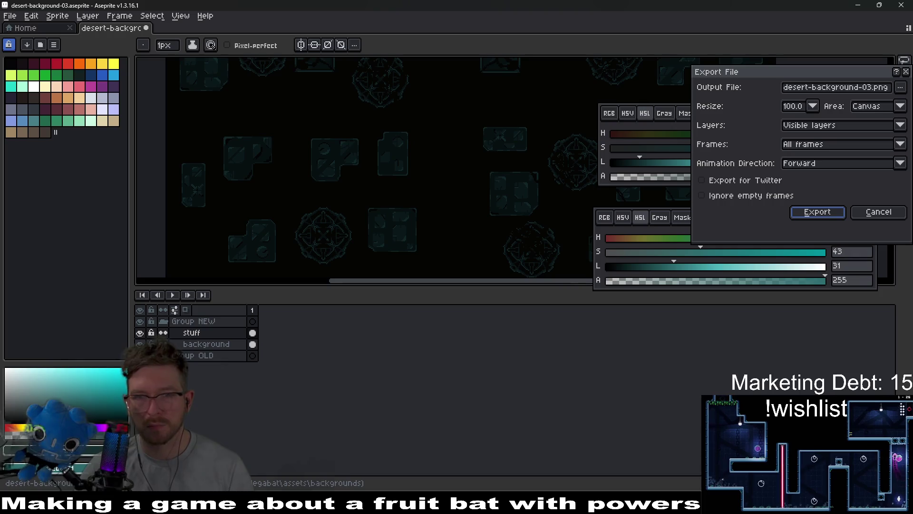
key("Return")
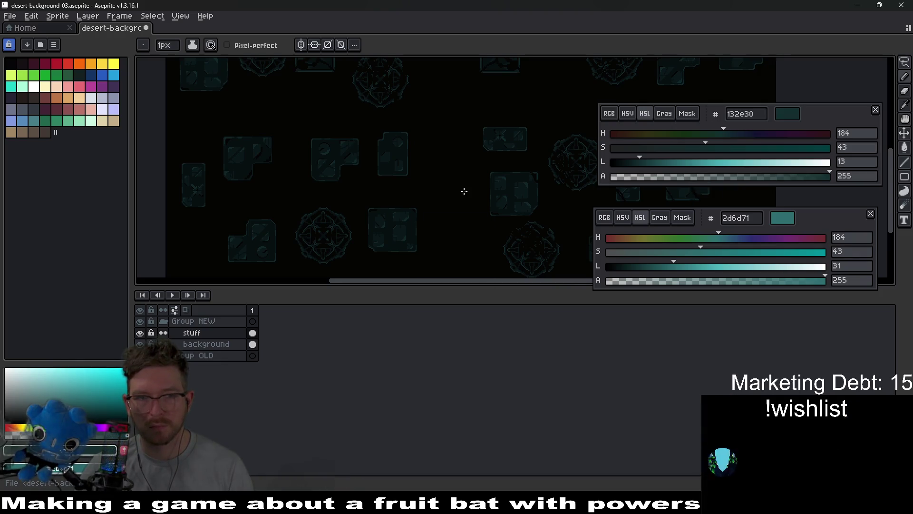
Undo the darkening and save the sheet as desert-background-04.aseprite.
key("ctrl")
key("ctrl+s")
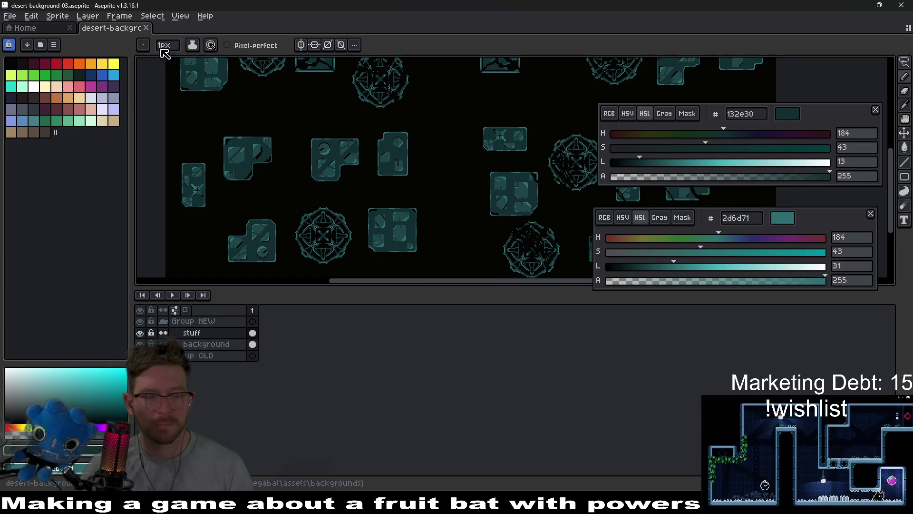
key("ctrl+shift+s")
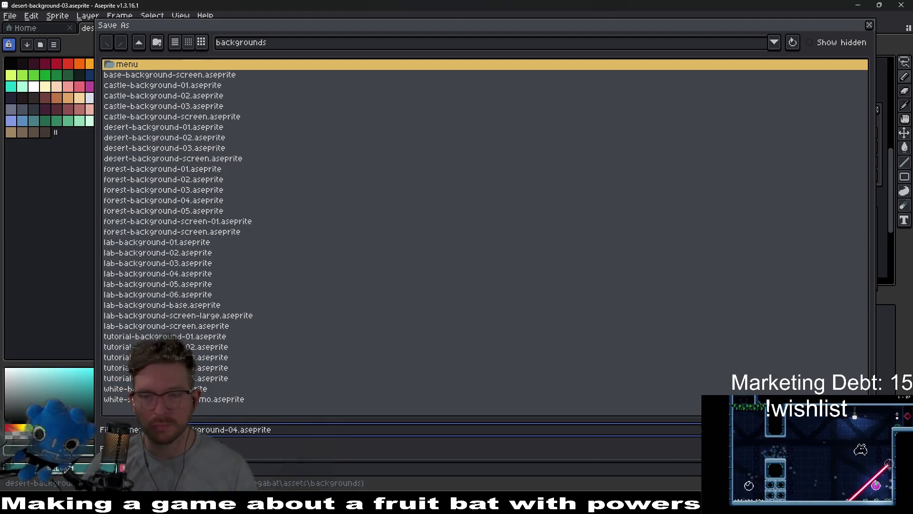
key("Return")
scroll(419, 200, "down", 3)
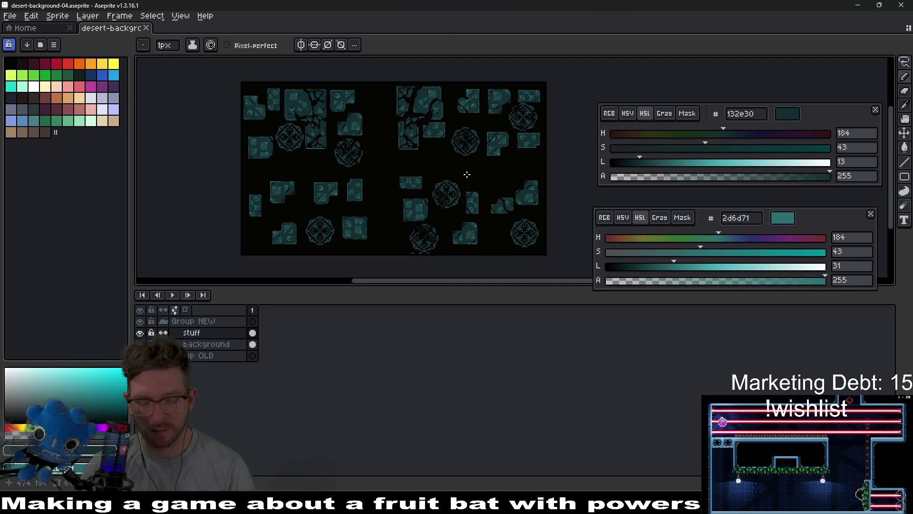
Select the whole sheet, flip it vertically, and deselect.
key("m")
left_click_drag(227, 90, 568, 271)
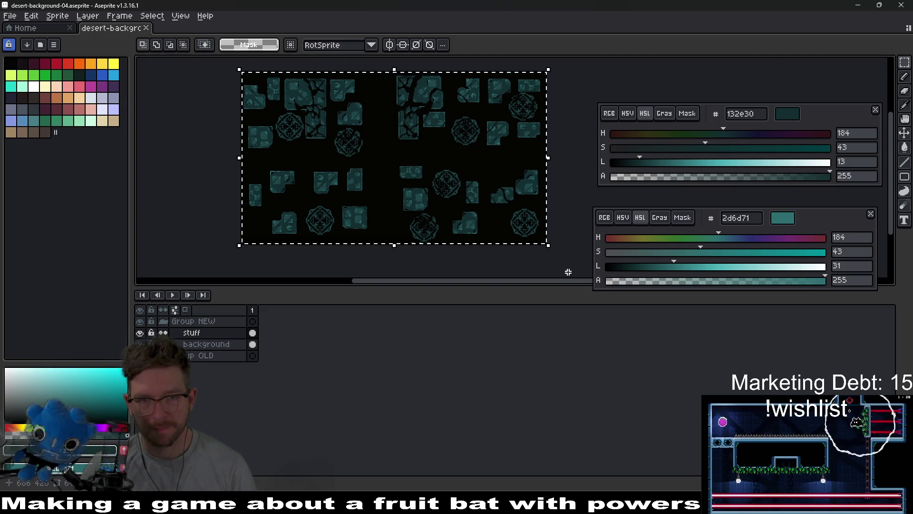
key("shift+v")
key("ctrl+d")
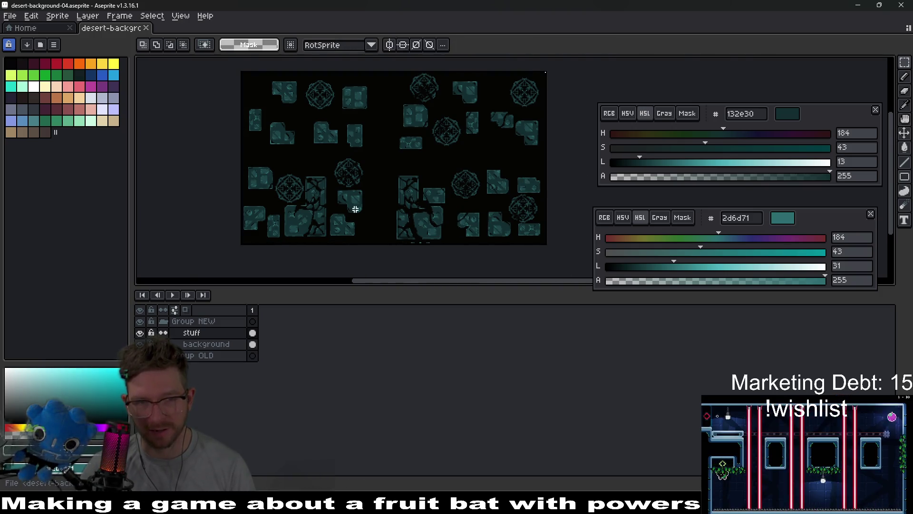
scroll(317, 218, "up", 1)
scroll(316, 147, "down", 1)
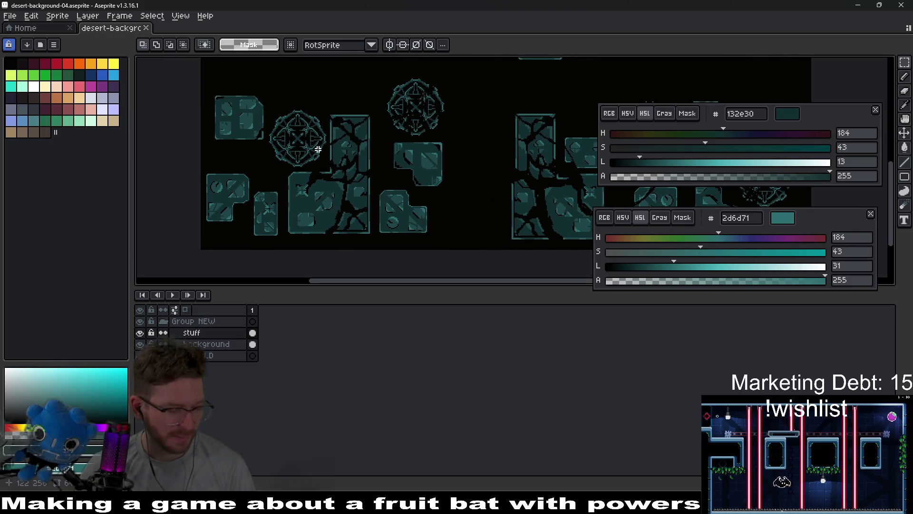
scroll(390, 172, "up", 1)
Enable vertical symmetry and shift the middle tile column about 42 px right.
left_click(390, 45)
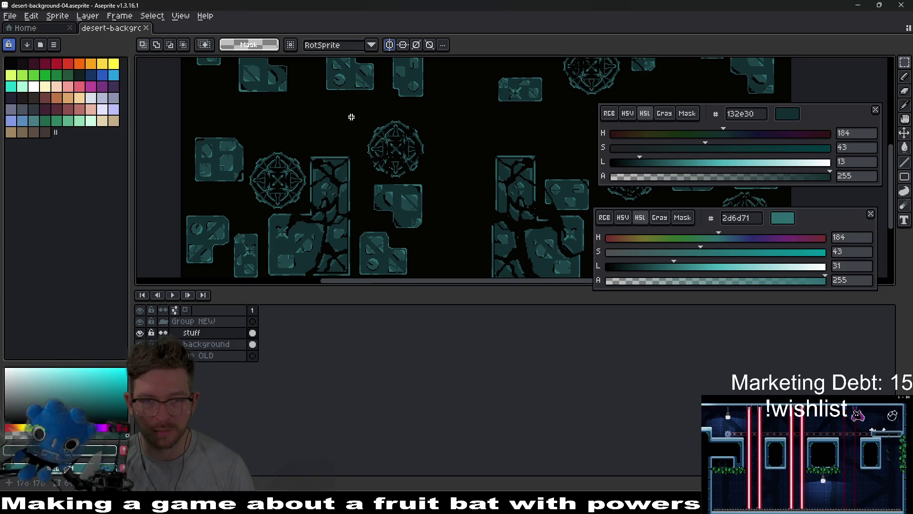
mouse_move(355, 116)
left_mouse_down()
mouse_move(416, 273)
mouse_move(442, 276)
left_mouse_up()
left_click_drag(400, 240, 420, 239)
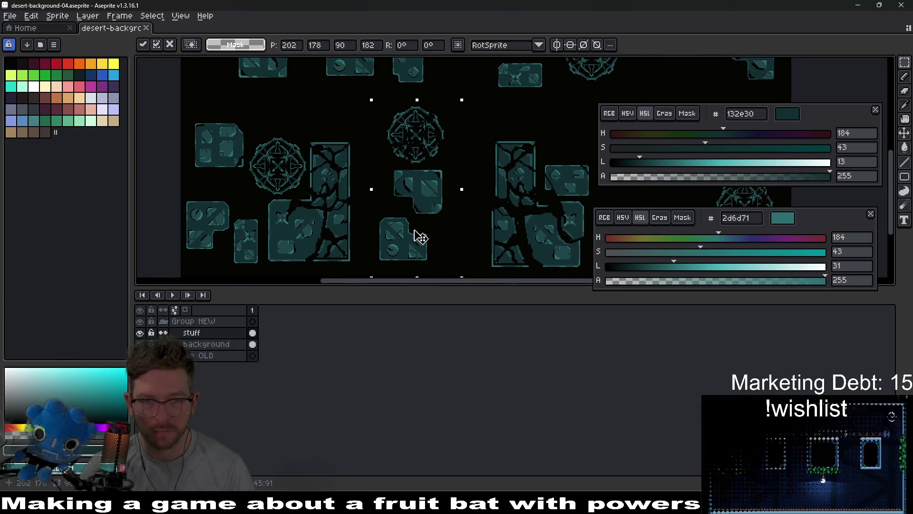
key("ctrl+d")
scroll(393, 167, "down", 2)
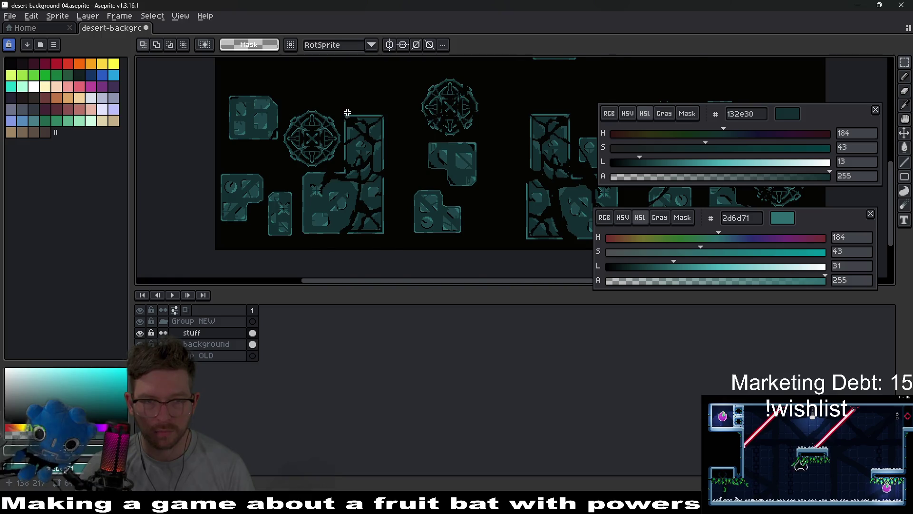
scroll(348, 112, "up", 2)
scroll(331, 107, "down", 1)
mouse_move(343, 118)
left_mouse_down()
mouse_move(444, 224)
mouse_move(453, 251)
left_mouse_up()
scroll(471, 229, "down", 1)
scroll(471, 230, "up", 1)
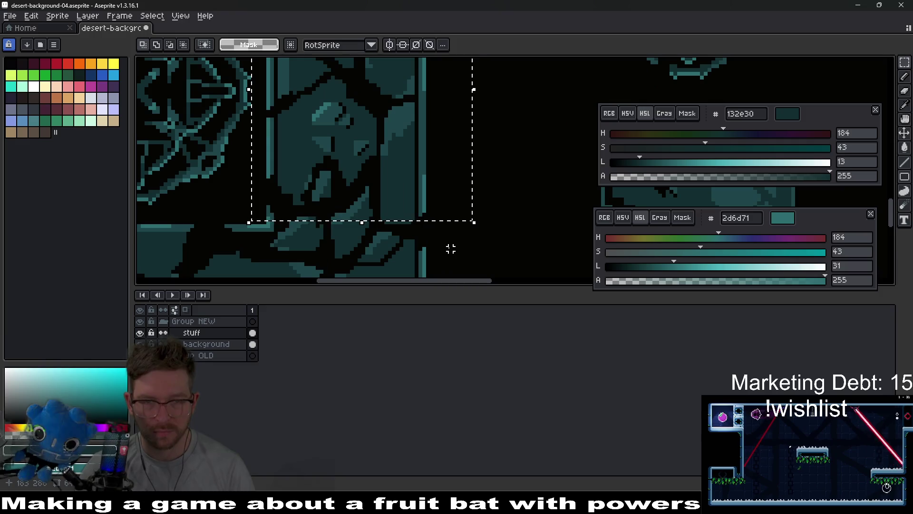
key("ctrl+d")
scroll(428, 195, "down", 2)
Lasso the cracked pillar block and nudge it up a few pixels.
left_click_drag(394, 184, 389, 208)
mouse_move(438, 250)
left_mouse_down()
mouse_move(414, 250)
mouse_move(389, 212)
mouse_move(319, 225)
left_mouse_up()
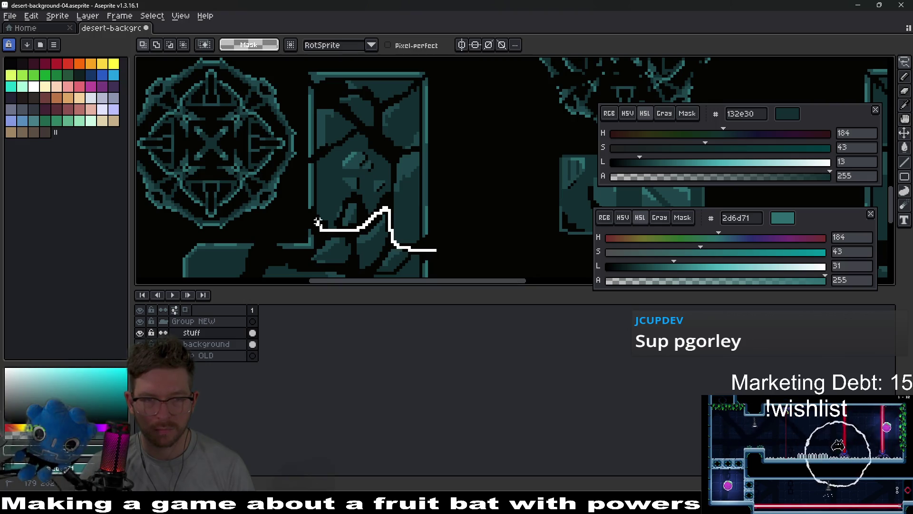
left_click_drag(303, 68, 395, 61)
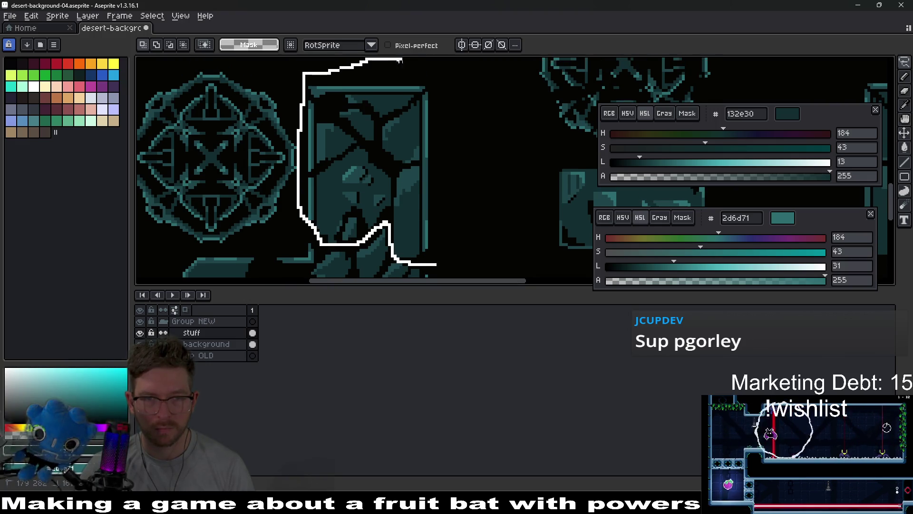
left_click_drag(466, 214, 436, 264)
key("Up")
key("Up")
key("Up")
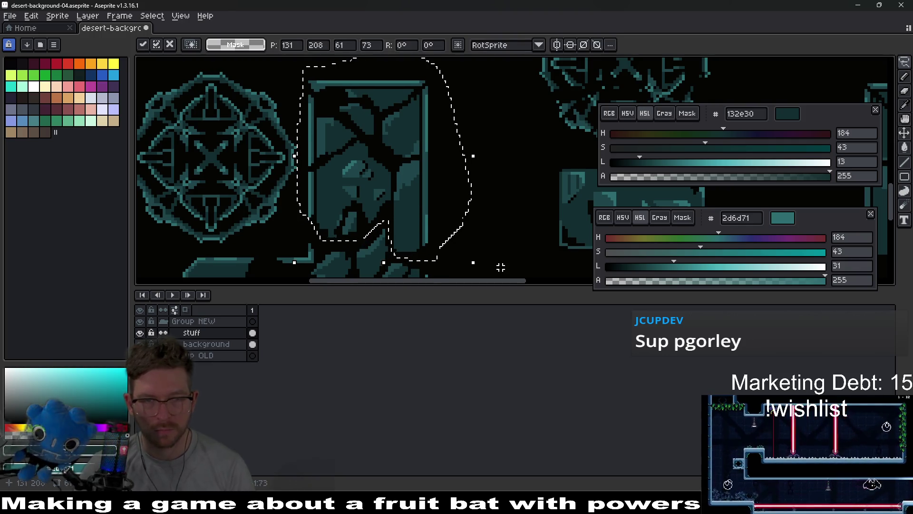
key("ctrl+d")
scroll(510, 234, "up", 3)
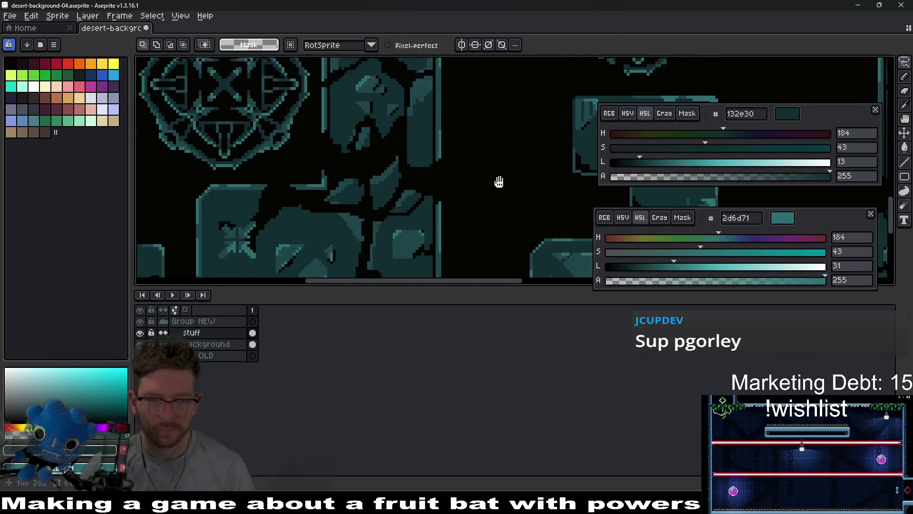
scroll(484, 168, "down", 1)
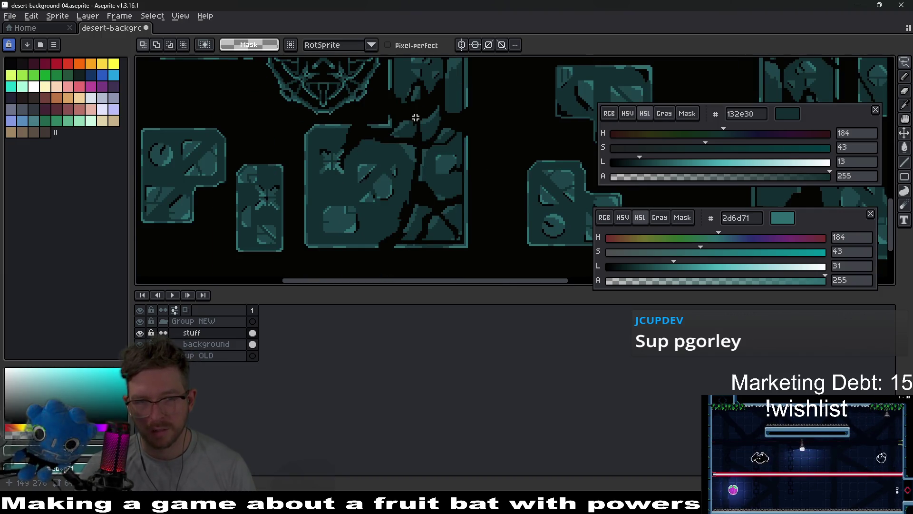
Outline the large cracked block and nudge it left a few pixels.
left_click_drag(417, 118, 410, 209)
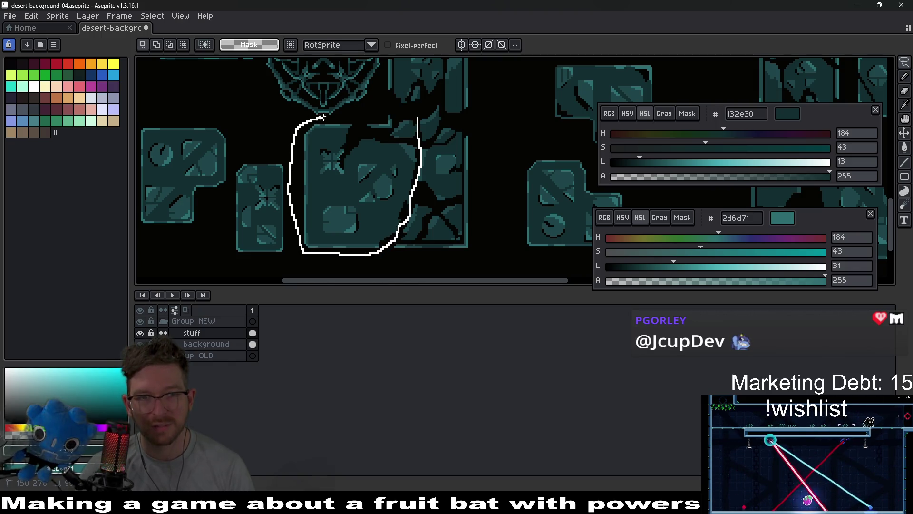
left_click_drag(418, 113, 418, 113)
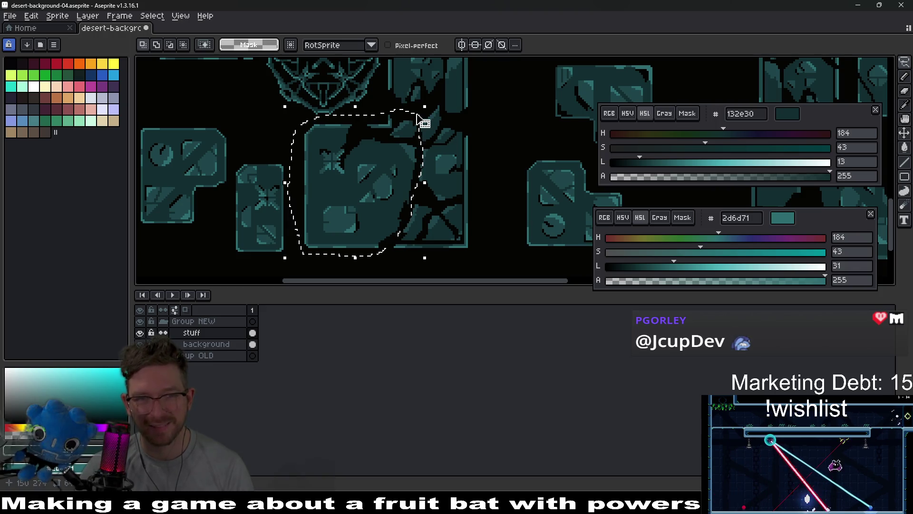
key("Left")
key("Left")
key("Left")
key("ctrl+d")
scroll(475, 219, "up", 3)
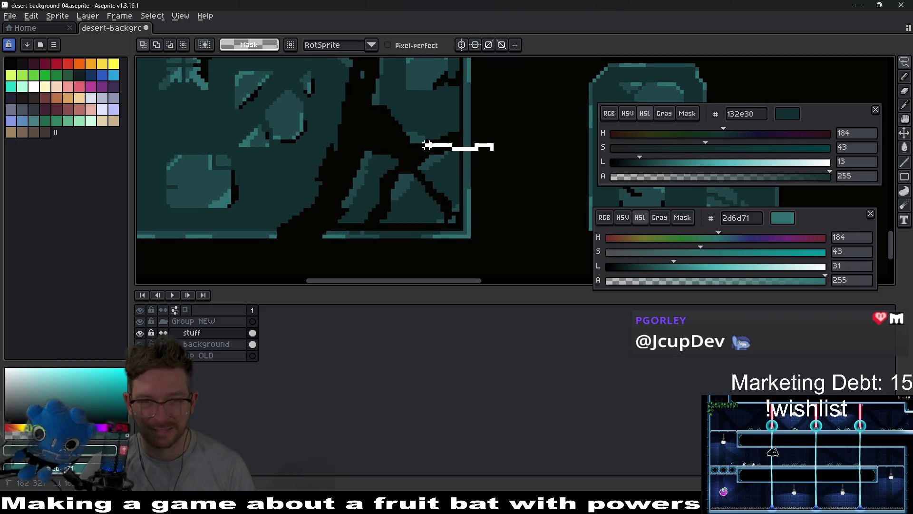
Nudge the small lower piece down, then pencil a dark crack across the large block.
mouse_move(320, 224)
left_mouse_down()
mouse_move(454, 257)
mouse_move(500, 153)
mouse_move(482, 182)
left_mouse_up()
scroll(504, 160, "down", 4)
key("Down")
key("Down")
key("Down")
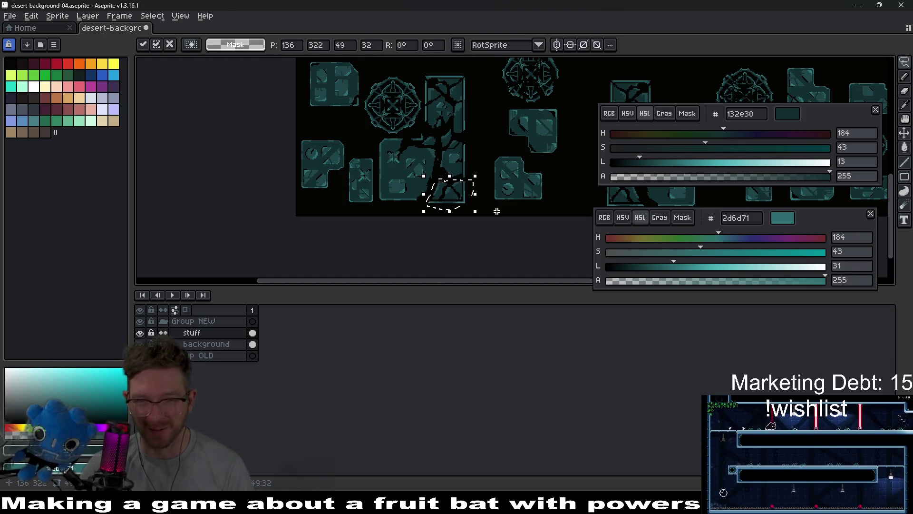
key("ctrl+d")
scroll(371, 179, "up", 4)
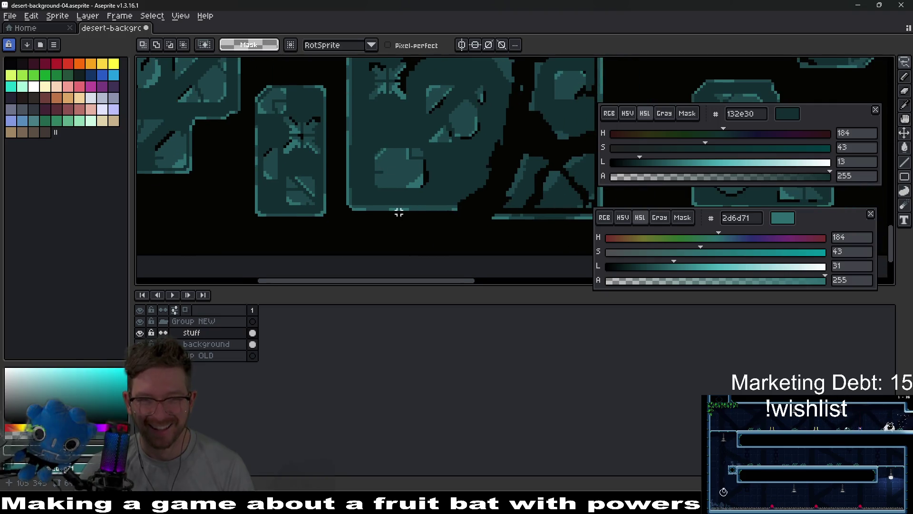
key("b")
mouse_move(380, 206)
left_mouse_down()
mouse_move(342, 152)
mouse_move(379, 195)
left_mouse_up()
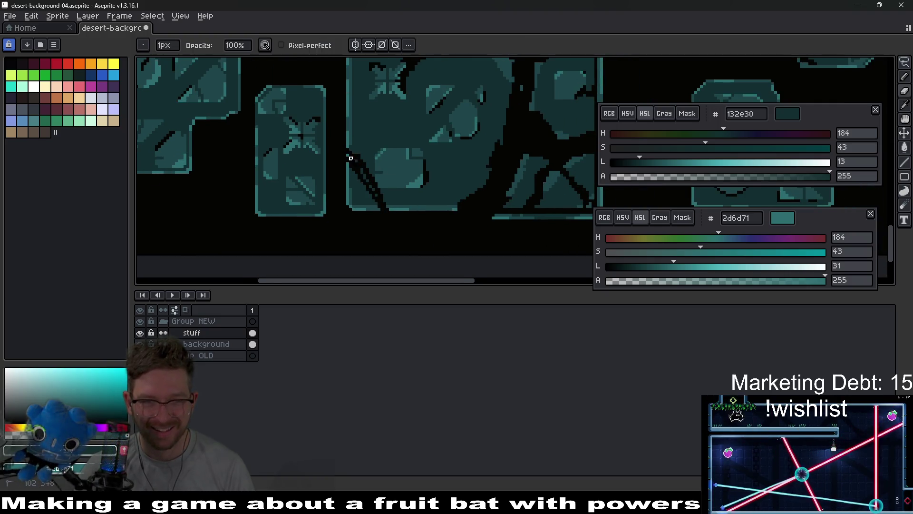
Eyedrop the block's mid-teal and undo the last pencil stroke on the new crack.
scroll(371, 192, "down", 3)
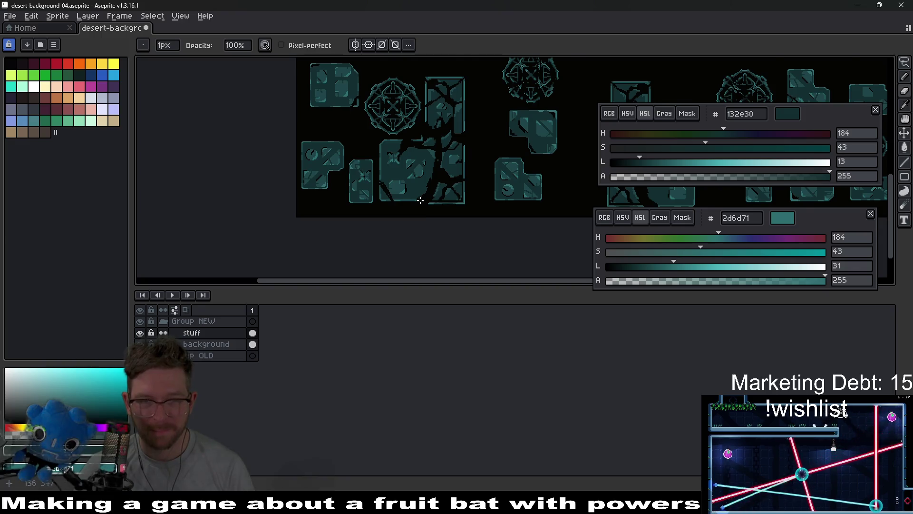
scroll(427, 204, "up", 4)
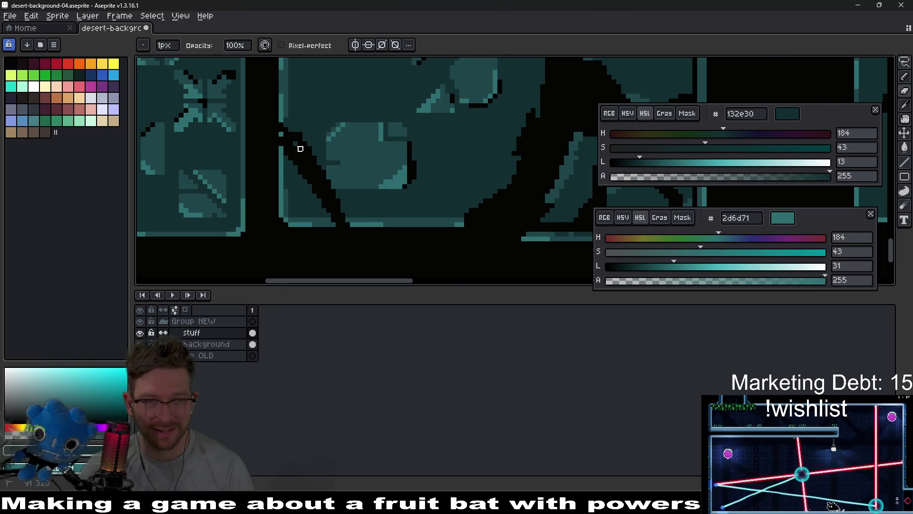
scroll(300, 158, "up", 1)
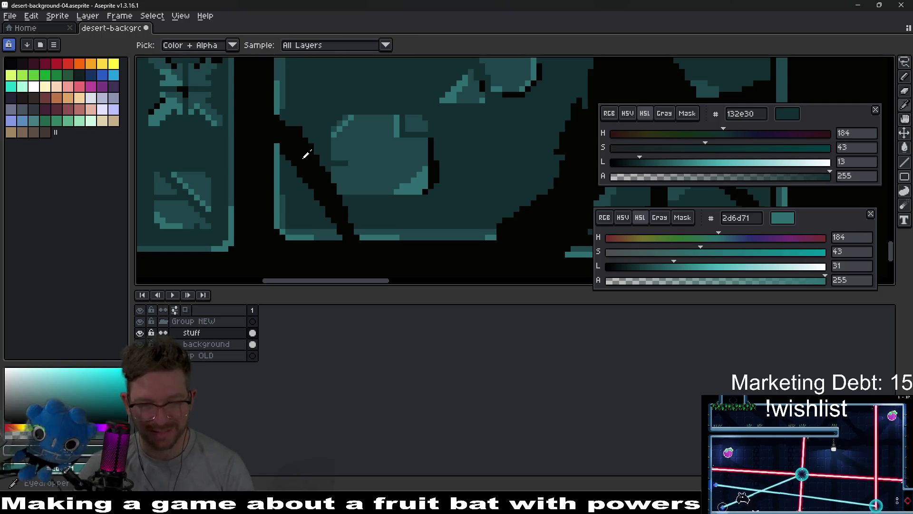
left_click(312, 205, "alt")
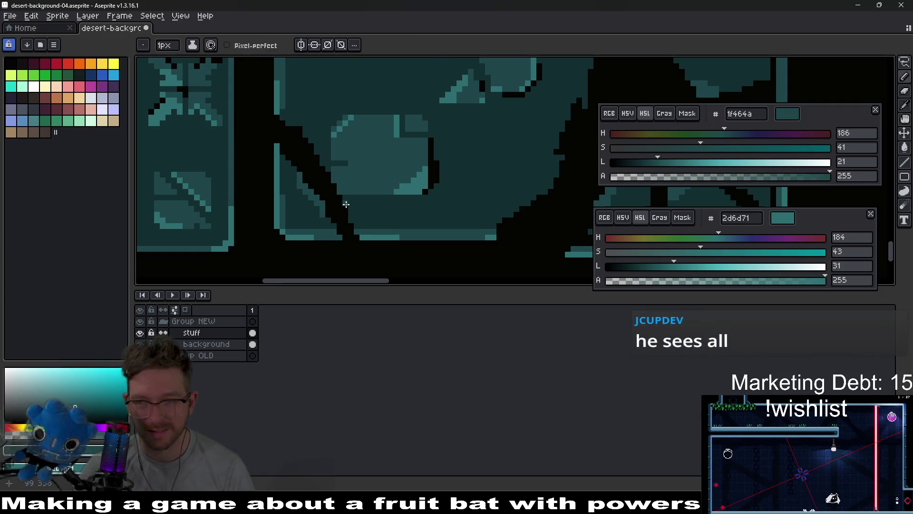
scroll(371, 207, "down", 3)
scroll(450, 210, "down", 1)
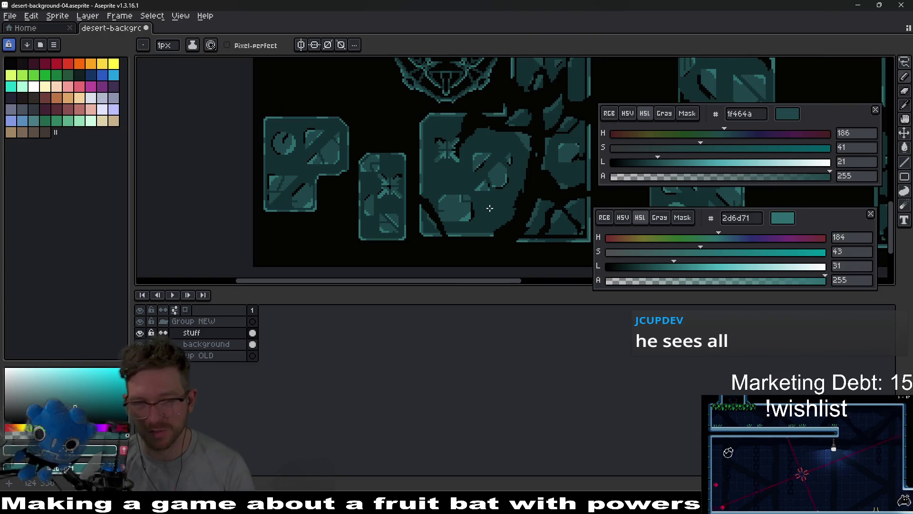
scroll(445, 162, "up", 1)
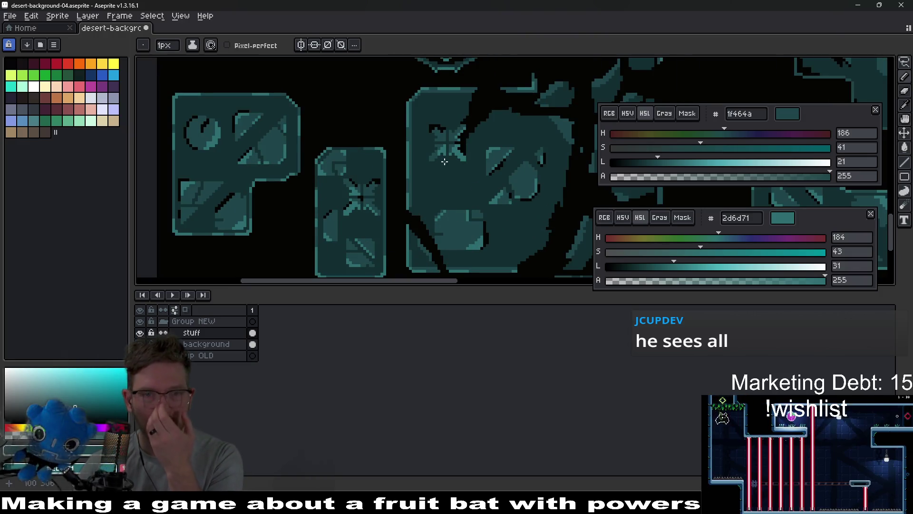
key("ctrl+z")
Zoom over the cracked teal block with the Eraser ready.
scroll(443, 173, "down", 3)
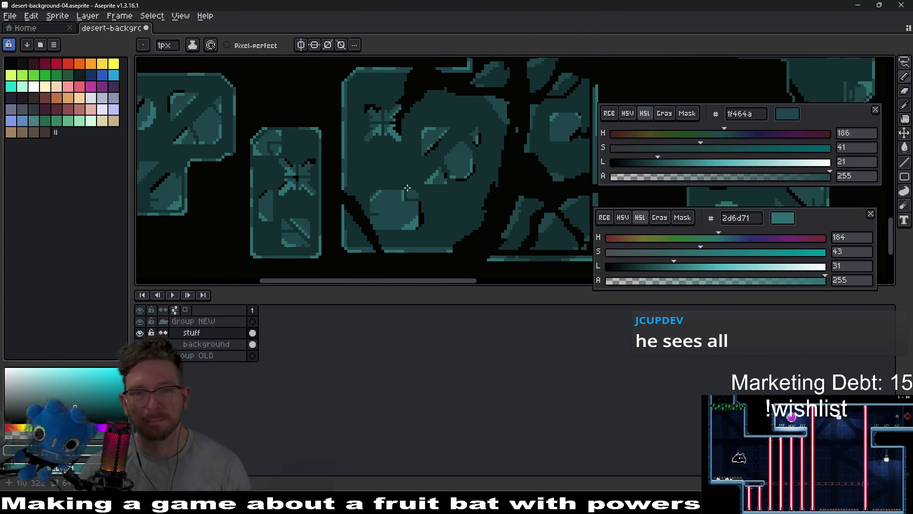
scroll(432, 191, "up", 3)
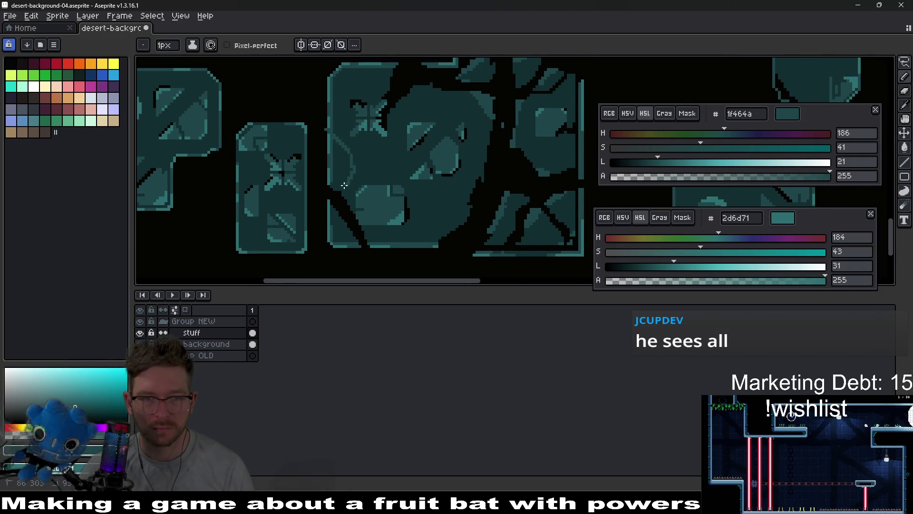
key("e")
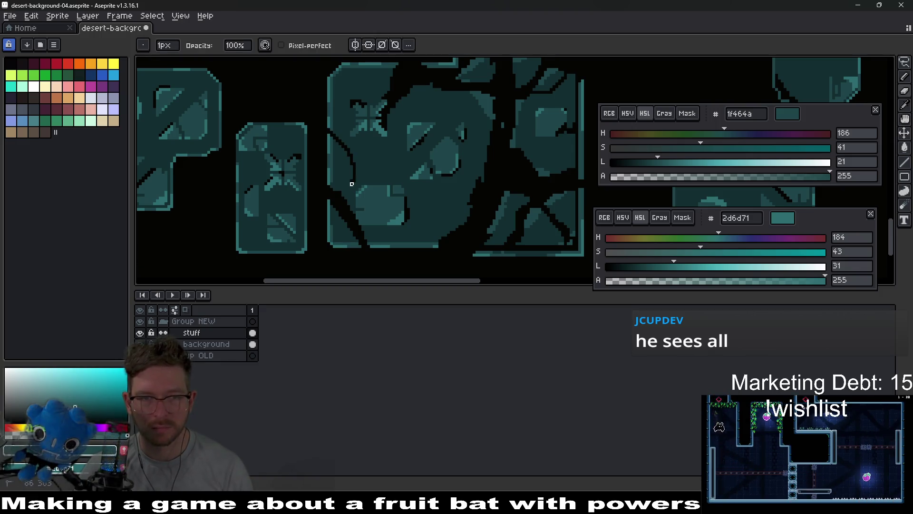
scroll(355, 181, "up", 2)
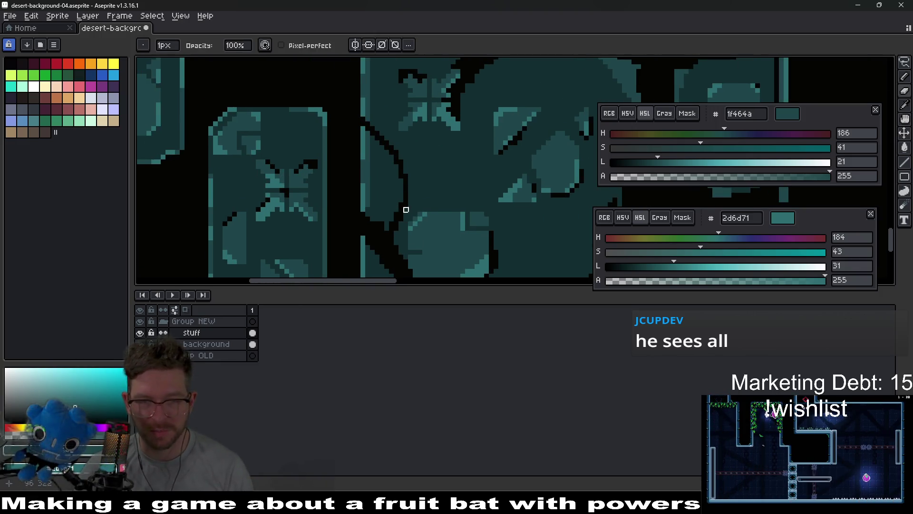
scroll(396, 176, "down", 3)
scroll(434, 193, "up", 2)
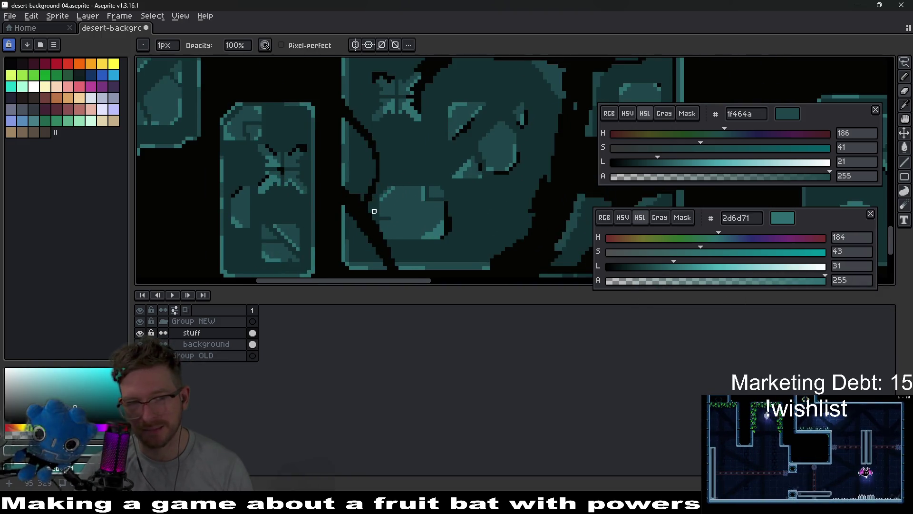
scroll(374, 211, "up", 1)
scroll(384, 191, "down", 1)
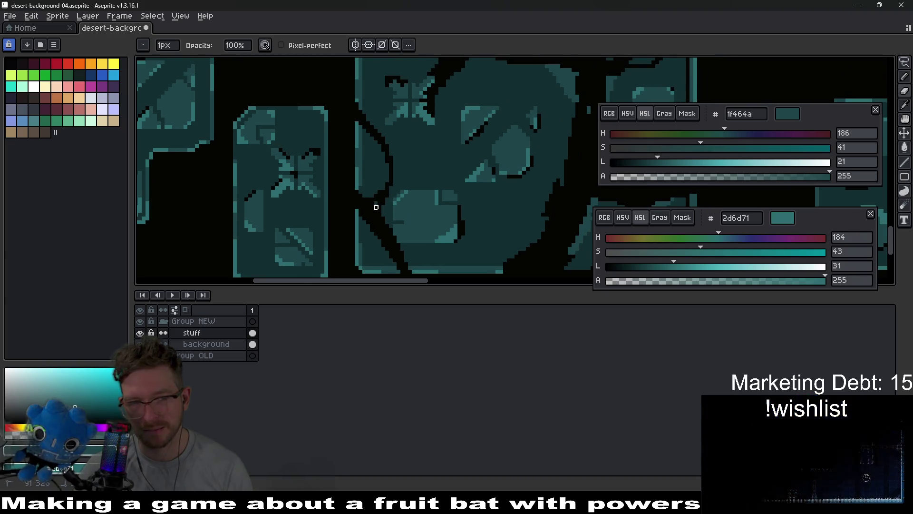
scroll(375, 199, "down", 2)
scroll(404, 194, "up", 1)
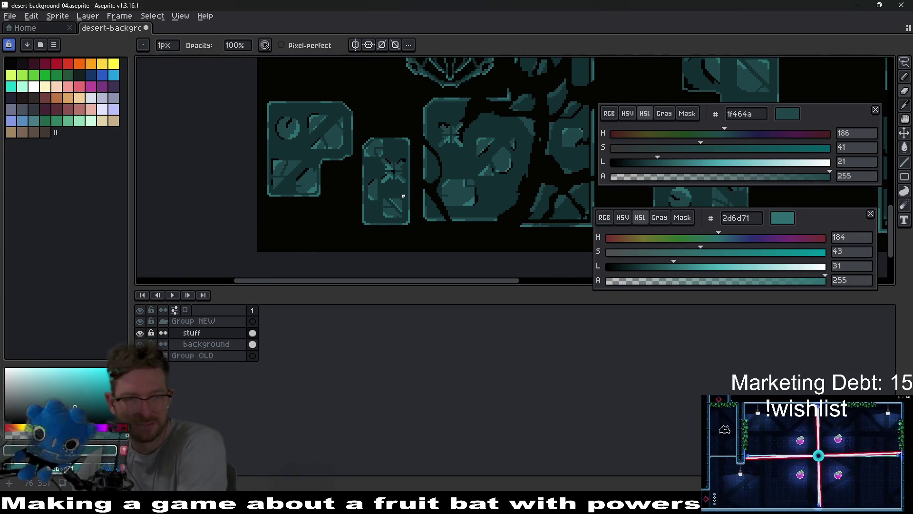
scroll(403, 194, "down", 2)
scroll(394, 178, "up", 2)
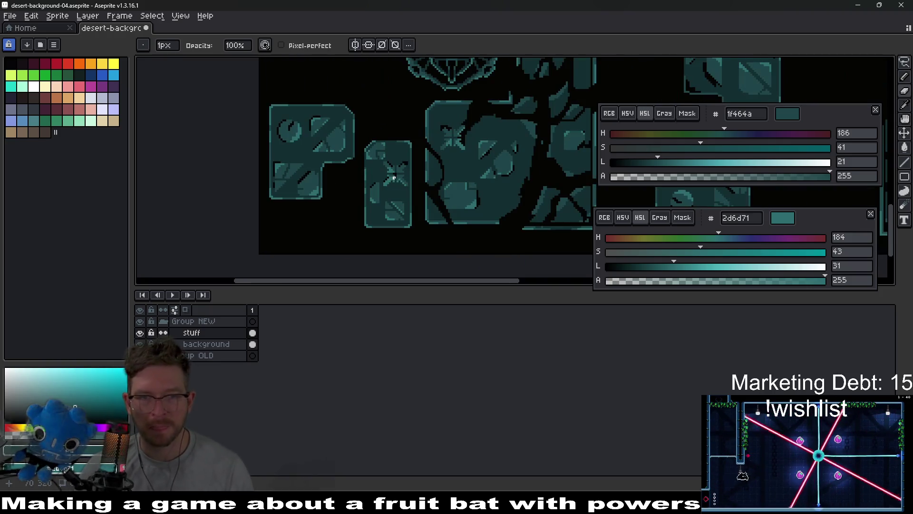
Nudge the right piece of the cracked tile down-right and set it in place.
mouse_move(416, 140)
left_mouse_down()
mouse_move(361, 161)
mouse_move(379, 157)
left_mouse_up()
scroll(376, 152, "down", 2)
scroll(380, 158, "up", 2)
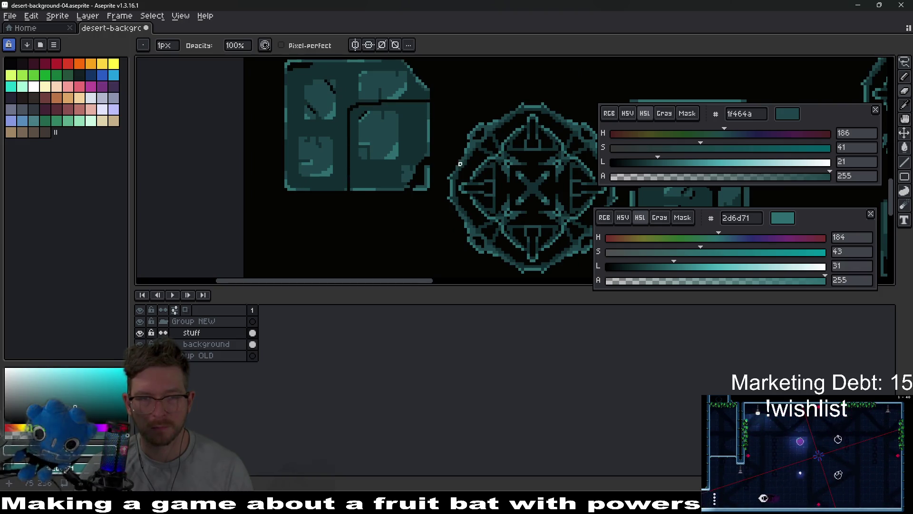
key("m")
left_click_drag(435, 201, 347, 100)
key("Down")
key("Down")
key("Down")
key("Right")
key("Right")
key("Right")
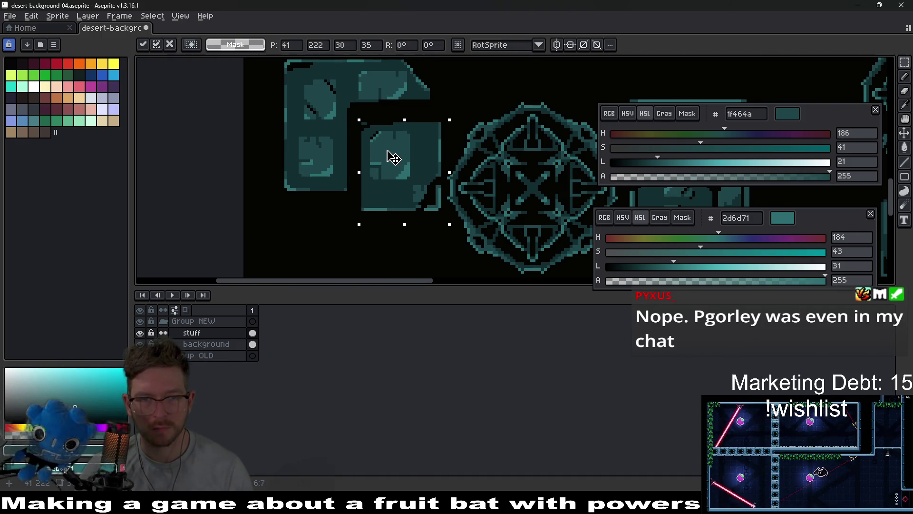
key("Left")
key("Left")
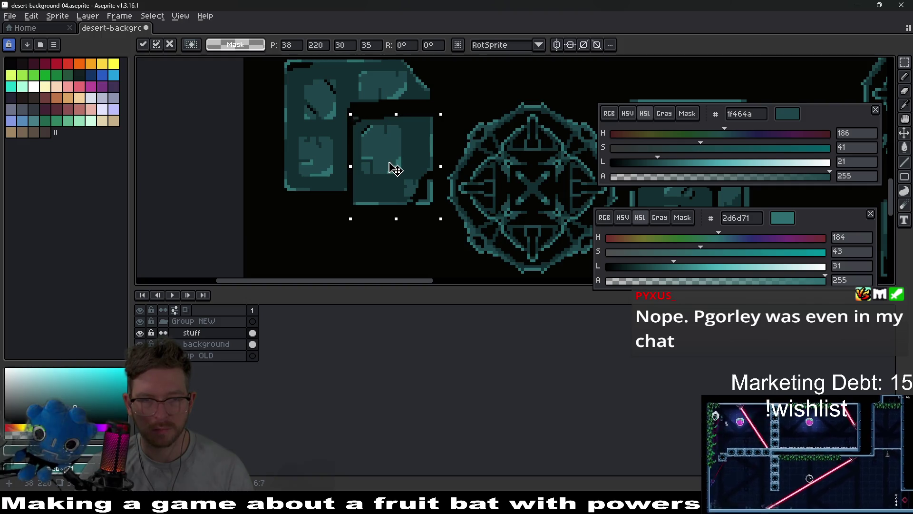
key("ctrl+d")
scroll(346, 198, "left", 1)
Select the lower-left stone block and move it to a new spot.
key("e")
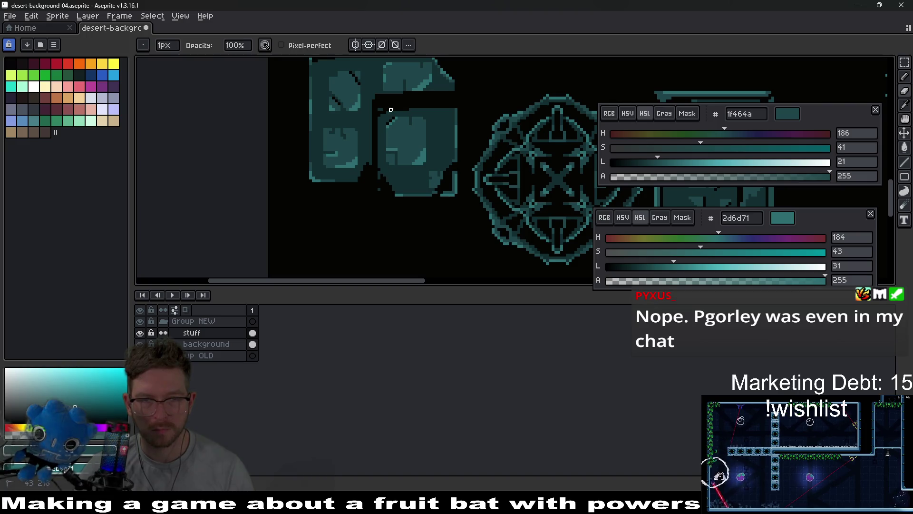
scroll(375, 166, "up", 1)
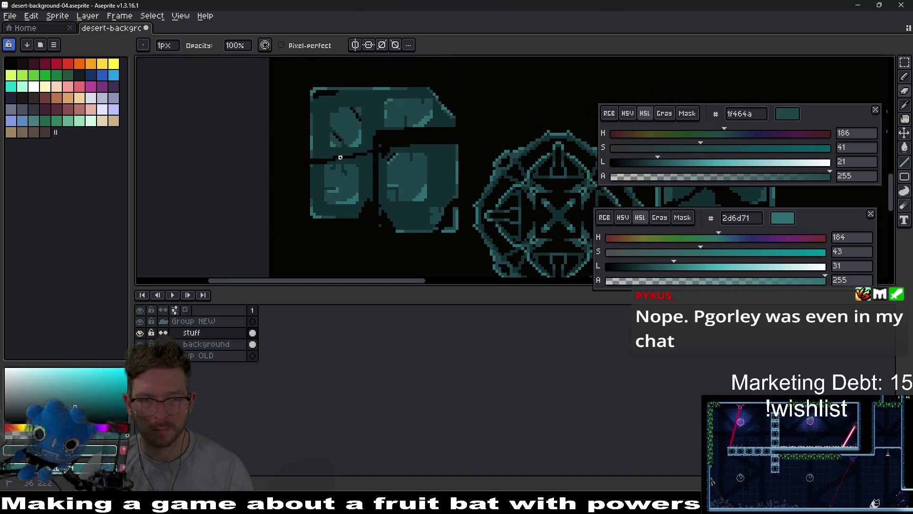
scroll(352, 157, "down", 3)
scroll(319, 183, "up", 3)
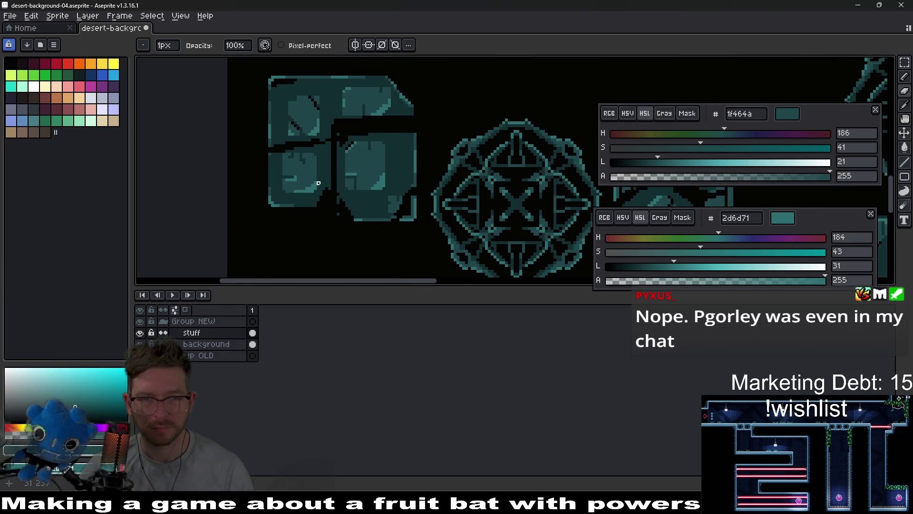
scroll(319, 183, "left", 1)
key("m")
mouse_move(372, 215)
left_mouse_down()
mouse_move(343, 142)
mouse_move(287, 138)
left_mouse_up()
left_click_drag(327, 178, 330, 181)
left_click(381, 194)
Reselect the lower-left block and drop it closer to its neighbour.
scroll(367, 143, "up", 1)
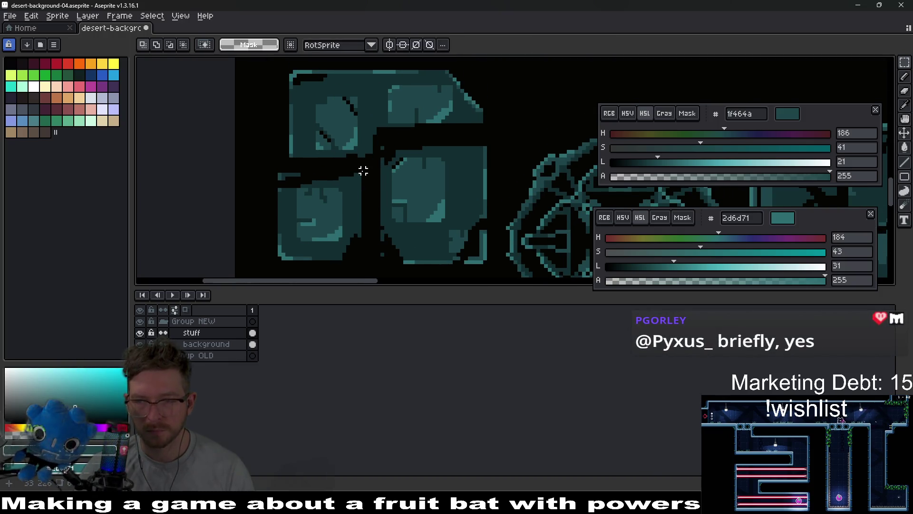
left_click_drag(367, 170, 385, 138)
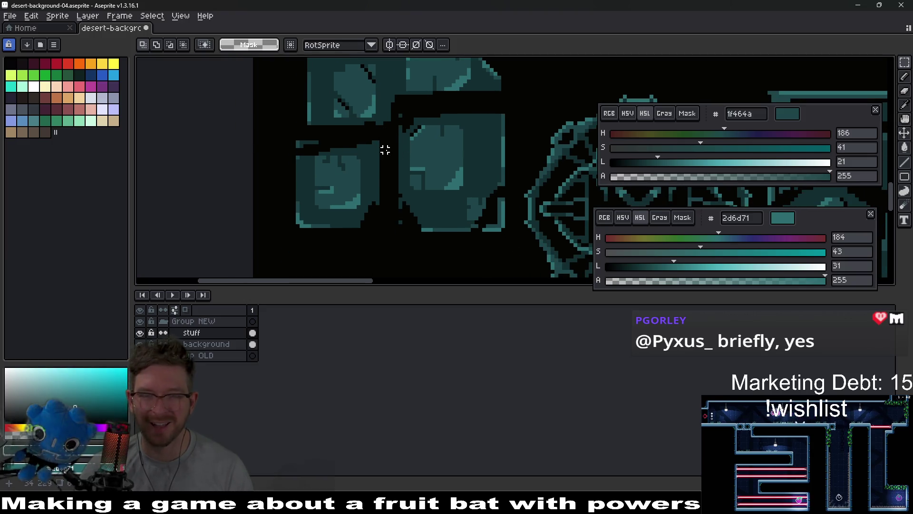
left_click_drag(384, 148, 378, 176)
mouse_move(281, 165)
left_mouse_down()
mouse_move(289, 189)
mouse_move(388, 268)
mouse_move(398, 261)
left_mouse_up()
left_click(413, 178)
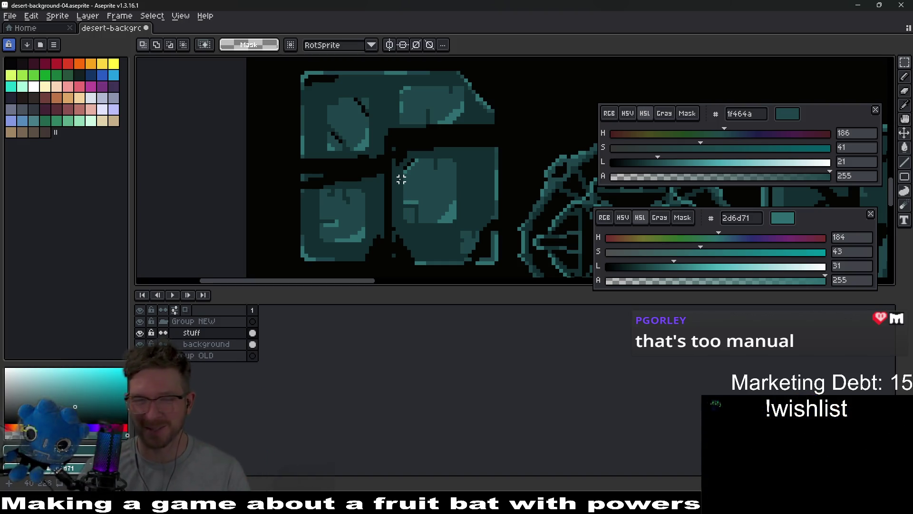
mouse_move(405, 138)
left_mouse_down()
mouse_move(404, 155)
mouse_move(452, 144)
mouse_move(358, 115)
left_mouse_up()
scroll(363, 97, "down", 3)
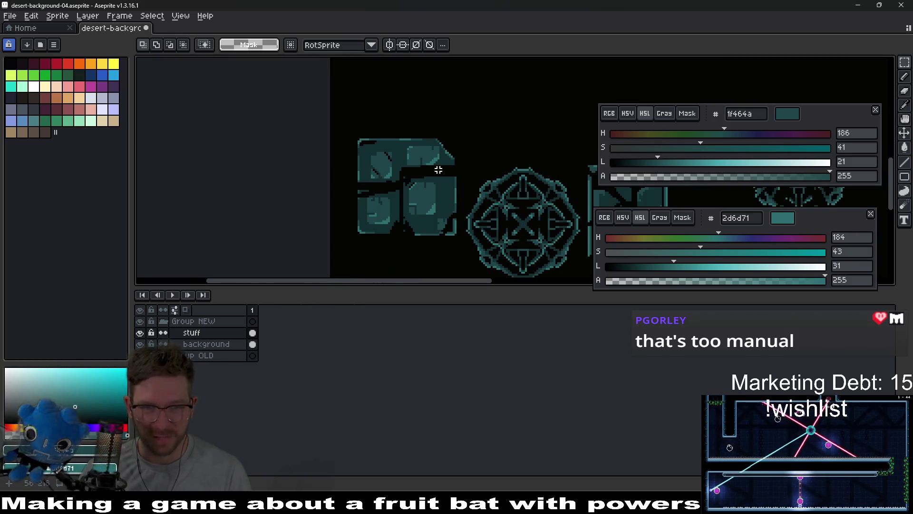
scroll(419, 183, "up", 5)
scroll(420, 183, "down", 2)
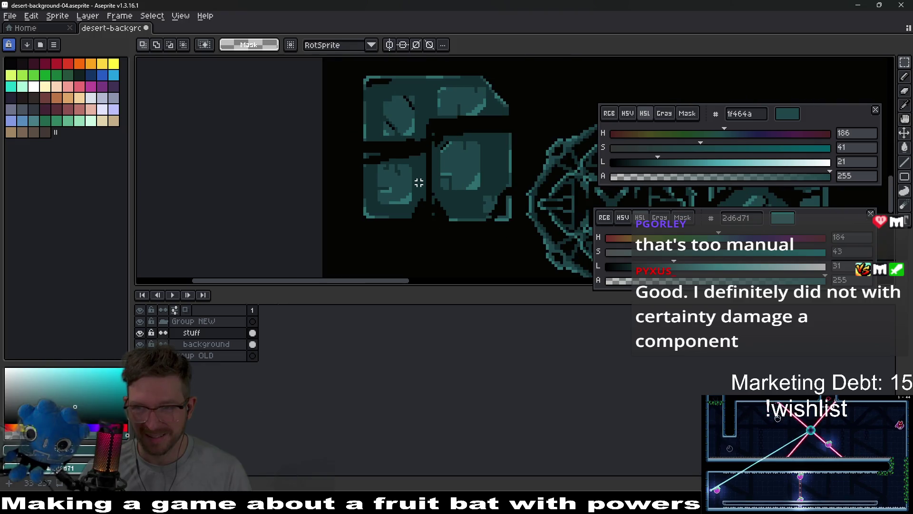
scroll(420, 184, "up", 1)
scroll(432, 184, "down", 2)
scroll(404, 169, "up", 1)
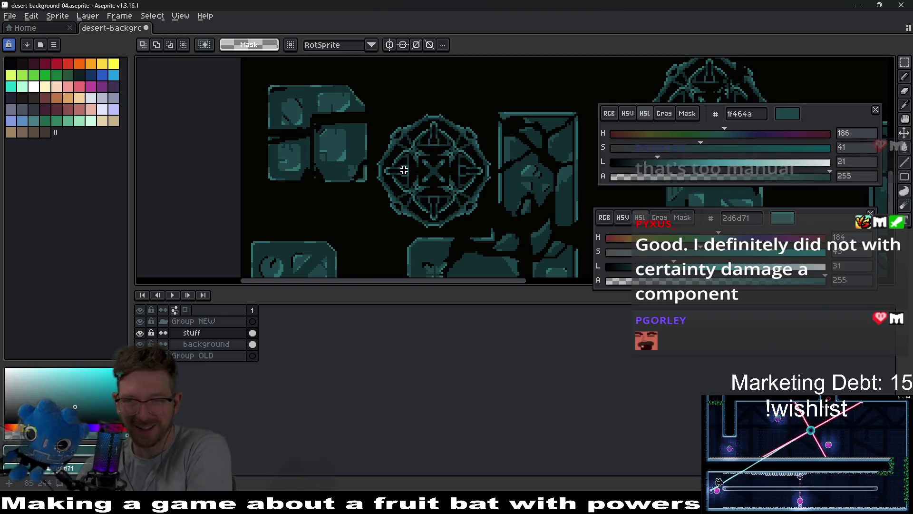
scroll(417, 171, "down", 3)
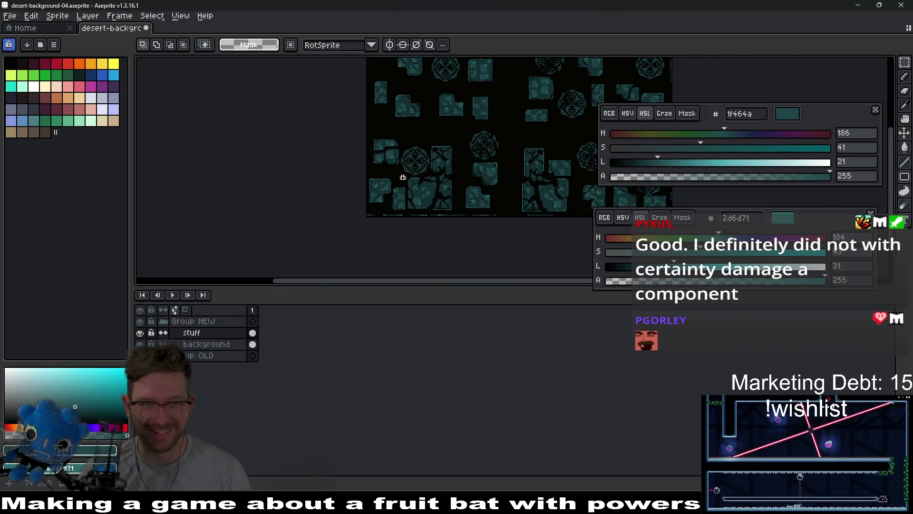
Select the L-shaped stone tile and move it upward.
scroll(404, 173, "up", 4)
left_click_drag(398, 205, 420, 166)
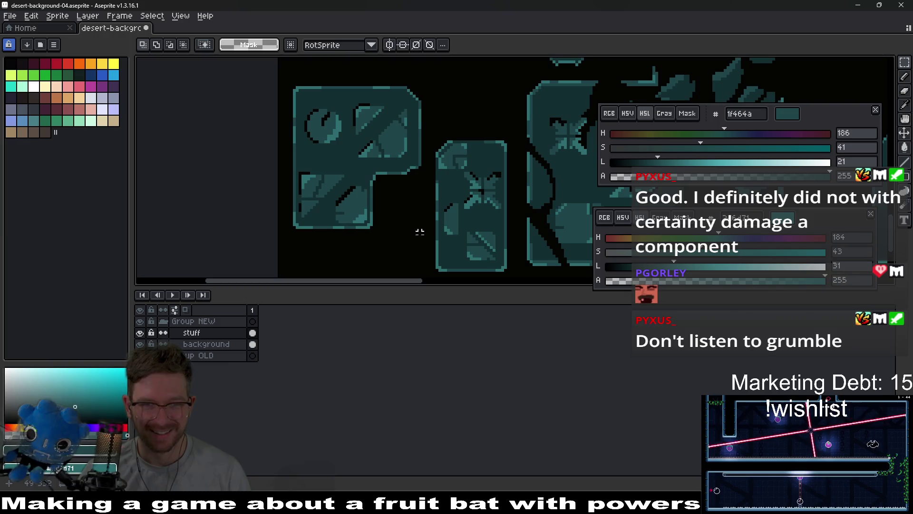
mouse_move(426, 245)
left_mouse_down()
mouse_move(322, 73)
mouse_move(277, 69)
left_mouse_up()
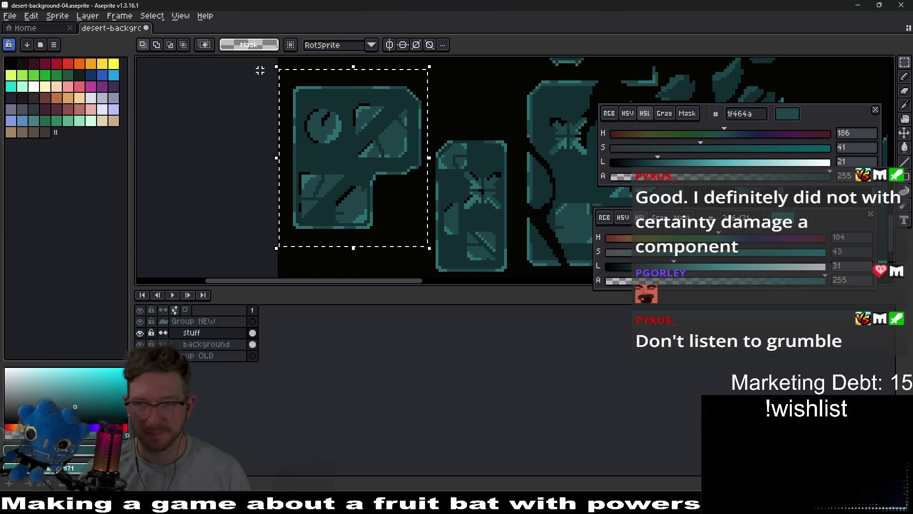
left_click_drag(387, 108, 384, 116)
scroll(384, 116, "down", 2)
left_click_drag(314, 181, 323, 123)
scroll(348, 137, "down", 2)
left_click(366, 138)
scroll(366, 138, "up", 2)
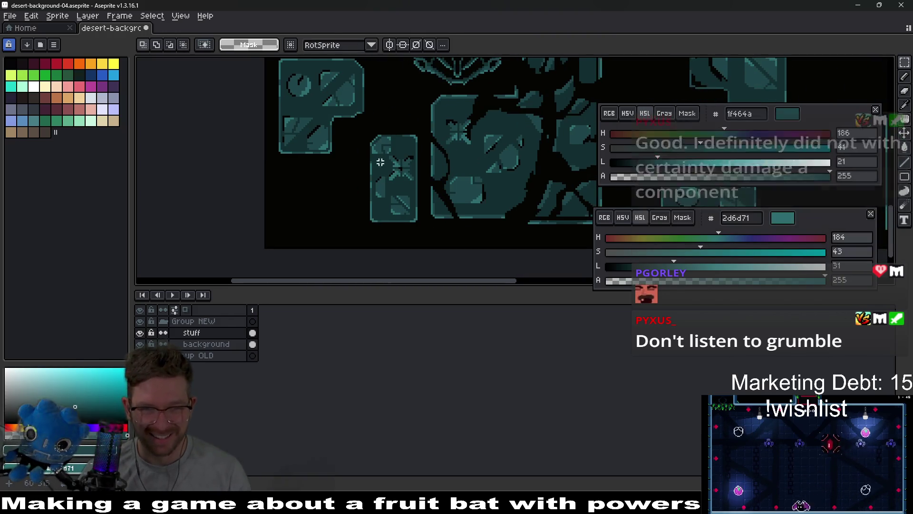
Shift the narrow tall tile left toward the L-shaped tile.
left_click_drag(367, 138, 425, 235)
left_click_drag(406, 204, 388, 211)
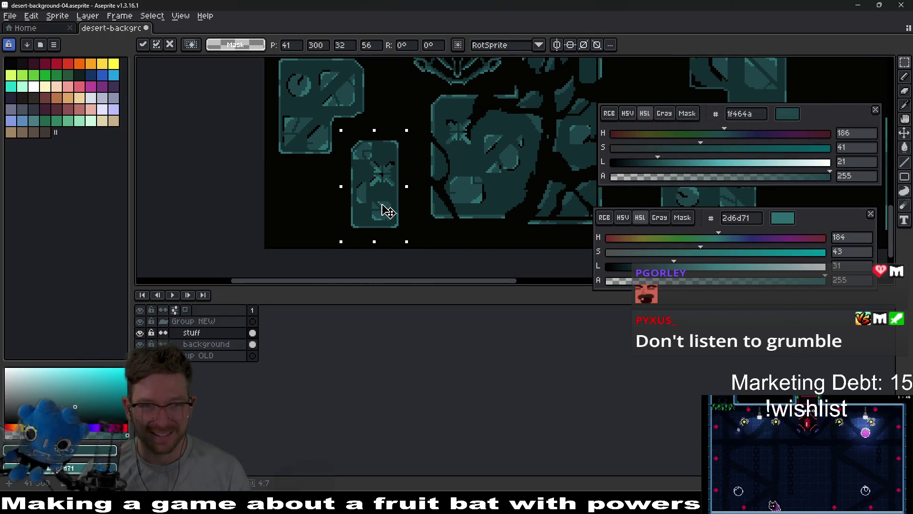
left_click(452, 168)
scroll(452, 167, "down", 2)
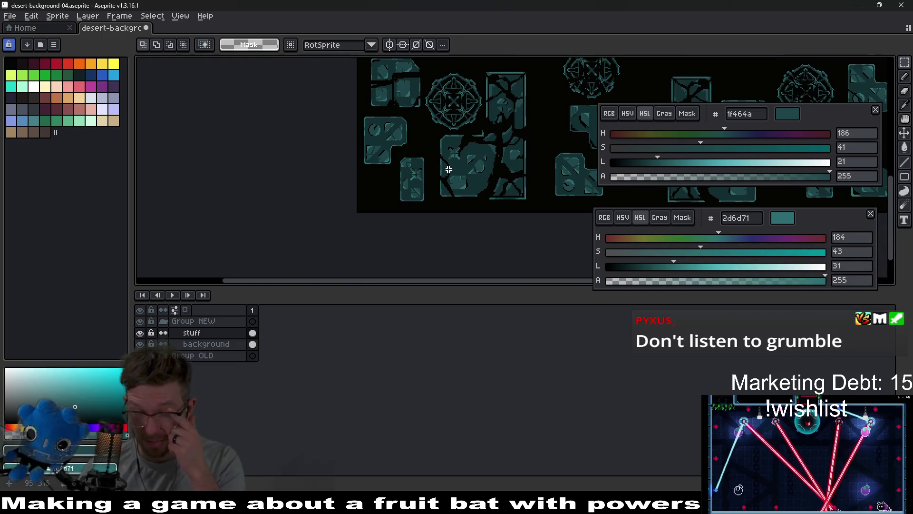
scroll(422, 200, "up", 2)
scroll(432, 143, "up", 2)
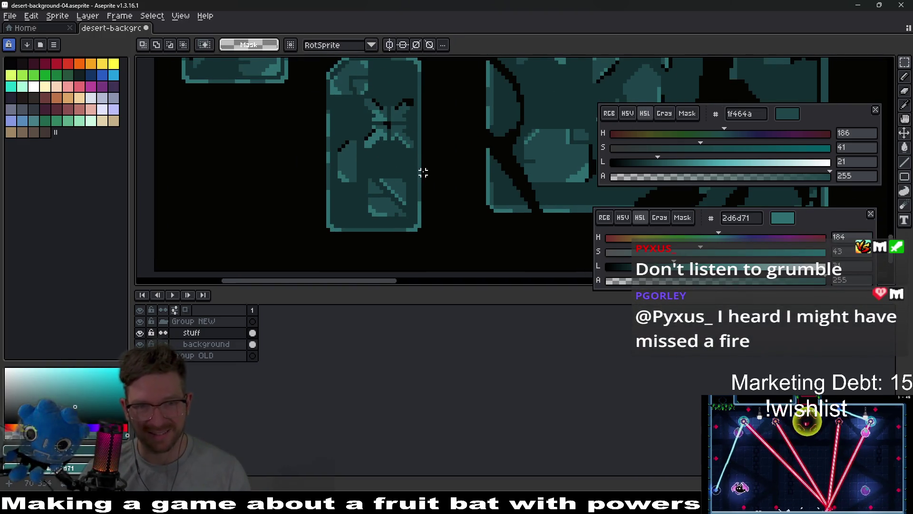
scroll(419, 183, "up", 1)
Pencil dark crack pixels along the tile's bottom edge and diagonally across the lower-left block.
key("b")
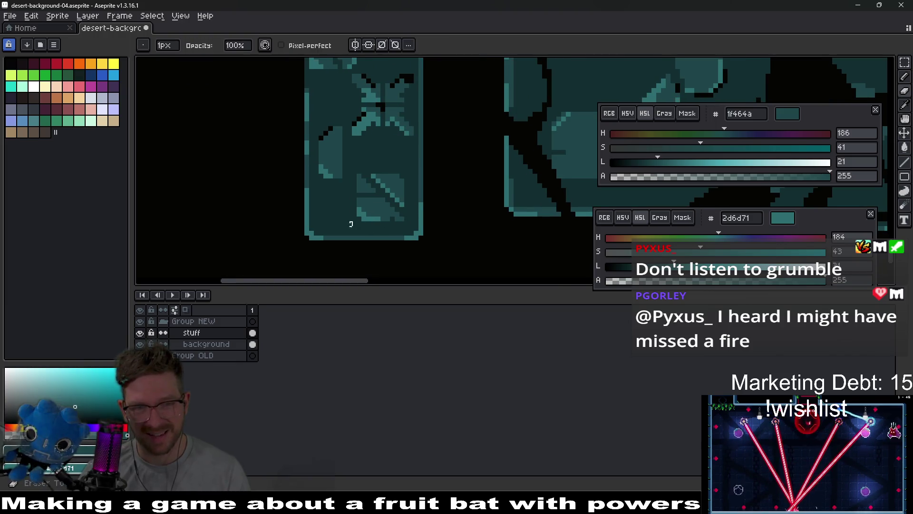
left_click_drag(392, 238, 350, 234)
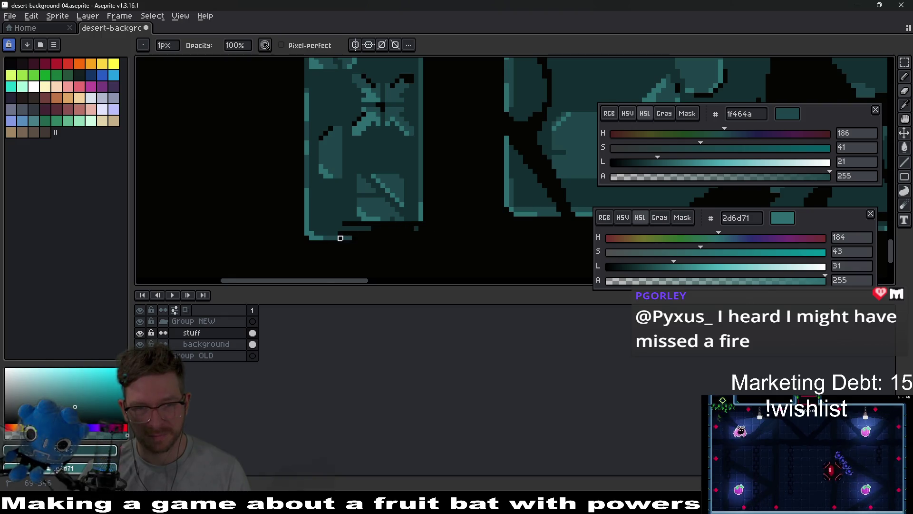
mouse_move(421, 229)
left_mouse_down()
mouse_move(431, 219)
mouse_move(367, 207)
left_mouse_up()
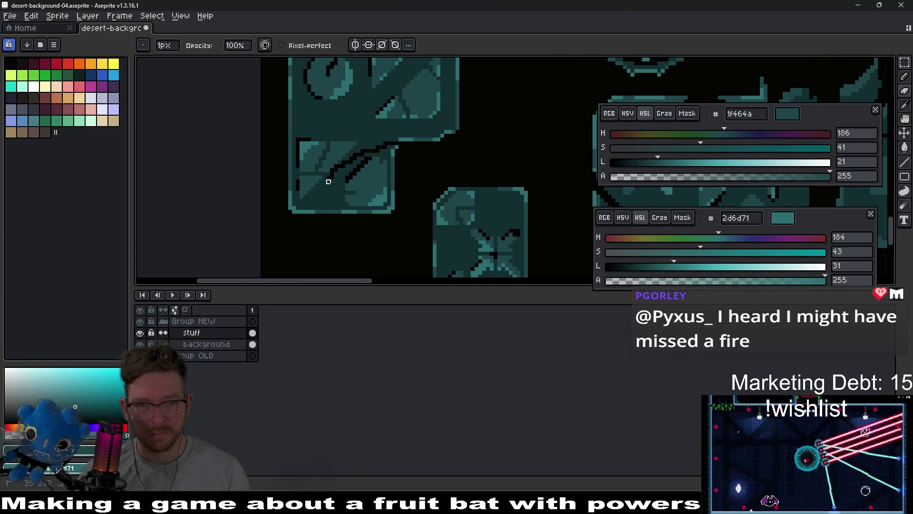
mouse_move(374, 148)
left_mouse_down()
mouse_move(342, 200)
mouse_move(394, 157)
mouse_move(399, 219)
left_mouse_up()
Clear a selected area of the block and deselect it.
key("m")
key("Delete")
key("ctrl+d")
scroll(374, 185, "up", 1)
key("e")
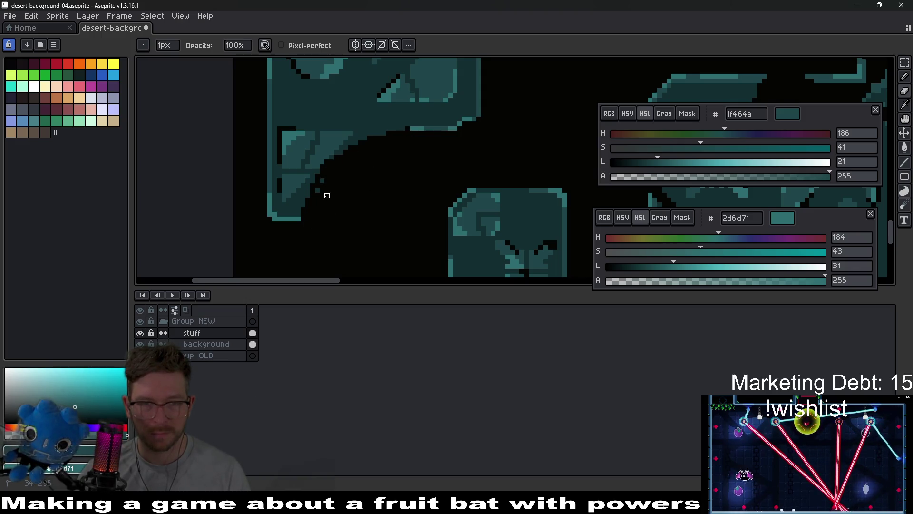
scroll(327, 186, "down", 3)
scroll(439, 202, "up", 1)
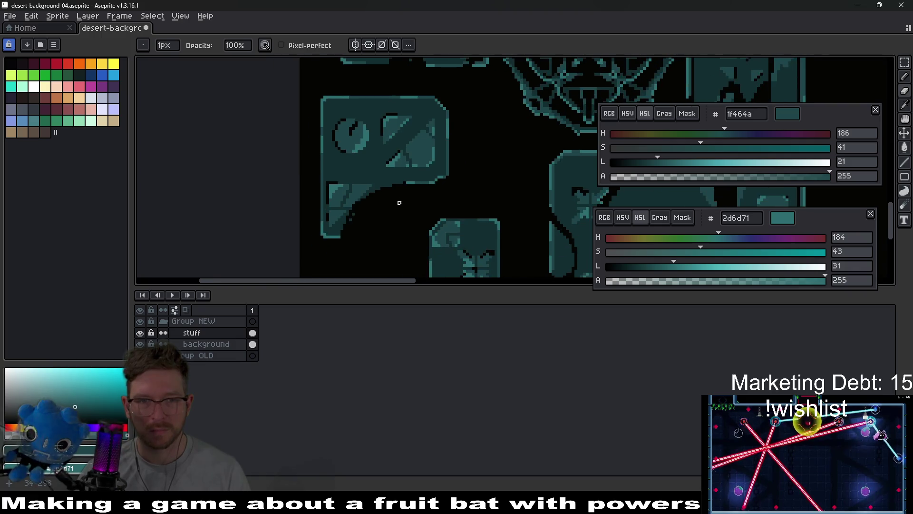
scroll(402, 201, "up", 2)
Sample teals 132e30 and 1f464a and draw a line along the block's diagonal edge.
key("i")
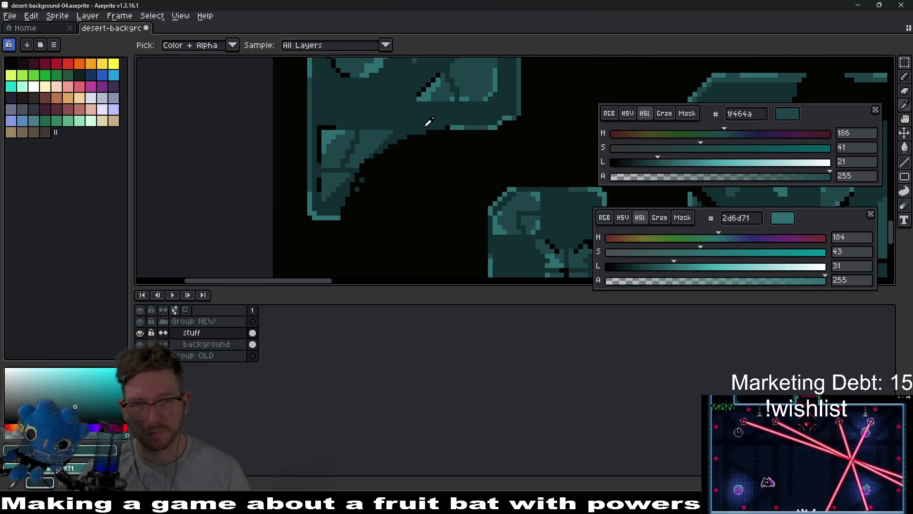
left_click(426, 126, "alt")
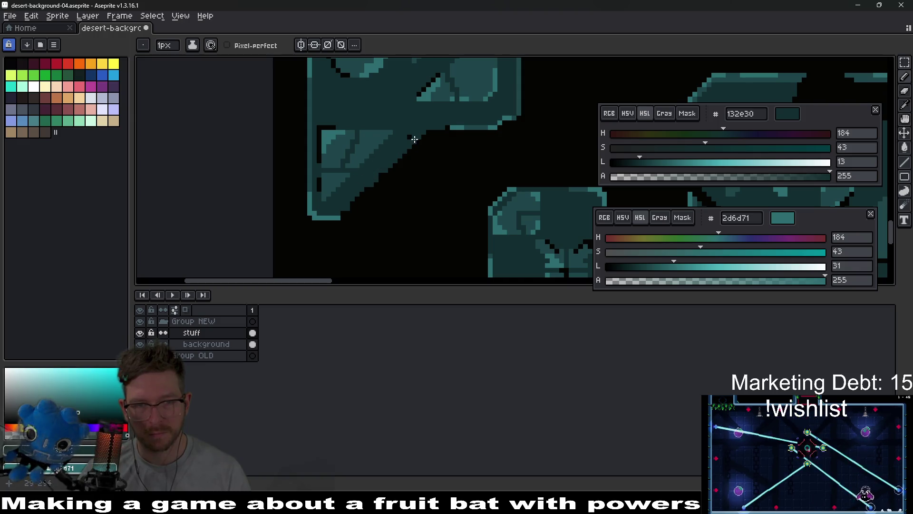
scroll(419, 129, "up", 1)
scroll(419, 129, "up", 1)
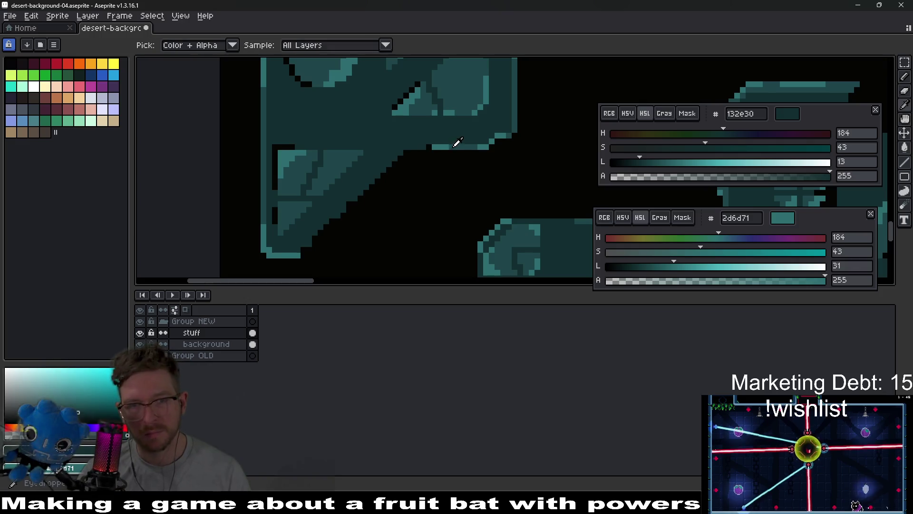
left_click(465, 143, "alt")
key("l")
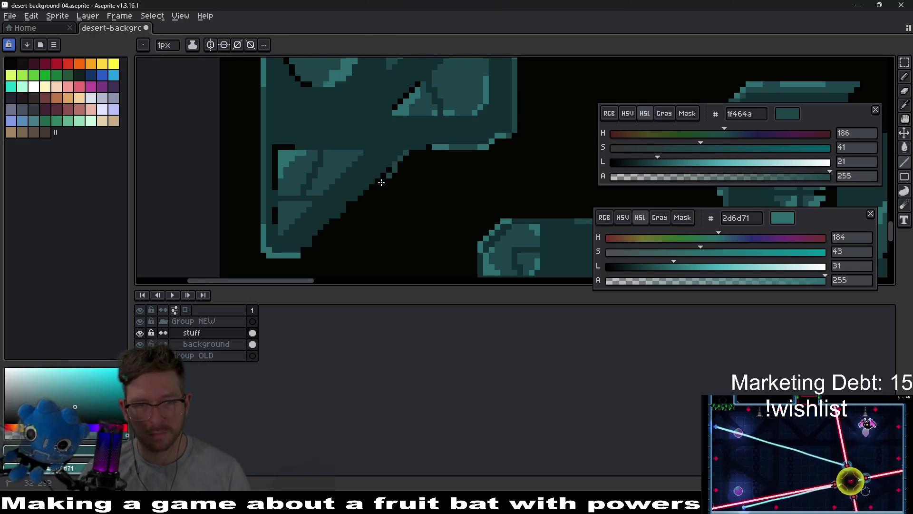
left_click_drag(386, 175, 310, 249)
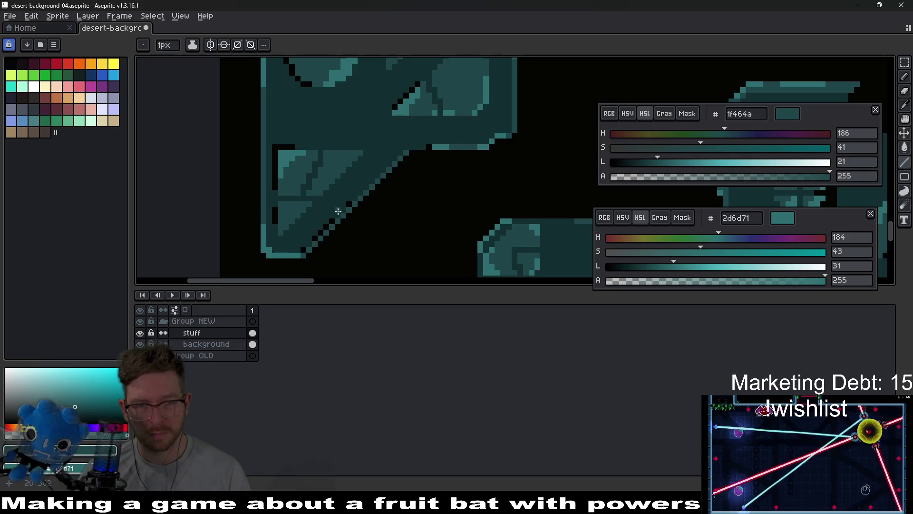
Redraw the diagonal teal edge in dark teal 132e30 and sample light teal 2d6d71.
scroll(338, 211, "up", 1)
scroll(341, 213, "up", 1)
left_click(363, 193, "alt")
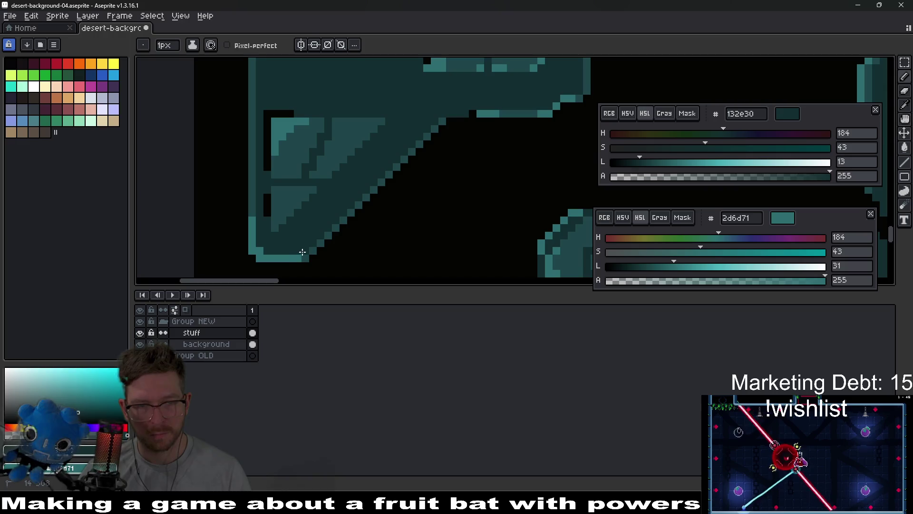
mouse_move(372, 192)
left_mouse_down()
mouse_move(342, 220)
mouse_move(369, 266)
mouse_move(428, 218)
mouse_move(431, 164)
left_mouse_up()
key("alt")
left_click(503, 141, "alt")
key("l")
Pan across the sheet and save desert-background-04.
scroll(417, 213, "up", 1)
left_click_drag(359, 259, 415, 200)
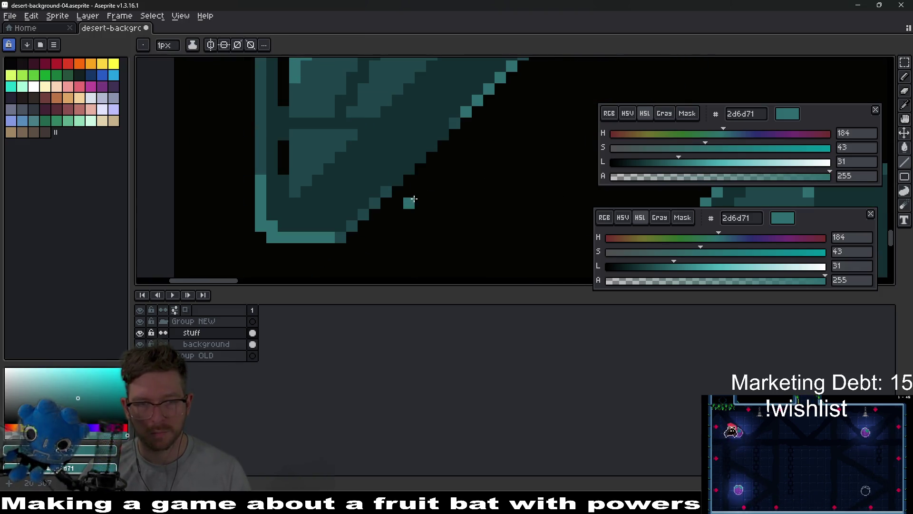
scroll(377, 202, "down", 3)
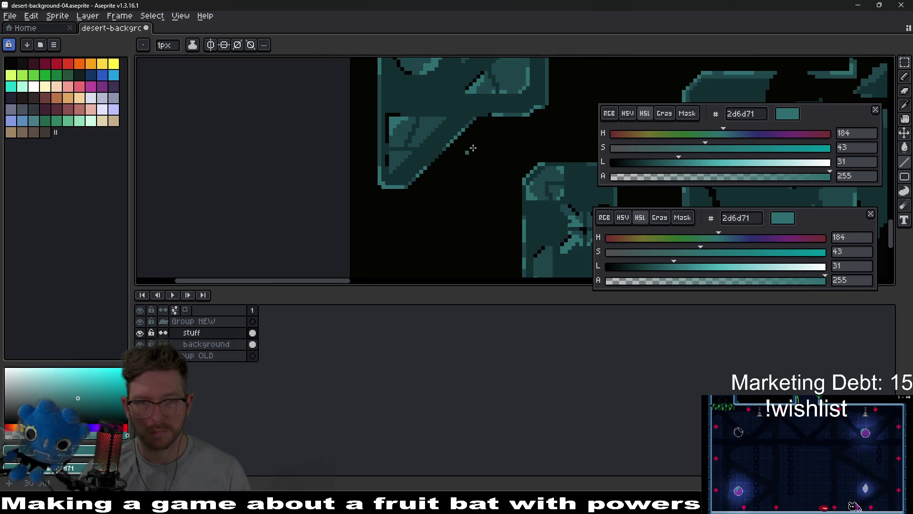
mouse_move(482, 177)
left_mouse_down()
mouse_move(418, 210)
mouse_move(378, 189)
mouse_move(469, 166)
mouse_move(437, 188)
left_mouse_up()
scroll(445, 198, "down", 2)
scroll(378, 190, "down", 2)
scroll(442, 181, "down", 2)
key("ctrl+s")
scroll(469, 166, "up", 3)
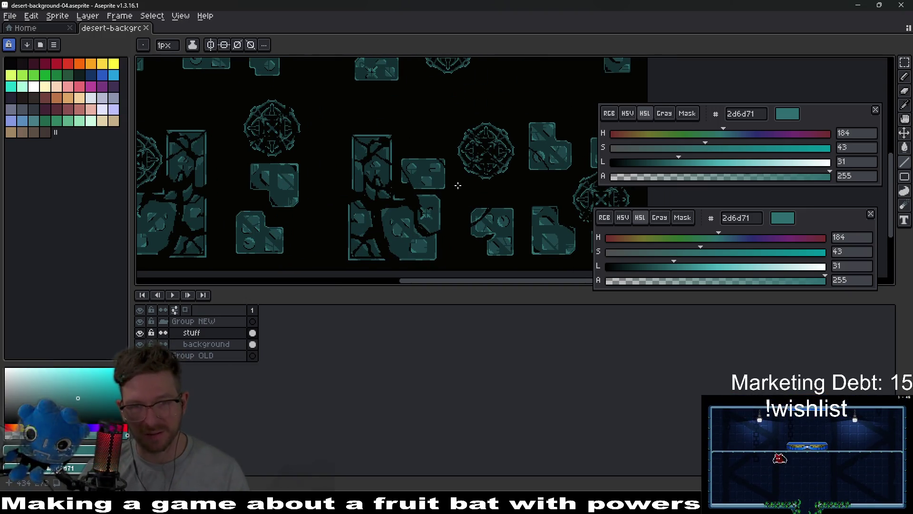
Flip the lower-right tiles horizontally and save the sprite.
scroll(450, 186, "down", 3)
key("m")
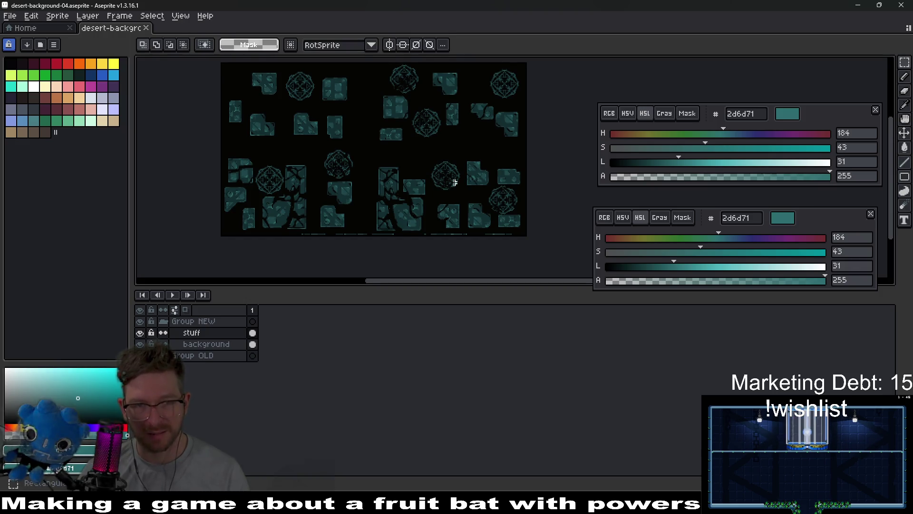
left_click_drag(370, 155, 550, 242)
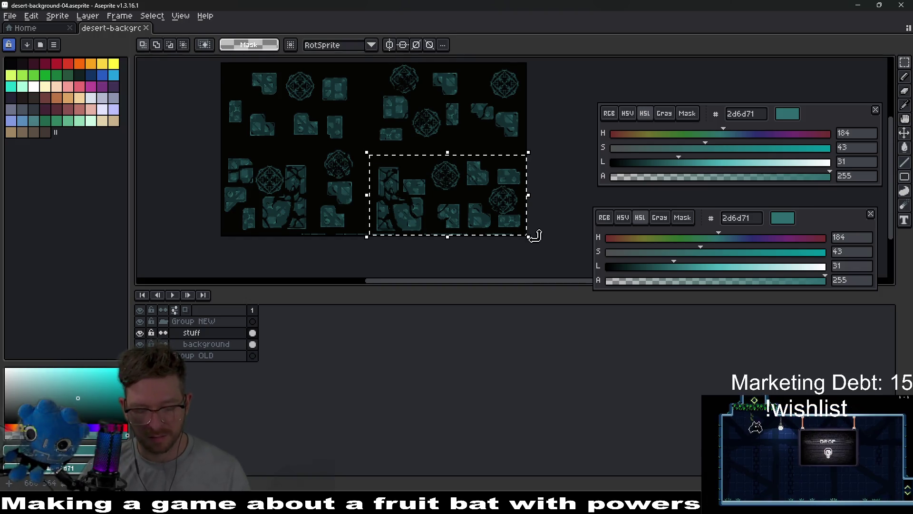
key("shift+h")
key("ctrl+d")
key("ctrl+s")
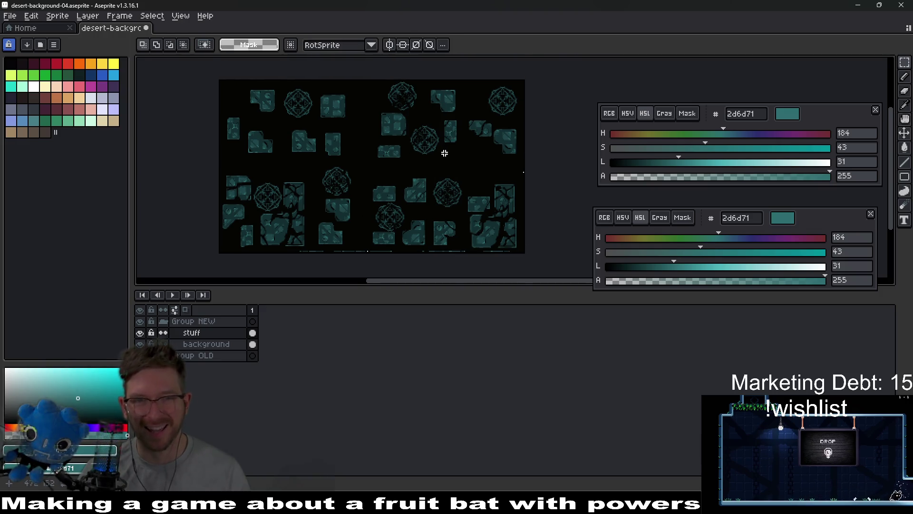
Move the L-shaped tile up against its neighbour and the small left tile to the top-left.
scroll(298, 129, "up", 2)
mouse_move(298, 130)
left_mouse_down()
mouse_move(363, 172)
mouse_move(375, 81)
left_mouse_up()
scroll(373, 144, "up", 2)
mouse_move(291, 152)
left_mouse_down()
mouse_move(369, 244)
mouse_move(425, 267)
left_mouse_up()
scroll(403, 167, "up", 3)
left_click_drag(350, 261, 332, 163)
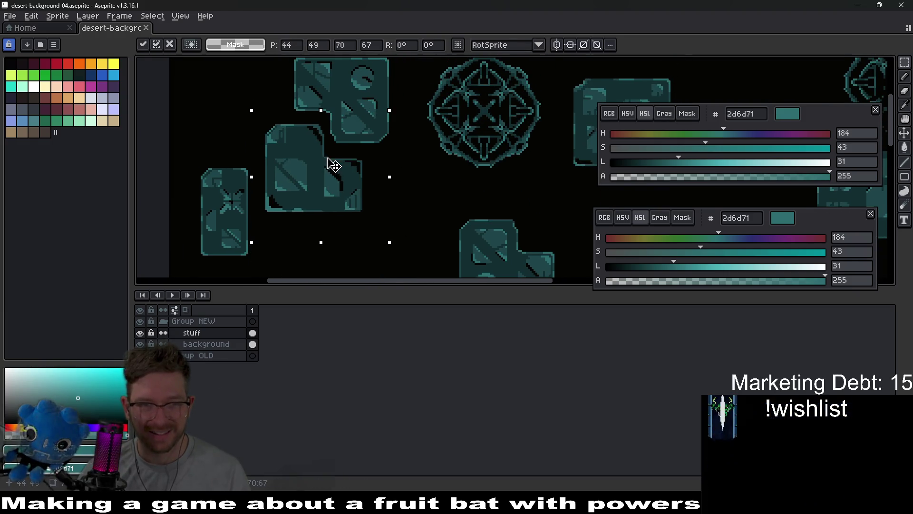
key("ctrl+d")
mouse_move(190, 145)
left_mouse_down()
mouse_move(192, 204)
mouse_move(255, 269)
left_mouse_up()
left_click_drag(238, 228, 241, 124)
Move the lower L-shaped tile left beside the others and raise the lower small tile.
left_click_drag(362, 141, 432, 190)
scroll(434, 171, "down", 3)
left_click_drag(402, 149, 568, 267)
mouse_move(509, 236)
left_mouse_down()
mouse_move(261, 204)
mouse_move(253, 189)
left_mouse_up()
key("ctrl+d")
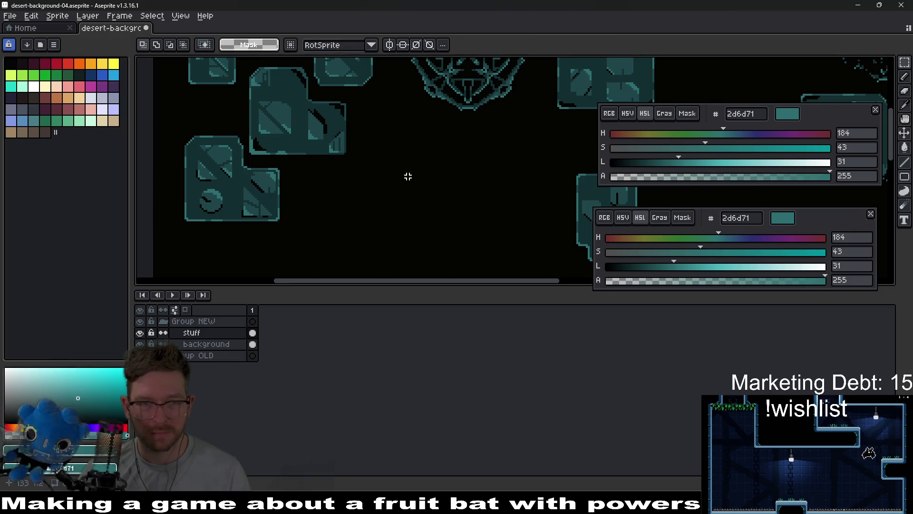
scroll(435, 166, "down", 2)
mouse_move(435, 166)
left_mouse_down()
mouse_move(390, 198)
mouse_move(493, 258)
mouse_move(460, 213)
left_mouse_up()
key("ctrl+d")
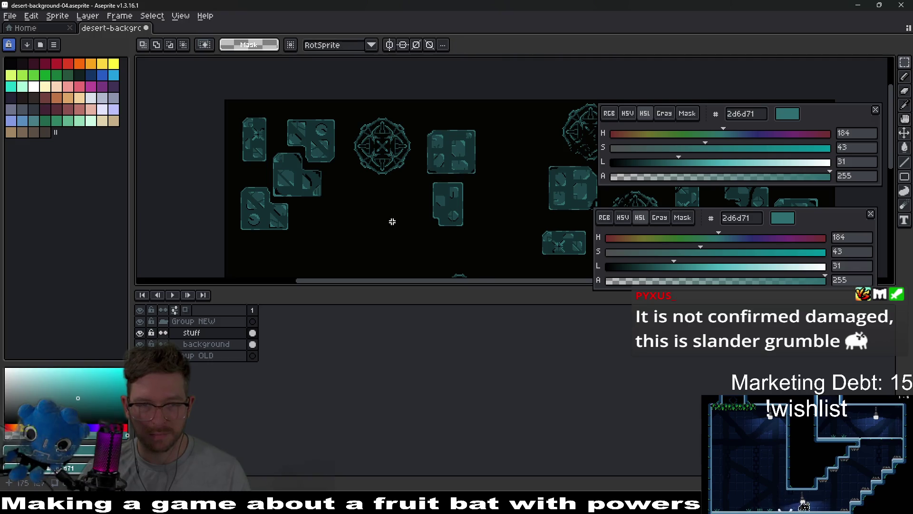
scroll(410, 160, "down", 2)
scroll(372, 155, "up", 2)
Move the upper-right tile down-left next to the lower tile.
left_click_drag(395, 140, 477, 202)
mouse_move(422, 183)
left_mouse_down()
mouse_move(379, 237)
mouse_move(344, 236)
left_mouse_up()
mouse_move(469, 193)
left_mouse_down()
mouse_move(401, 252)
mouse_move(438, 184)
left_mouse_up()
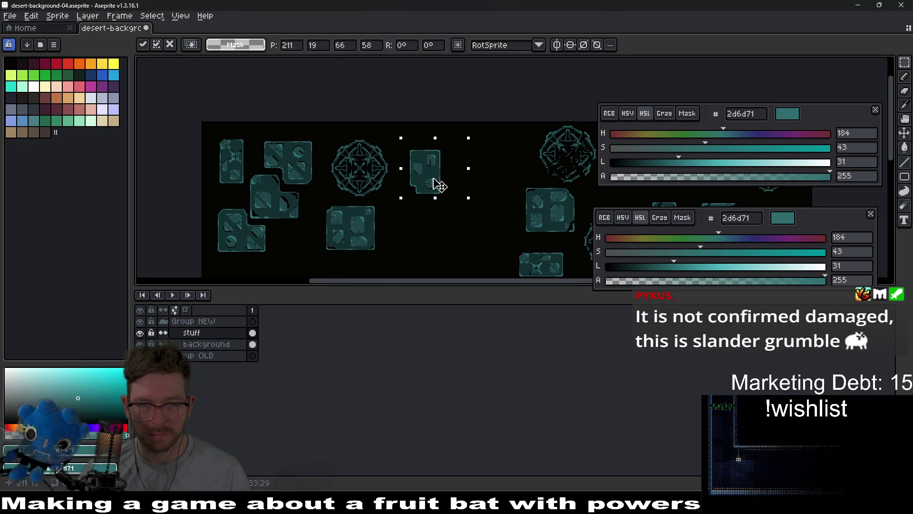
left_click(446, 228)
Copy the runic circle tile down-right and commit the copy.
left_click_drag(330, 133, 398, 202)
left_click(349, 151)
left_click_drag(348, 151, 412, 208)
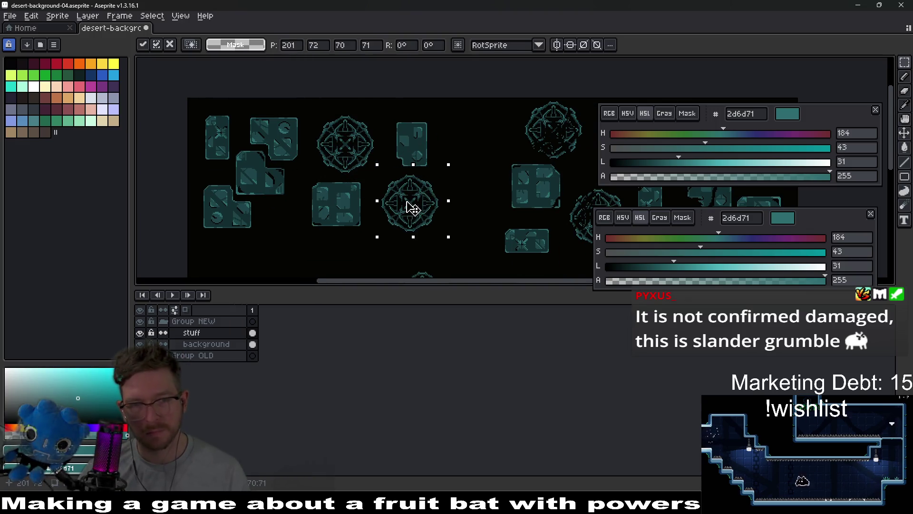
scroll(464, 200, "up", 3)
key("ctrl+d")
Erase the lower middle of the copied runic circle and darken a few of its pixels.
key("b")
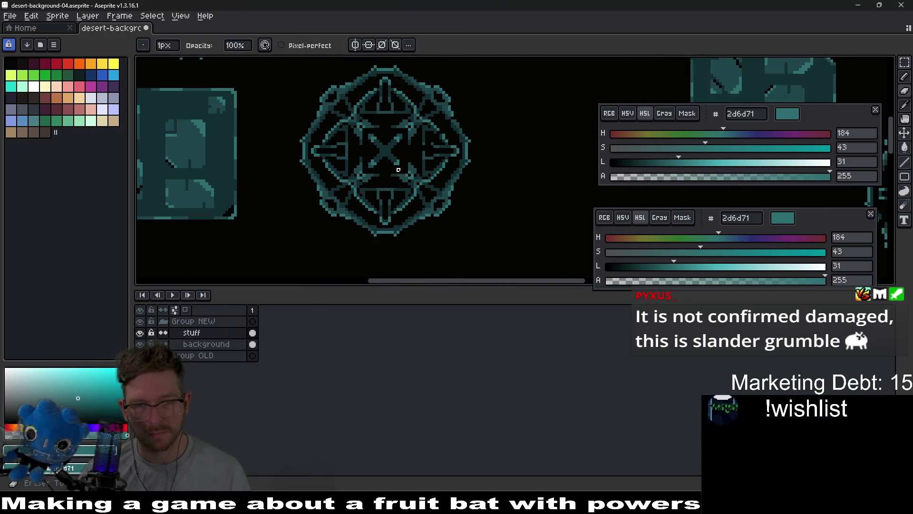
key("ctrl+z")
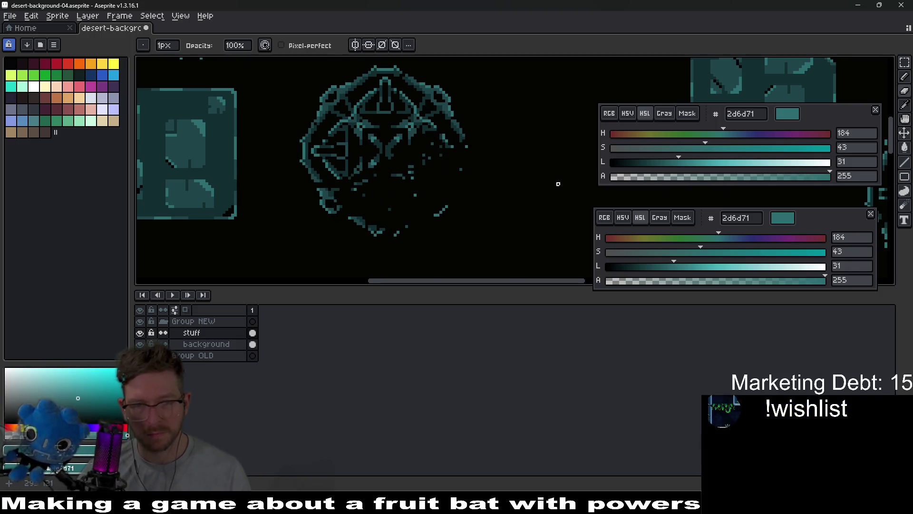
scroll(561, 182, "down", 3)
scroll(449, 146, "up", 3)
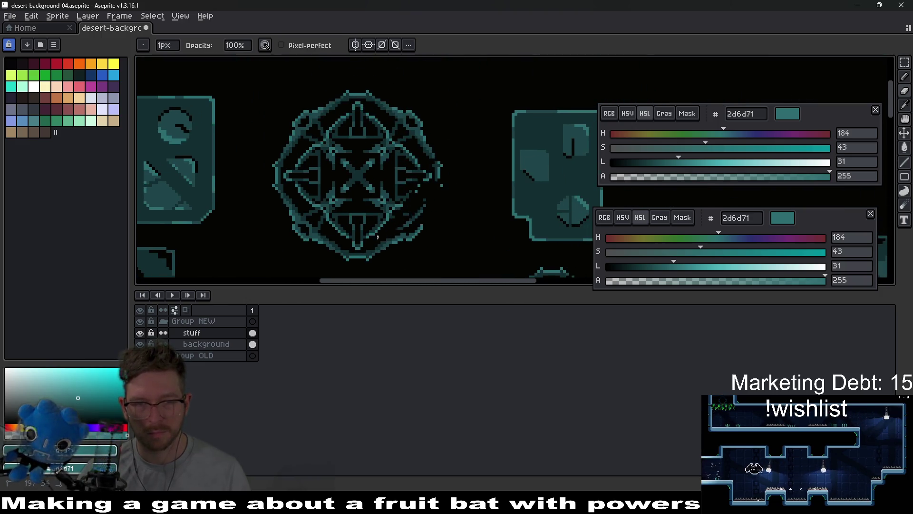
mouse_move(381, 215)
left_mouse_down()
mouse_move(349, 216)
mouse_move(387, 200)
left_mouse_up()
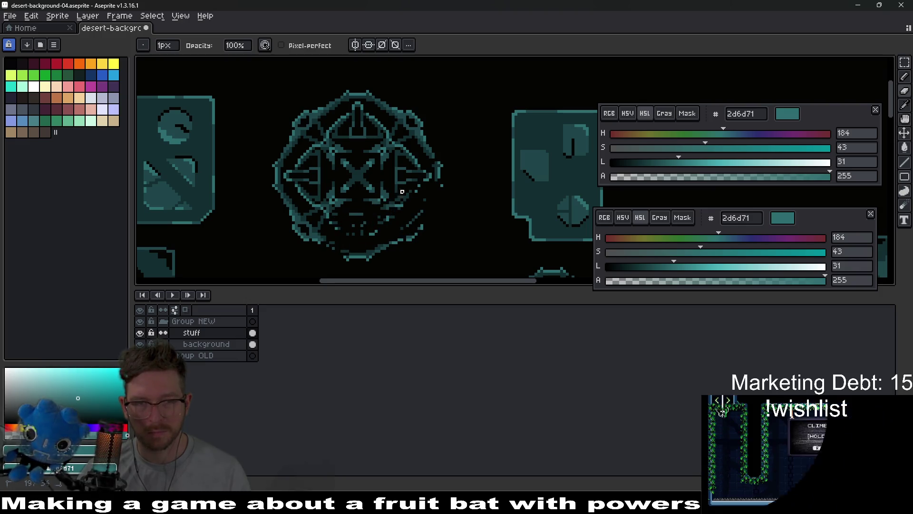
scroll(444, 214, "down", 2)
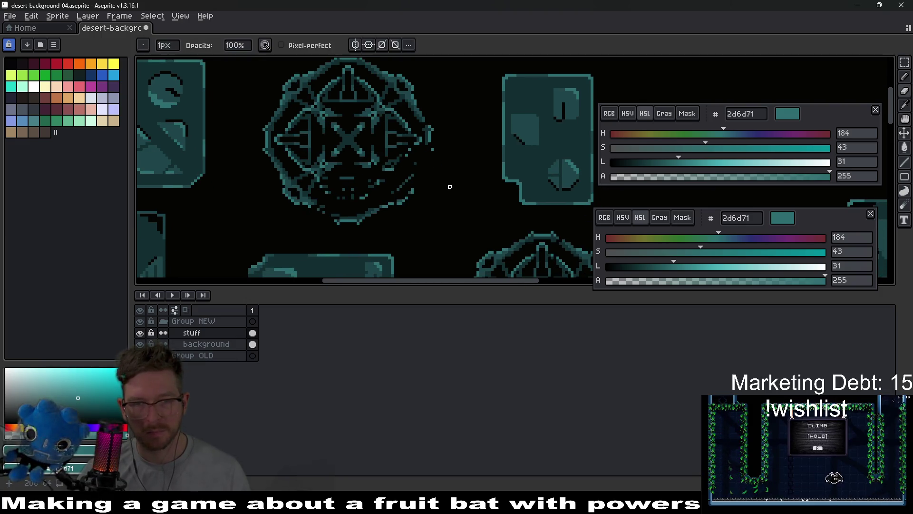
scroll(453, 192, "up", 3)
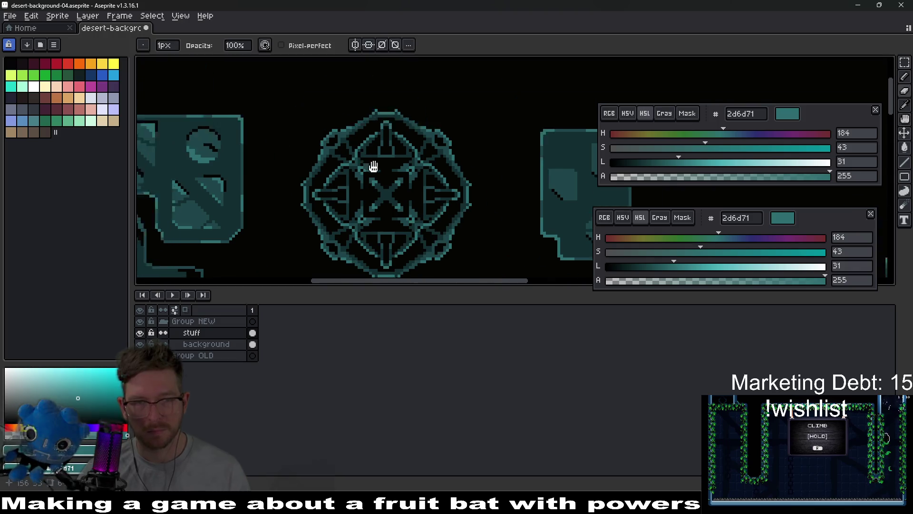
scroll(361, 229, "left", 3)
left_click_drag(414, 186, 392, 223)
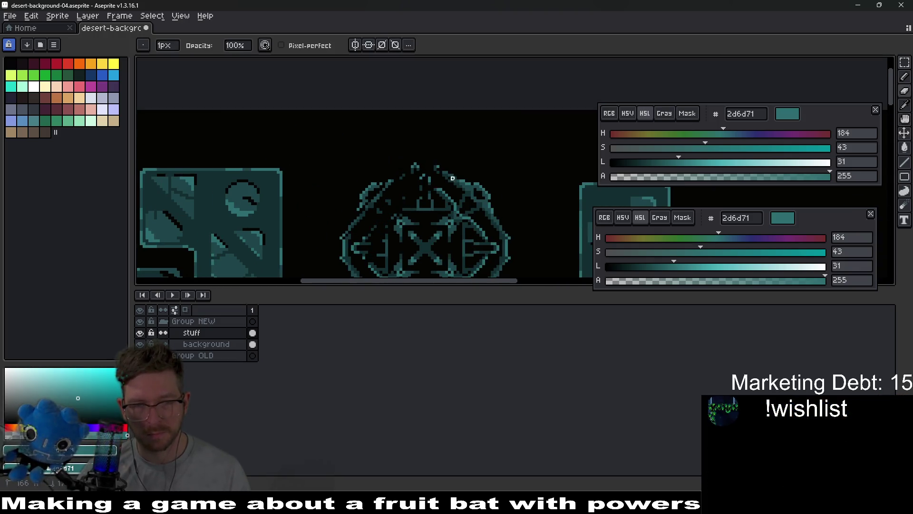
scroll(292, 162, "down", 3)
scroll(295, 133, "left", 4)
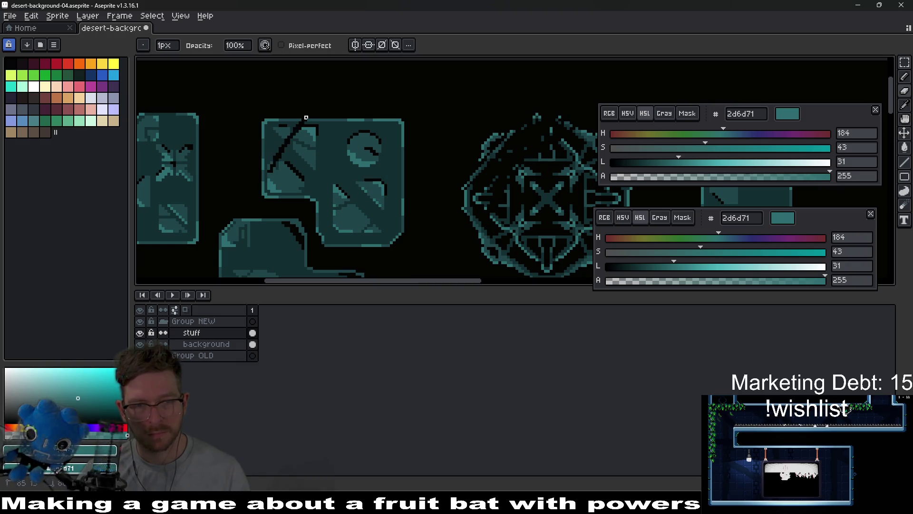
Paint dark pixels to reshape the L-shaped block's left edge.
scroll(282, 126, "up", 1)
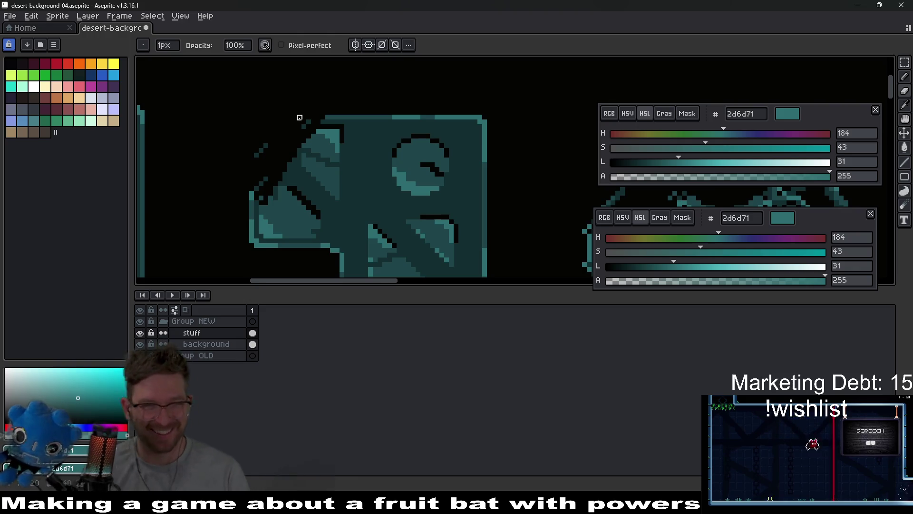
scroll(299, 118, "up", 1)
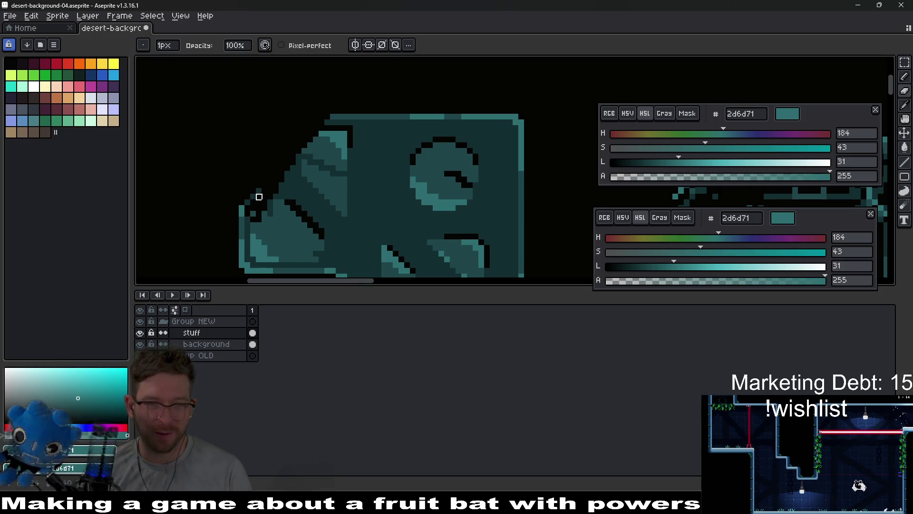
mouse_move(247, 202)
left_mouse_down()
mouse_move(277, 169)
mouse_move(329, 185)
left_mouse_up()
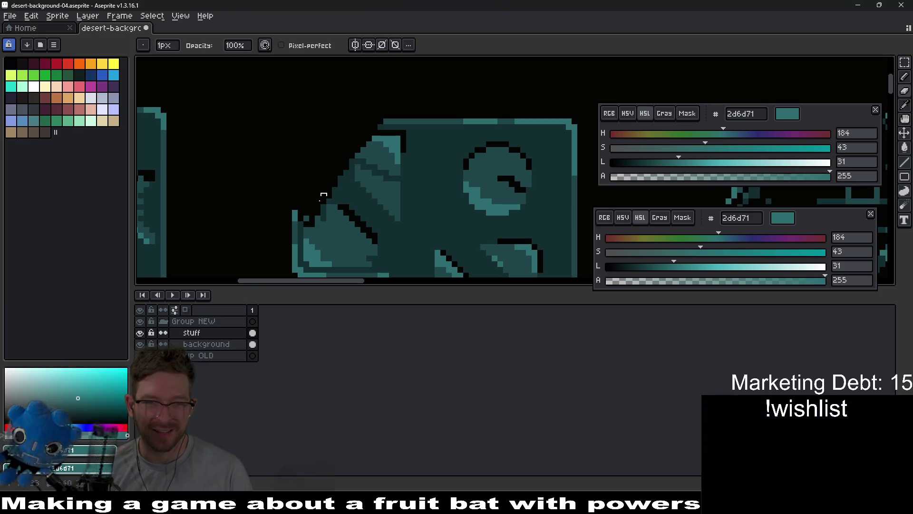
mouse_move(301, 219)
left_mouse_down()
mouse_move(295, 208)
mouse_move(307, 204)
left_mouse_up()
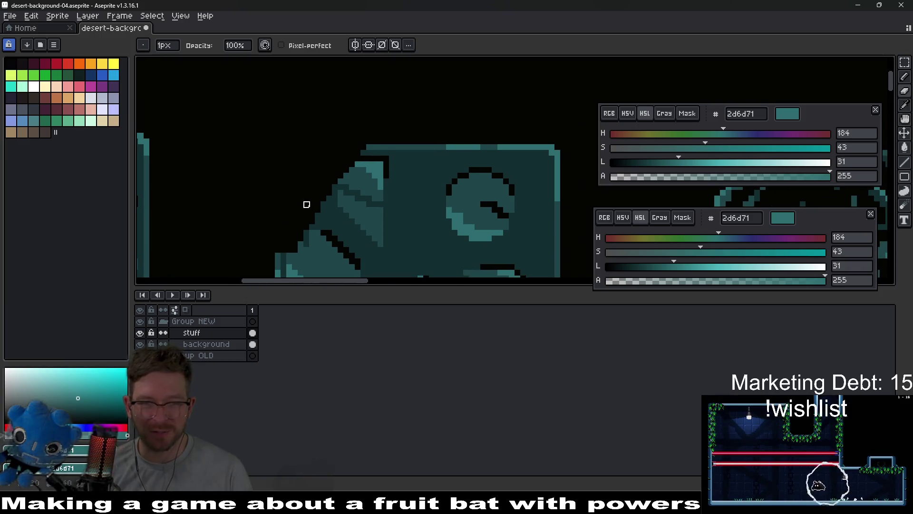
scroll(307, 204, "down", 3)
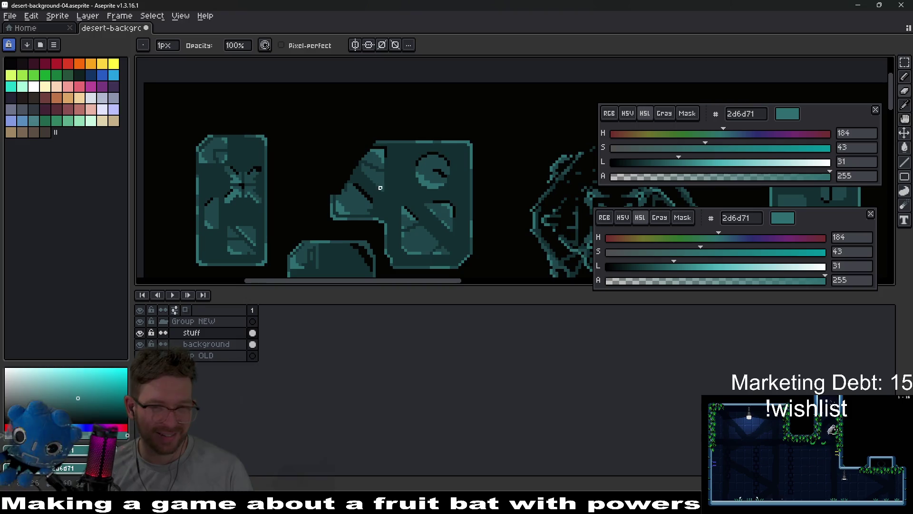
scroll(341, 185, "up", 3)
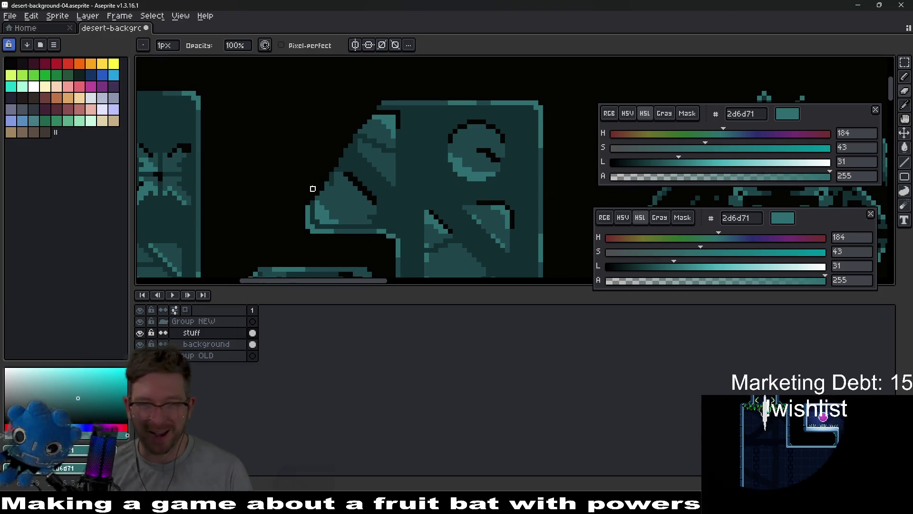
left_click_drag(312, 188, 306, 177)
scroll(306, 177, "down", 2)
scroll(311, 176, "up", 1)
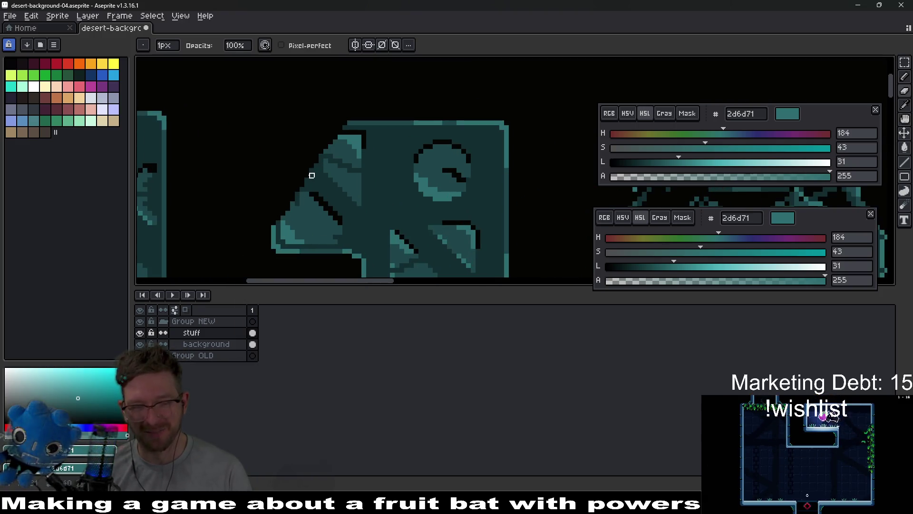
Pick the dark teal 132e30 and draw a diagonal crack up to the block's top edge.
key("i")
left_click(387, 138)
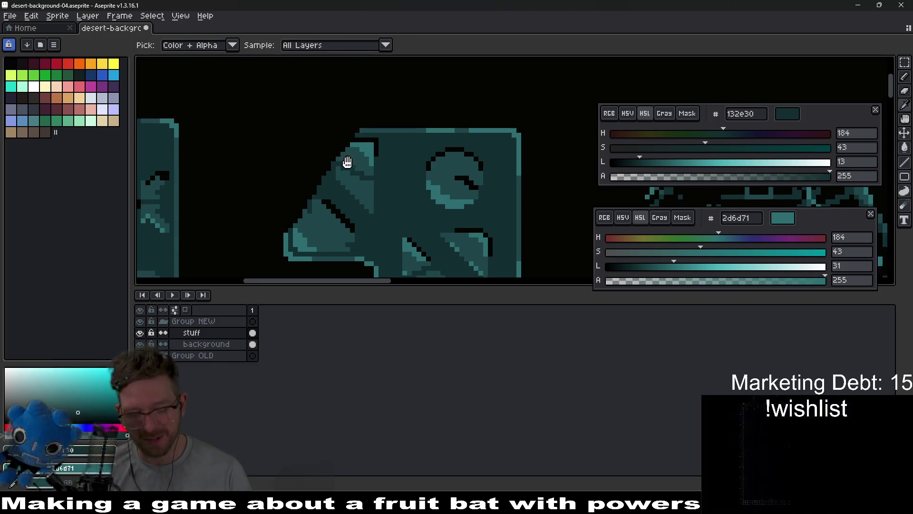
key("b")
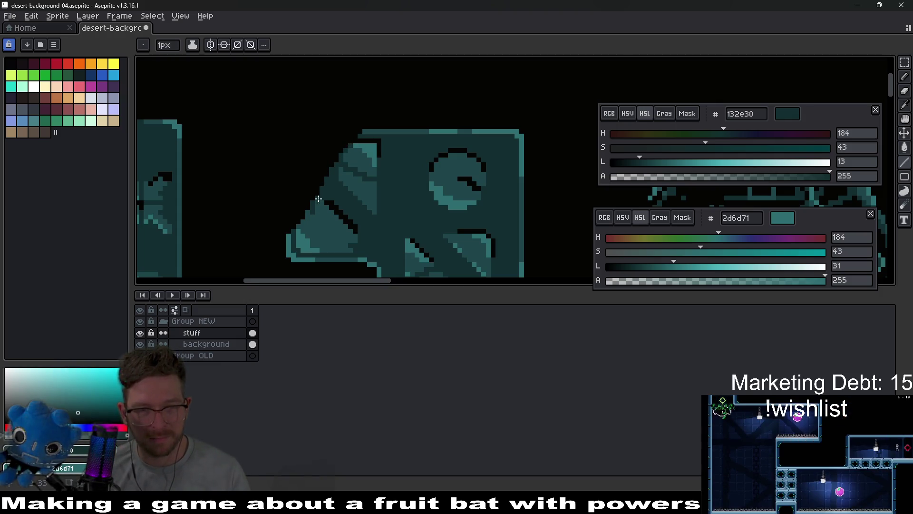
scroll(310, 210, "down", 3)
scroll(395, 164, "up", 3)
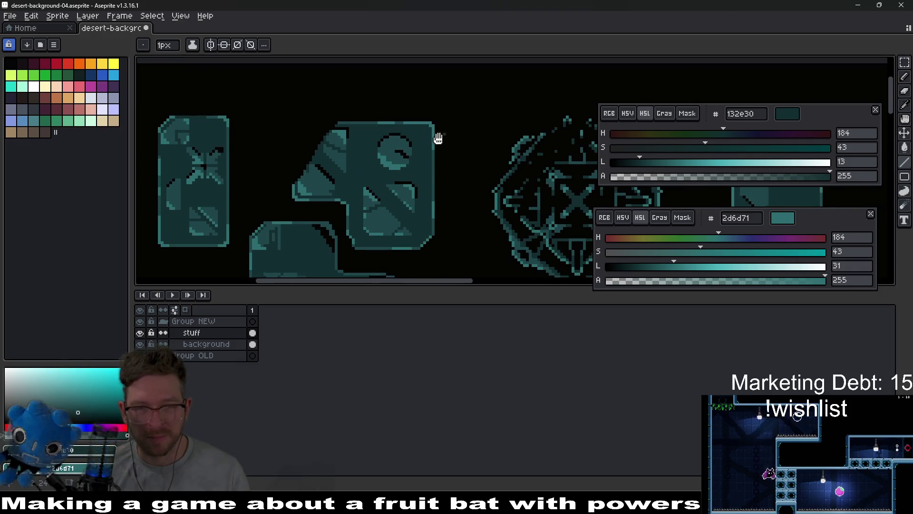
key("b")
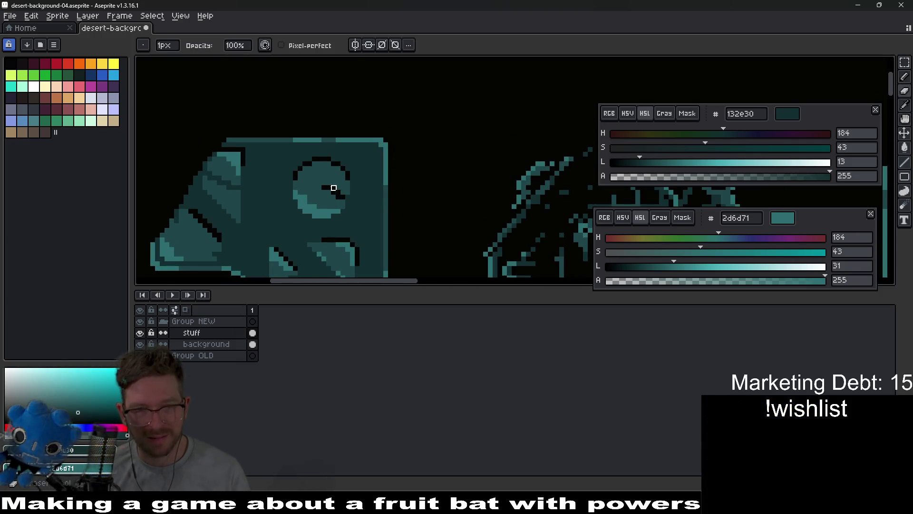
left_click_drag(329, 188, 299, 140)
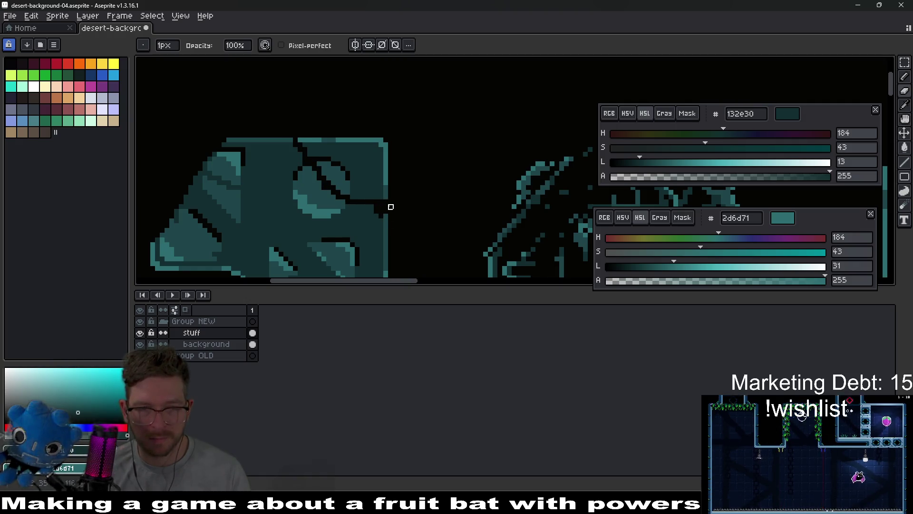
scroll(395, 207, "up", 2)
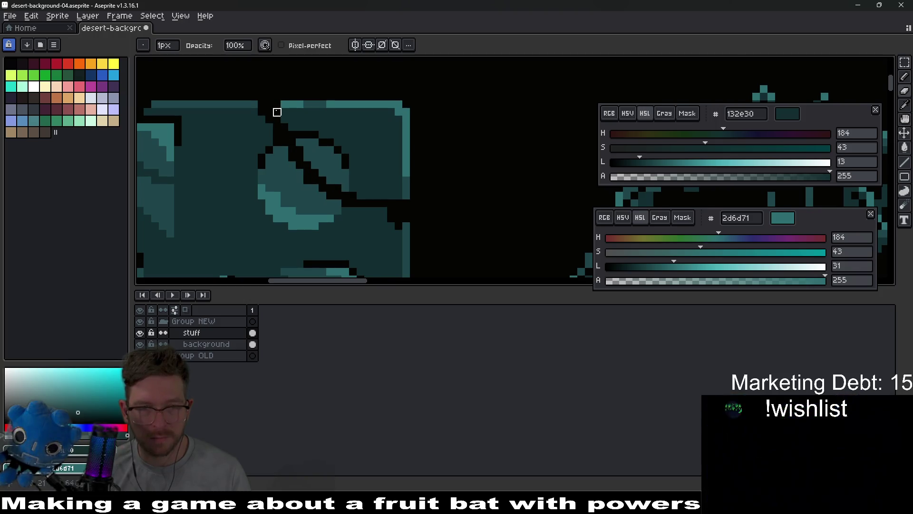
Lasso the piece along the crack and shift it up and to the right.
key("q")
mouse_move(283, 124)
left_mouse_down()
mouse_move(434, 106)
mouse_move(377, 183)
mouse_move(412, 175)
left_mouse_up()
scroll(460, 212, "down", 1)
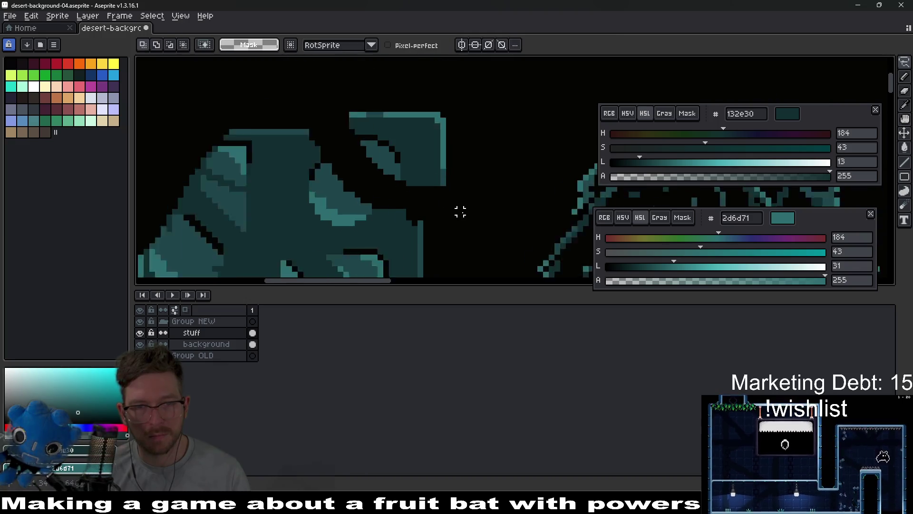
Lasso the diamond tile's upper fragment, nudge it slightly left and down, and commit it.
scroll(460, 213, "down", 2)
scroll(432, 230, "up", 2)
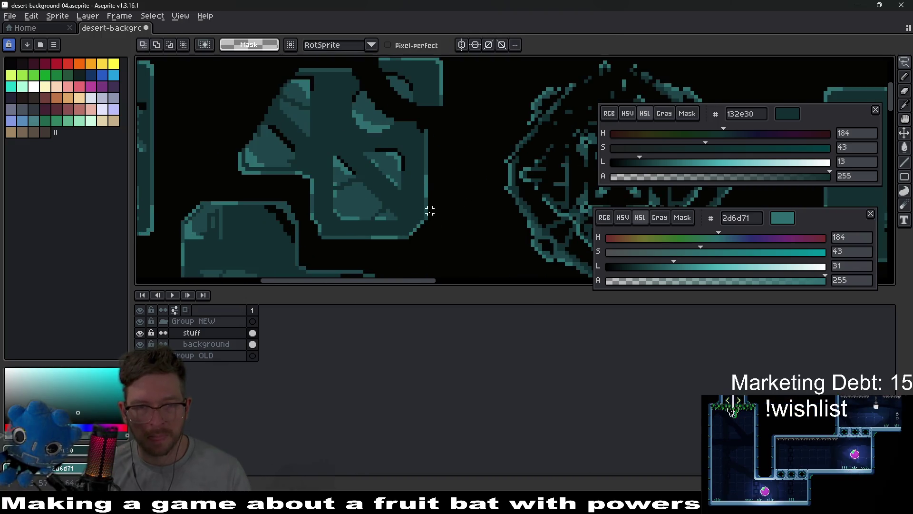
scroll(429, 215, "down", 3)
scroll(431, 210, "up", 2)
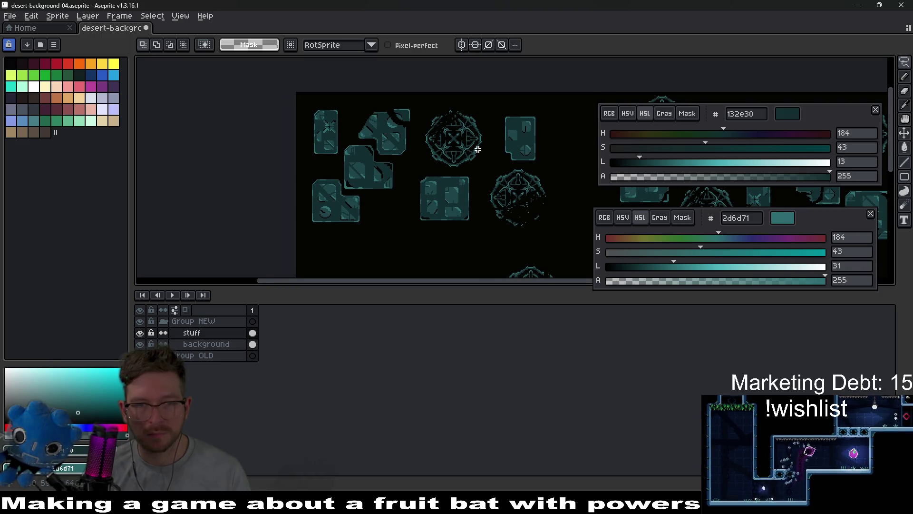
scroll(380, 157, "up", 4)
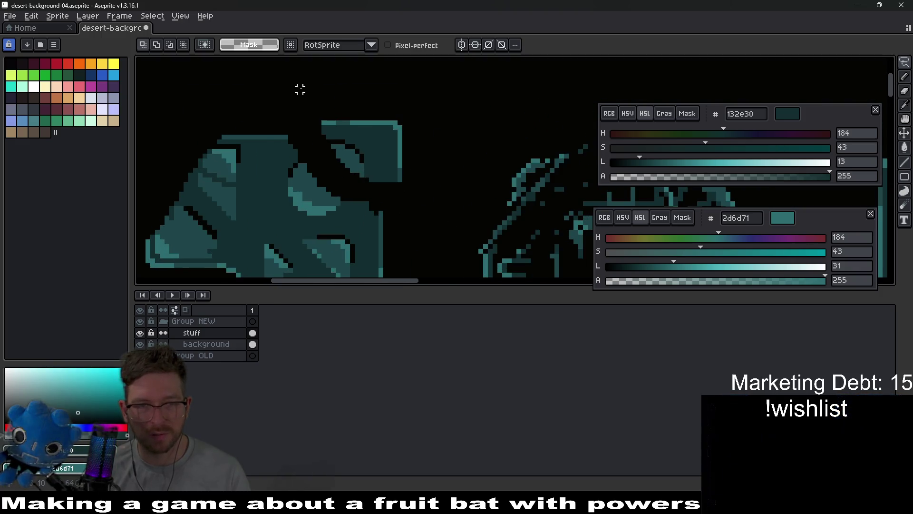
mouse_move(319, 135)
left_mouse_down()
mouse_move(408, 184)
mouse_move(314, 94)
left_mouse_up()
left_click_drag(367, 127, 352, 134)
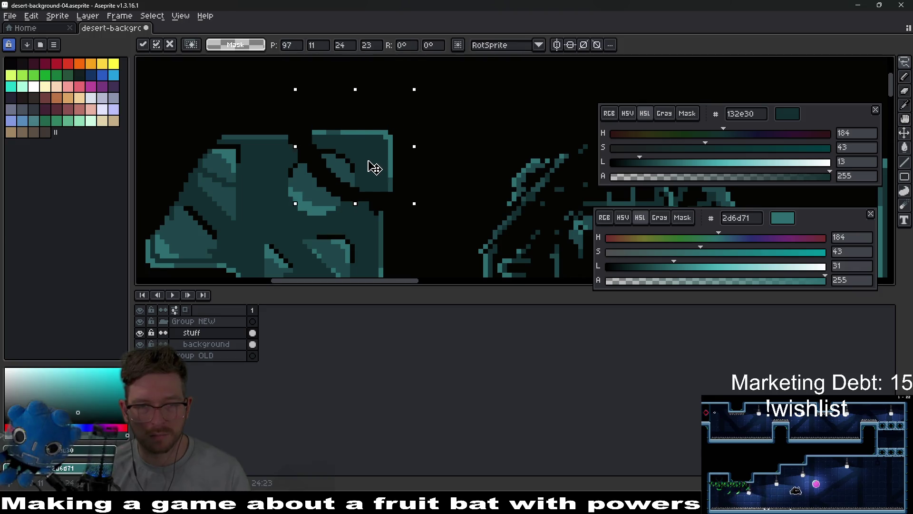
key("ctrl+d")
key("b")
scroll(428, 192, "down", 2)
scroll(407, 146, "up", 2)
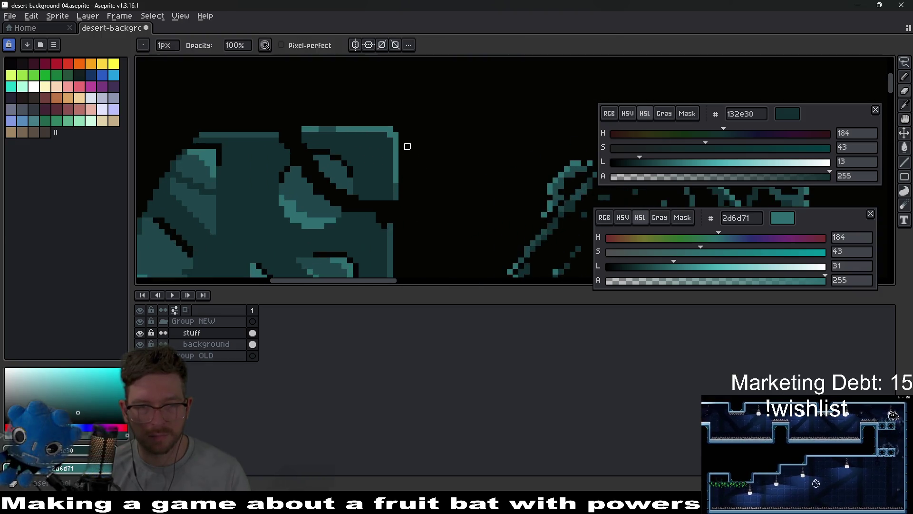
scroll(368, 129, "down", 3)
scroll(423, 198, "up", 1)
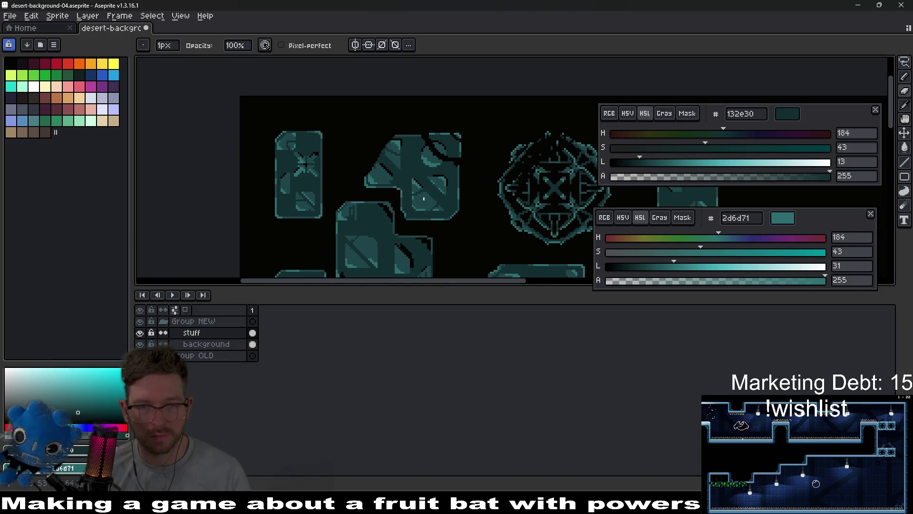
Undo the stray crack stroke on the tall tile beside the runic circle.
scroll(457, 147, "up", 1)
scroll(464, 206, "up", 1)
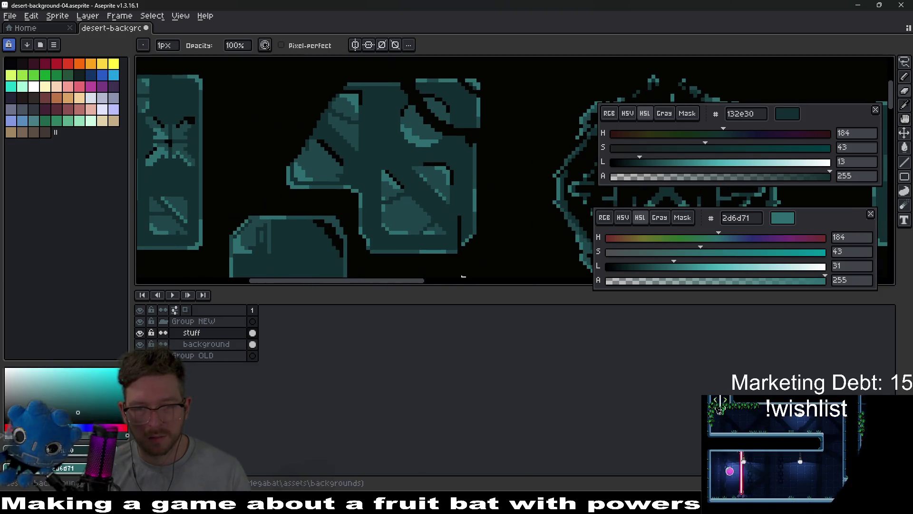
scroll(357, 200, "left", 4)
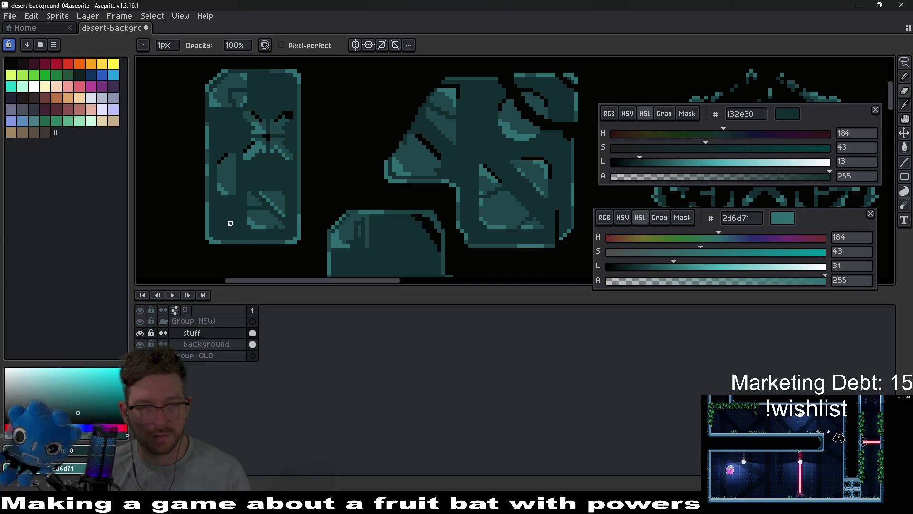
scroll(291, 174, "down", 4)
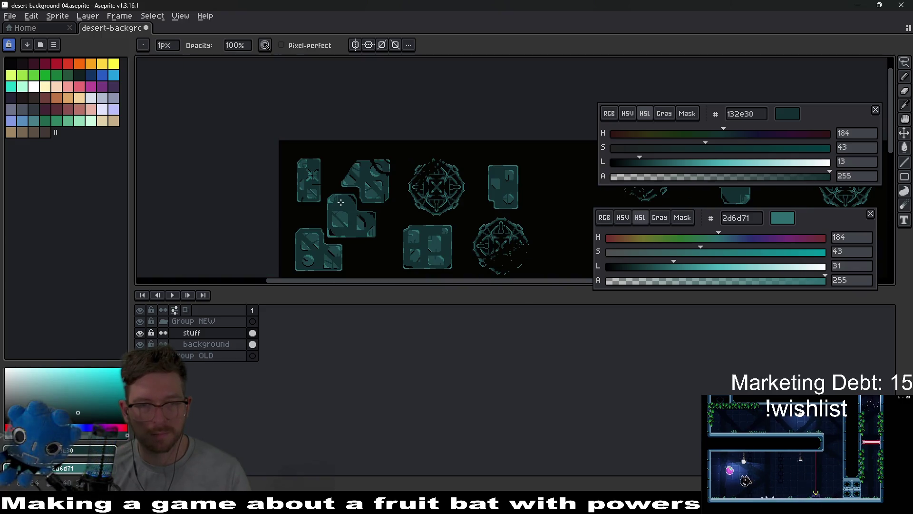
scroll(479, 190, "up", 3)
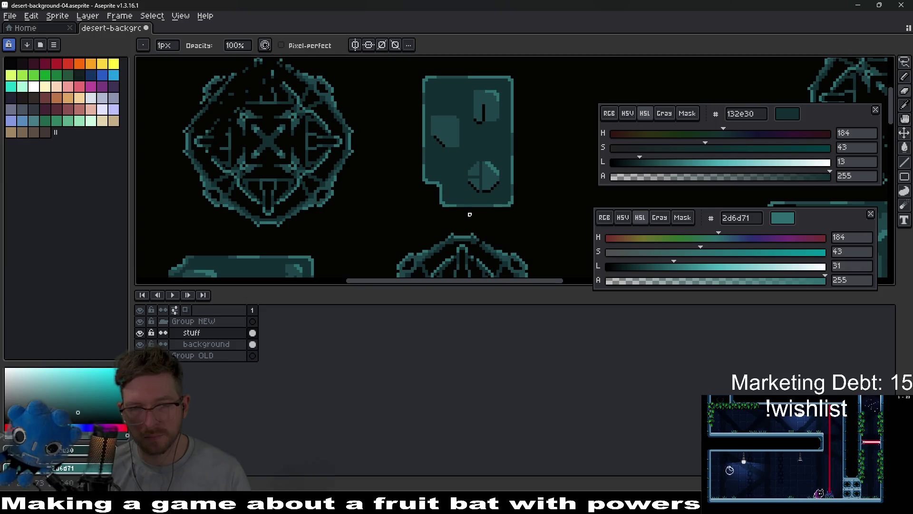
scroll(442, 205, "up", 1)
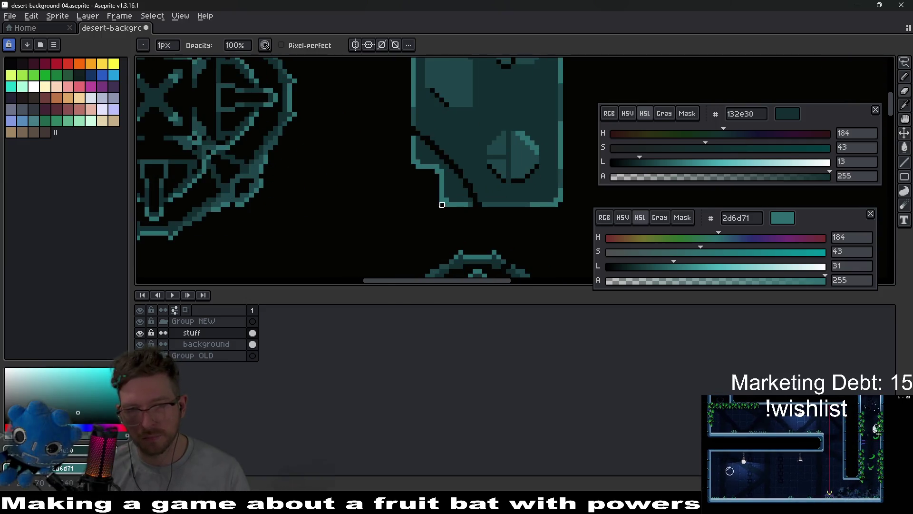
key("ctrl+z")
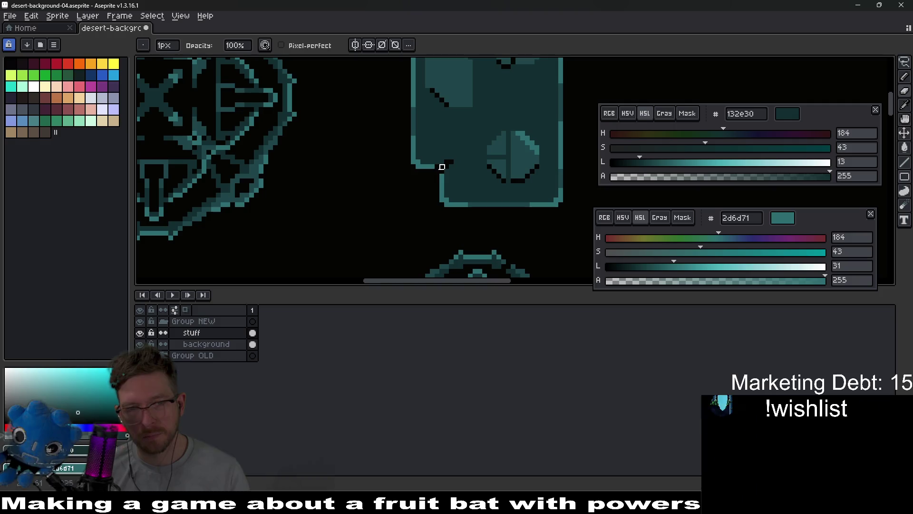
scroll(460, 167, "up", 5)
scroll(461, 166, "right", 3)
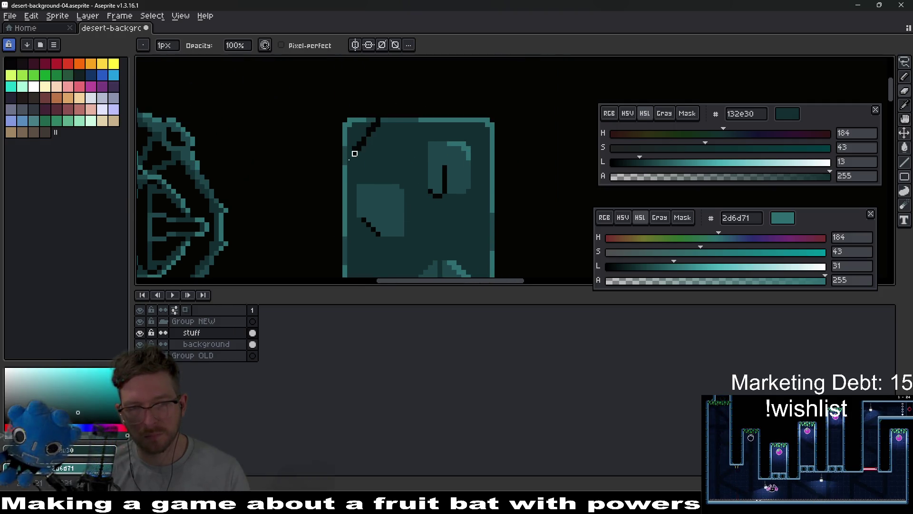
scroll(442, 200, "down", 3)
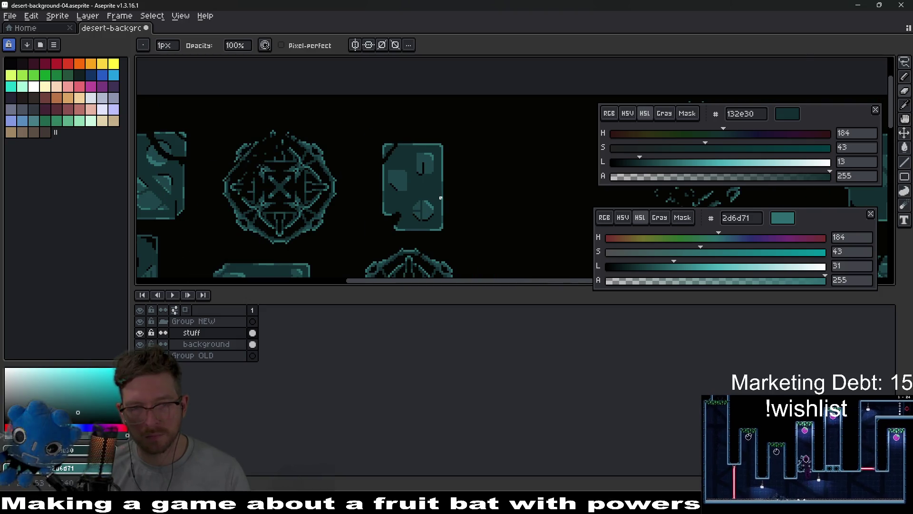
scroll(443, 199, "up", 2)
Draw a black diagonal crack across the tall tile.
left_click_drag(404, 174, 391, 175)
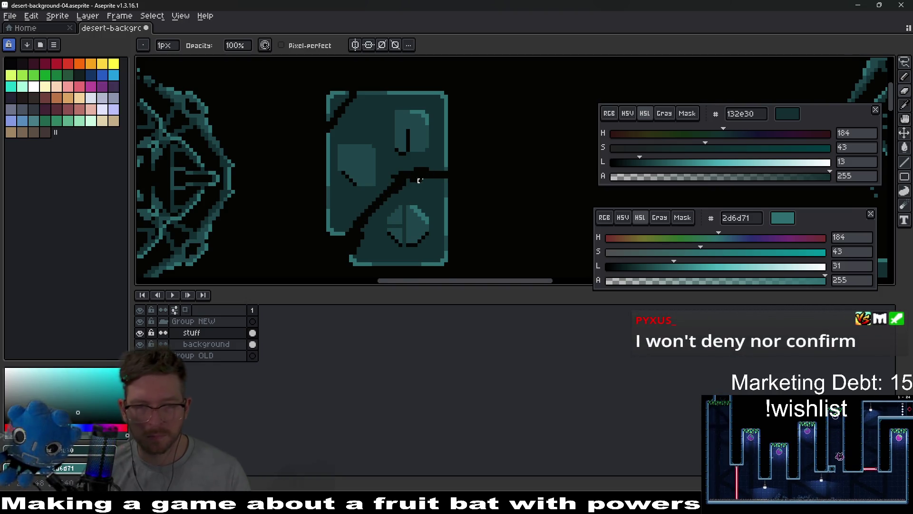
scroll(415, 180, "down", 3)
scroll(429, 156, "up", 4)
scroll(430, 156, "up", 1)
left_click_drag(421, 127, 395, 167)
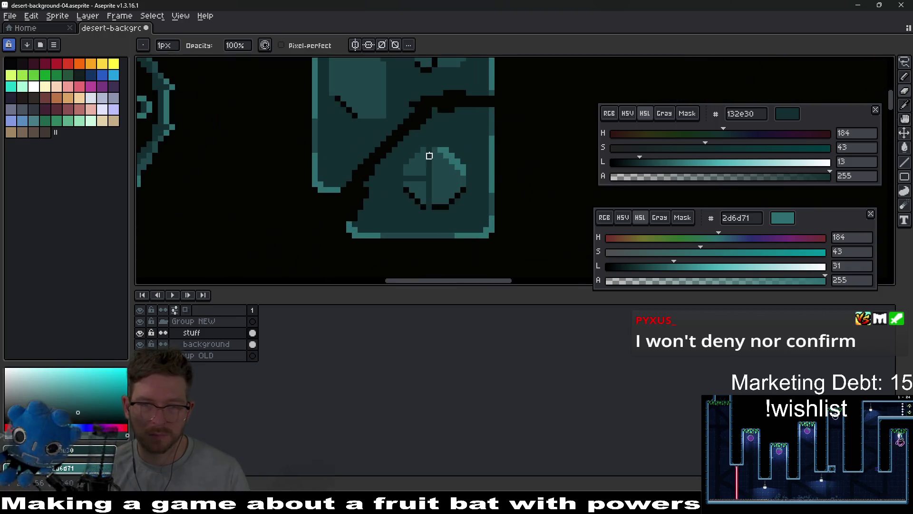
Lasso the tile's lower part, shift it down and right, and commit.
key("q")
mouse_move(517, 245)
left_mouse_down()
mouse_move(458, 257)
mouse_move(336, 223)
left_mouse_up()
mouse_move(371, 167)
left_mouse_down()
mouse_move(434, 102)
mouse_move(516, 244)
left_mouse_up()
left_click_drag(459, 194, 472, 211)
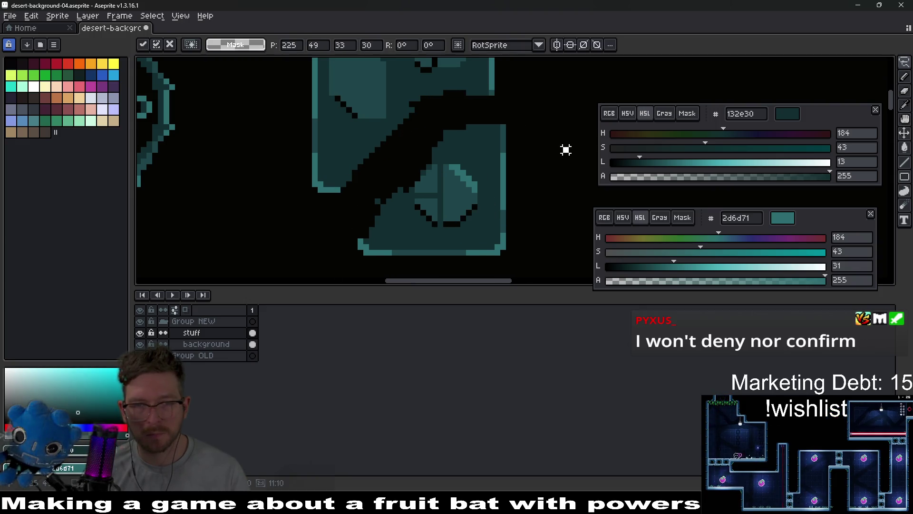
key("Return")
scroll(566, 151, "down", 4)
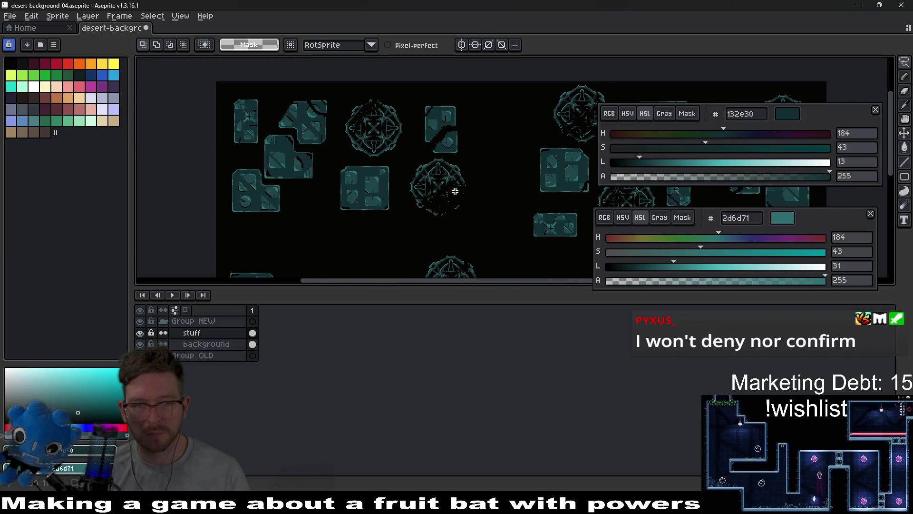
Bring the whole tile sheet into view, then bring up Hue/Saturation with Ctrl+U.
scroll(402, 187, "down", 2)
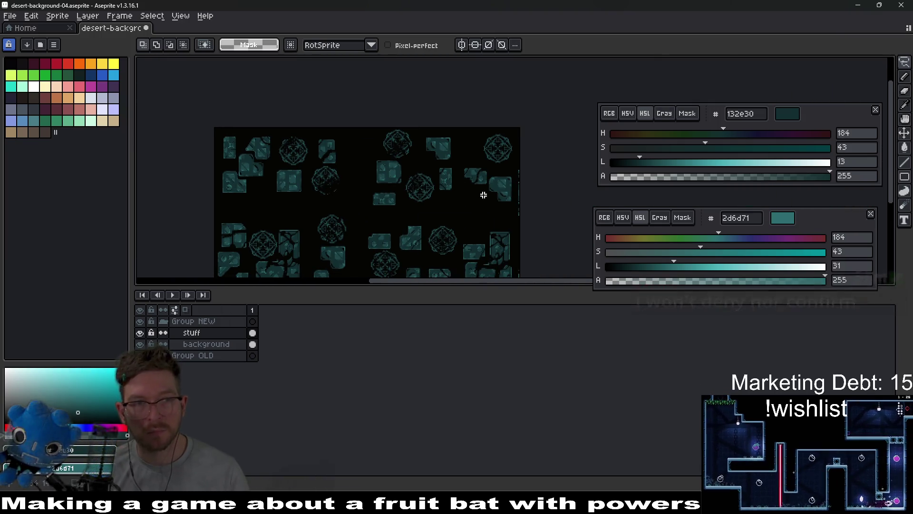
left_click_drag(461, 200, 475, 183)
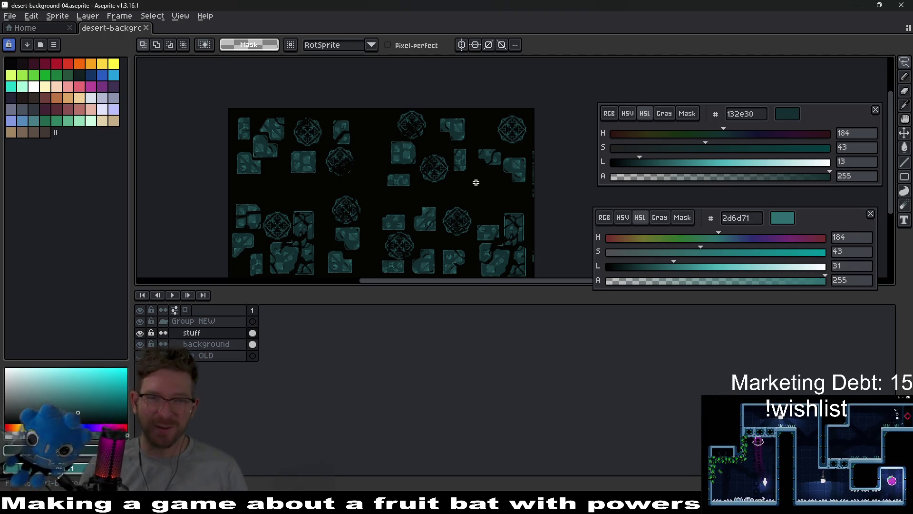
scroll(476, 182, "up", 1)
scroll(497, 184, "down", 1)
left_click_drag(498, 184, 444, 183)
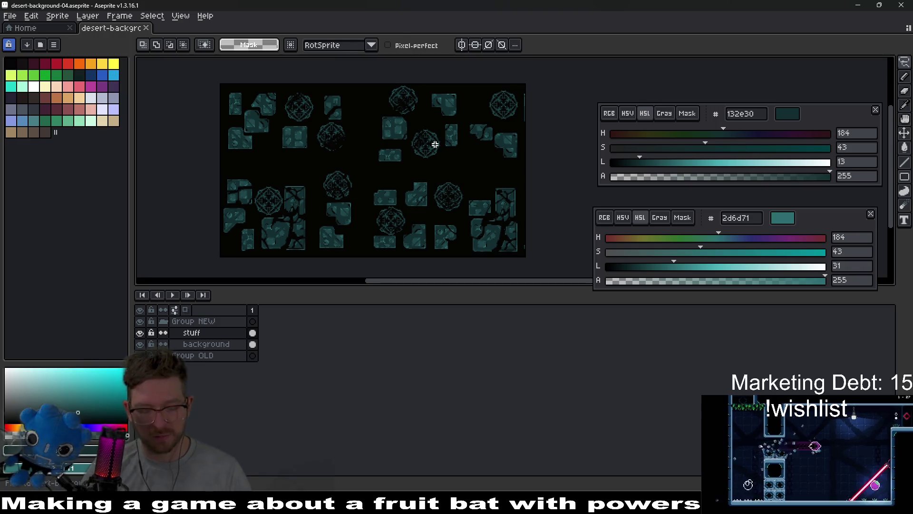
key("ctrl+u")
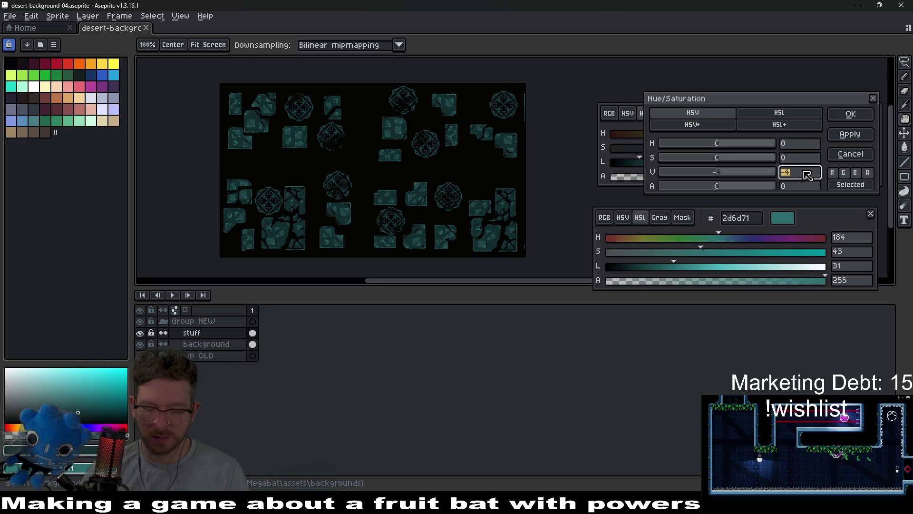
Apply a Value of -65 to darken the sheet, then dismiss the Export dialog.
type("65")
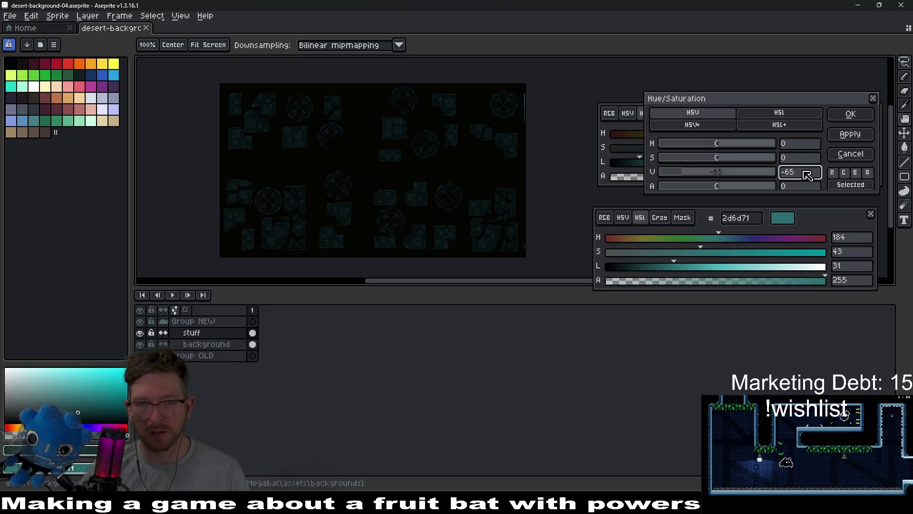
left_click(851, 116)
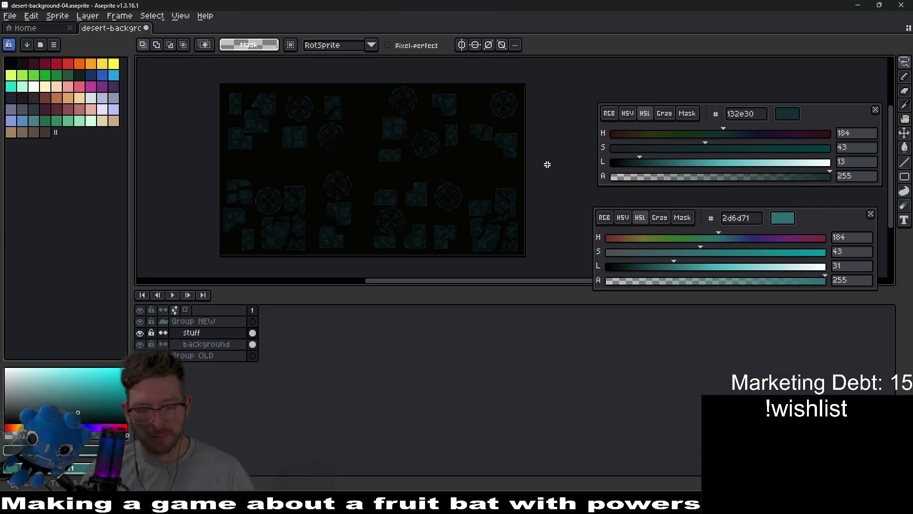
key("ctrl+alt+shift+s")
key("Return")
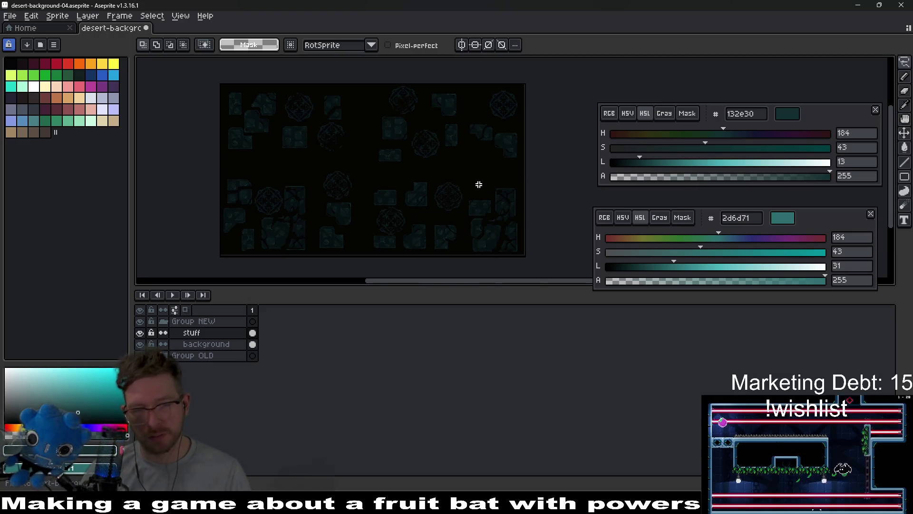